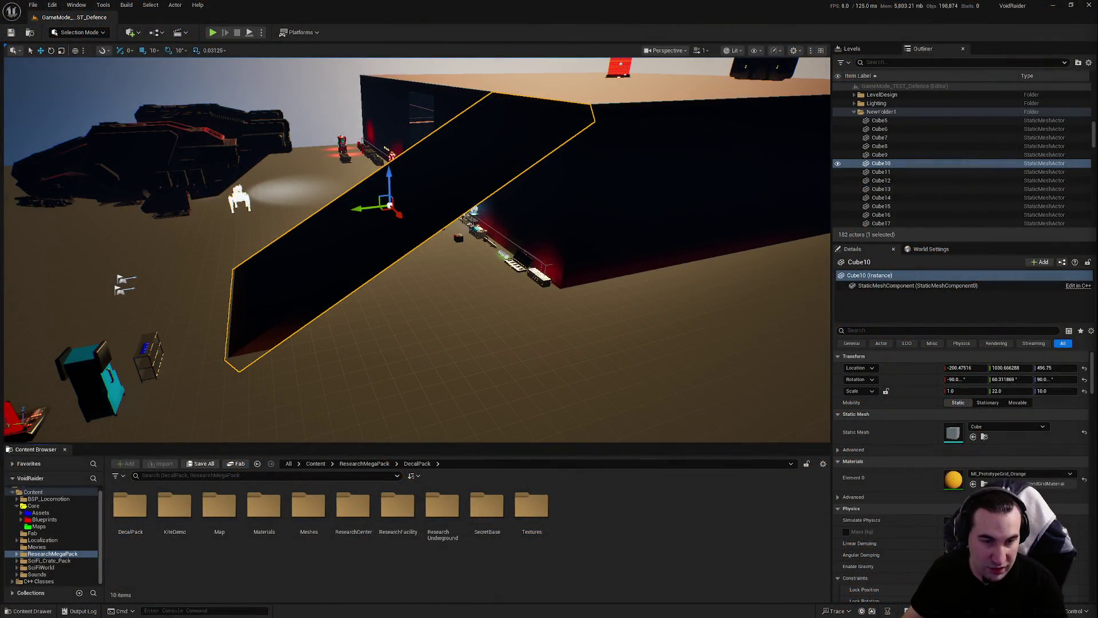
Open and dismiss the Windows Start menu twice, then briefly look over the open windows
key("super")
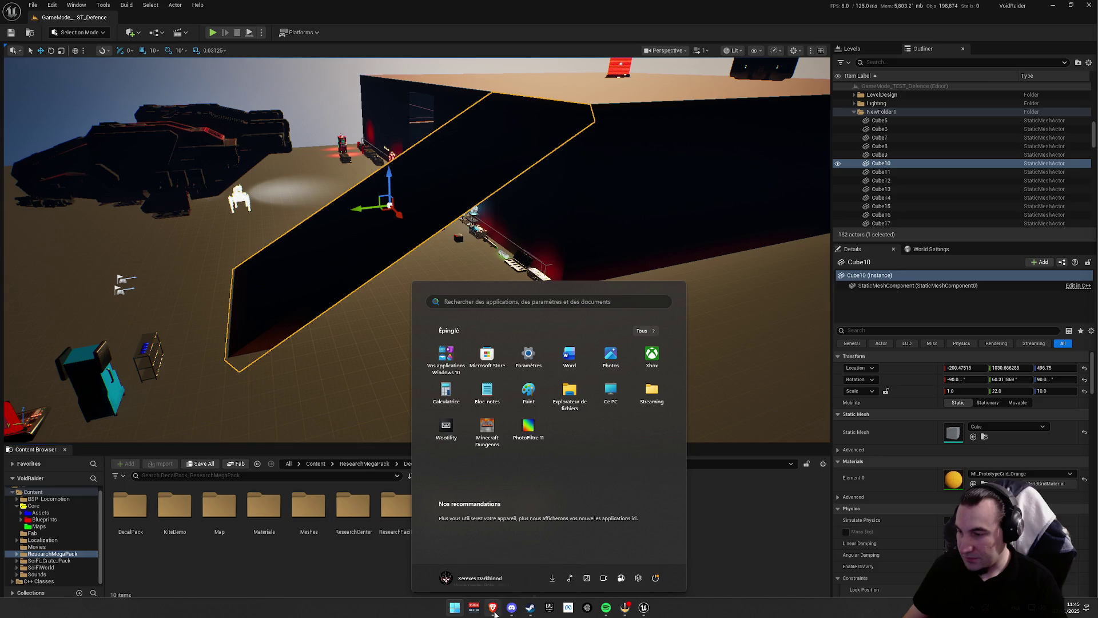
key("Escape")
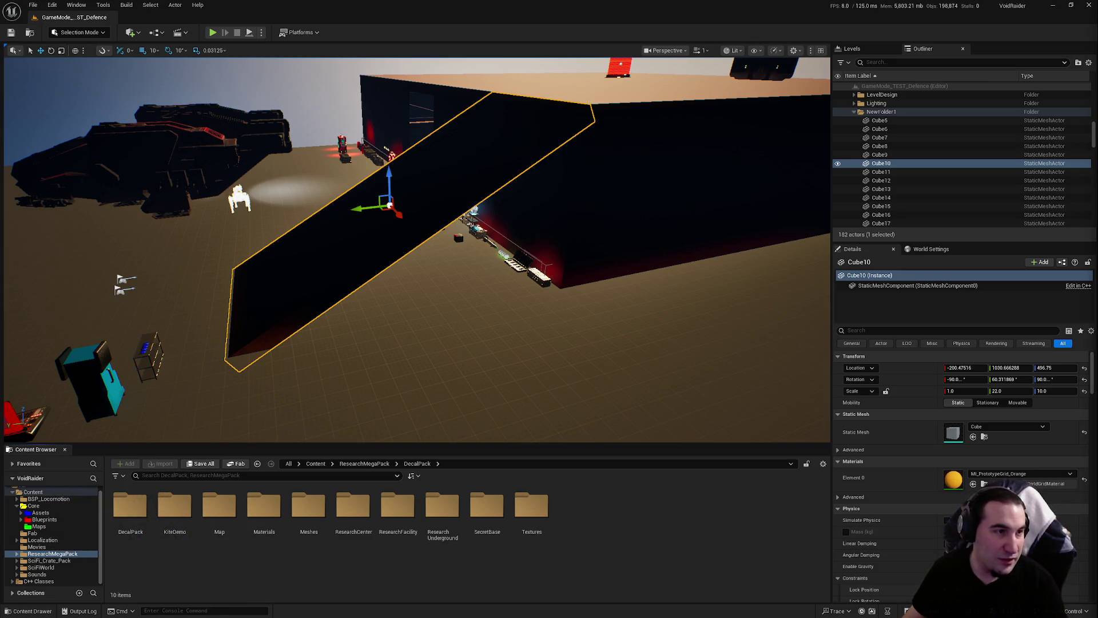
key("super")
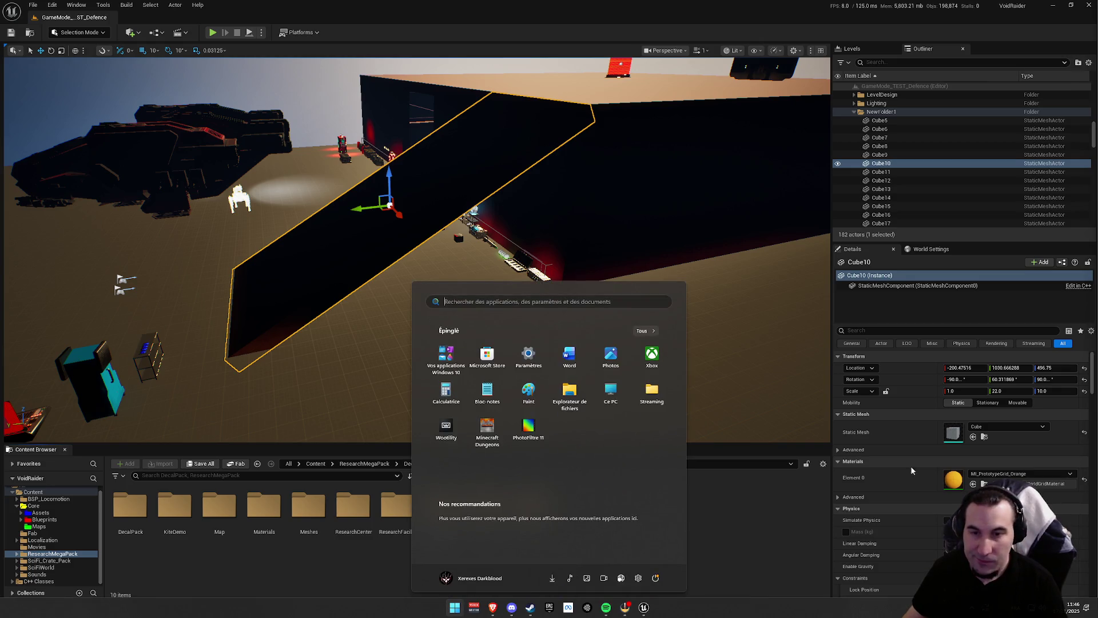
key("Escape")
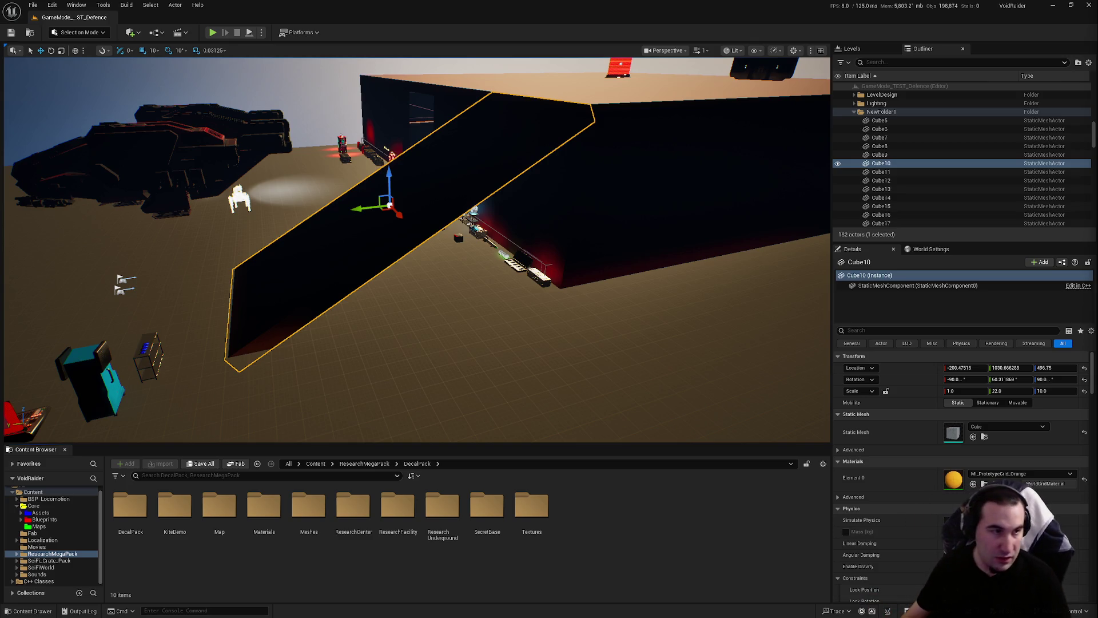
key("alt+Tab")
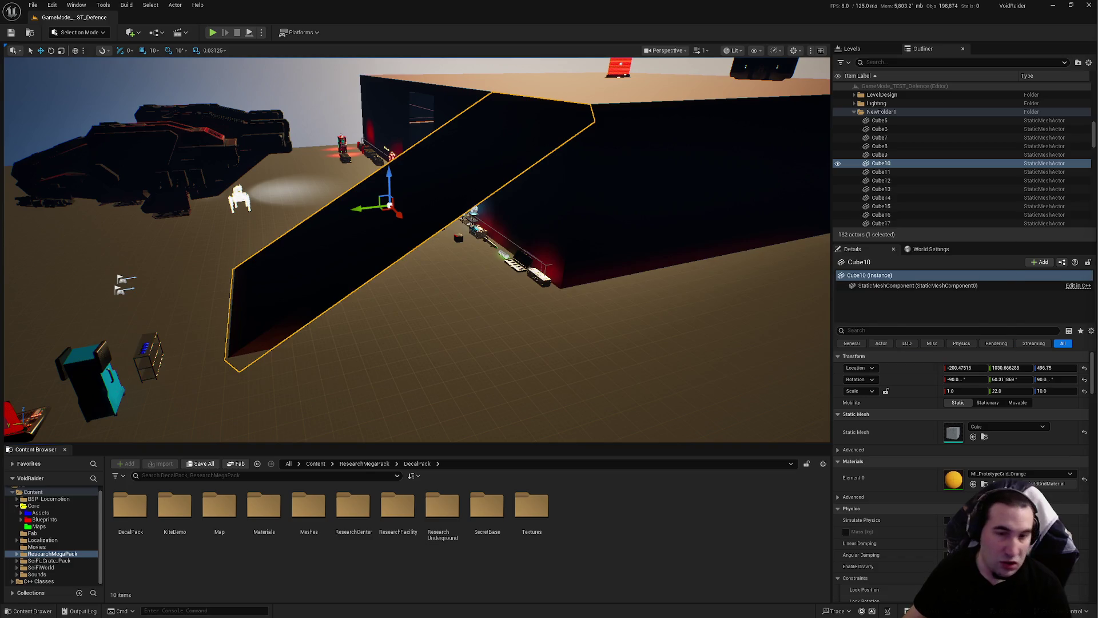
Fly the viewport over the block toward the mech opening, looking down on the wall and floor
left_click_drag(779, 290, 674, 280)
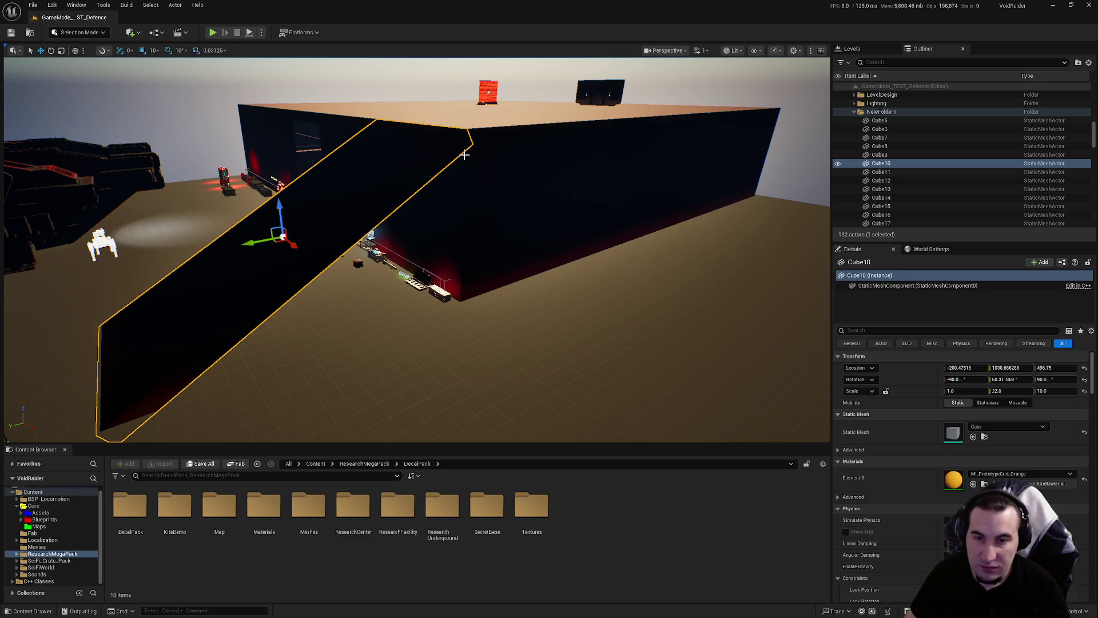
mouse_move(465, 154)
left_mouse_down()
mouse_move(412, 163)
mouse_move(475, 137)
mouse_move(523, 140)
mouse_move(370, 145)
left_mouse_up()
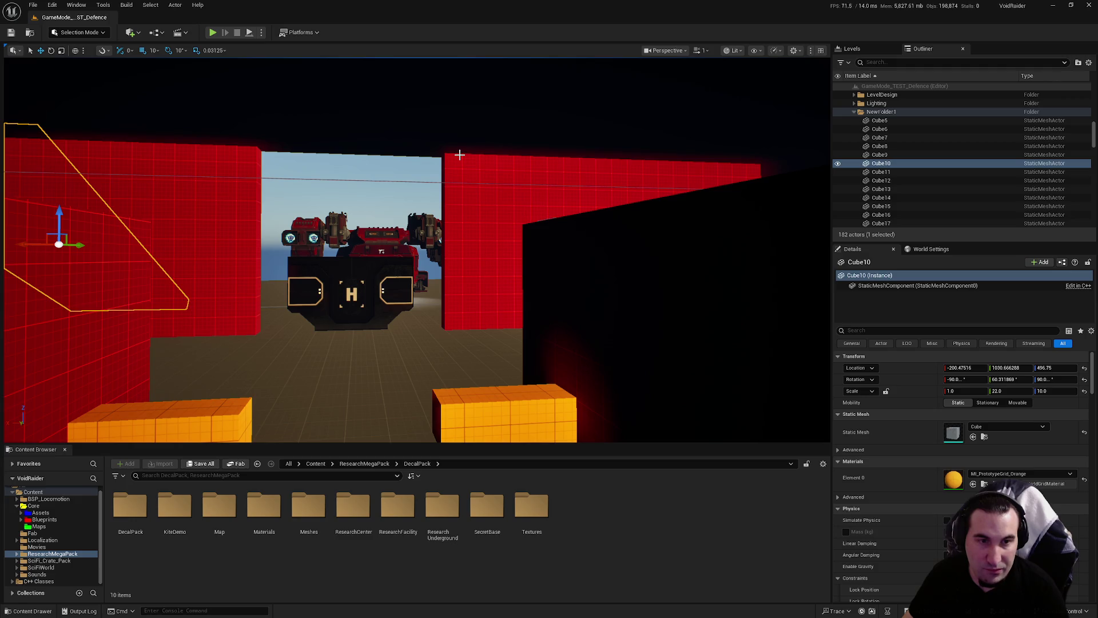
left_click_drag(459, 154, 436, 138)
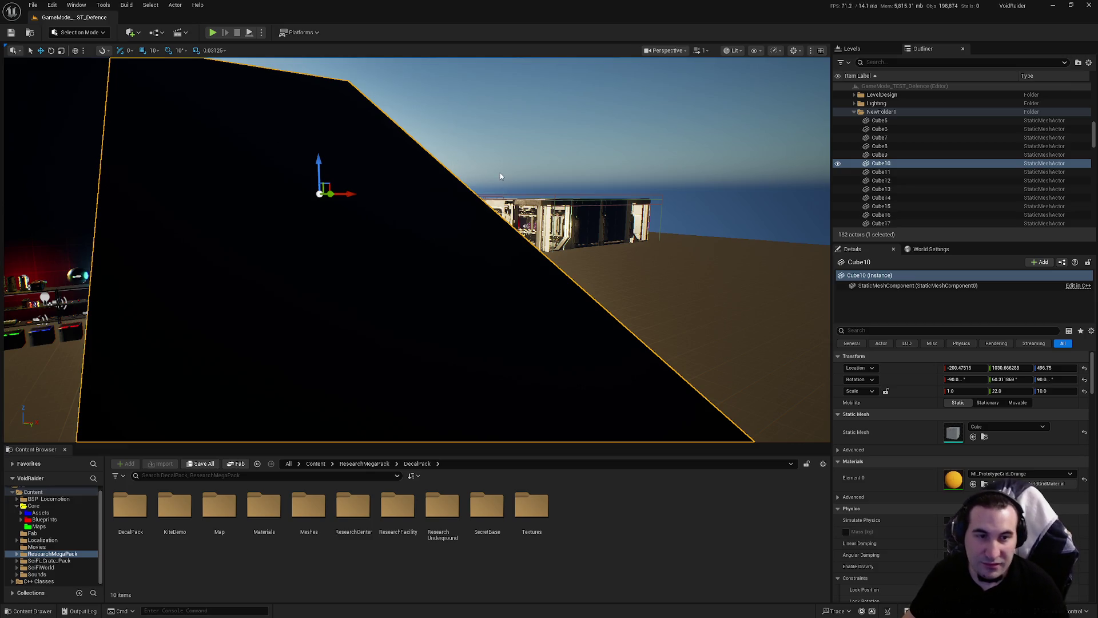
mouse_move(419, 182)
left_mouse_down()
mouse_move(343, 229)
mouse_move(120, 222)
left_mouse_up()
Frame Cube10 and fly past the TEXT BLOCK, consoles, crates and wave sign, then refocus Cube10 and enter the room
key("f")
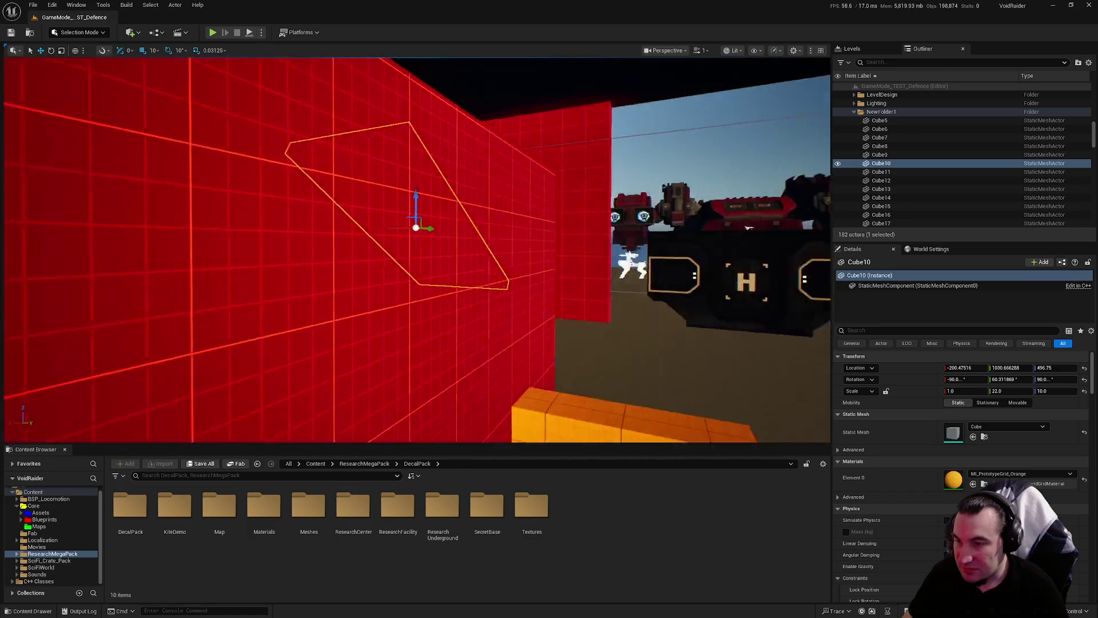
mouse_move(530, 275)
left_mouse_down()
mouse_move(515, 270)
mouse_move(510, 294)
mouse_move(440, 191)
left_mouse_up()
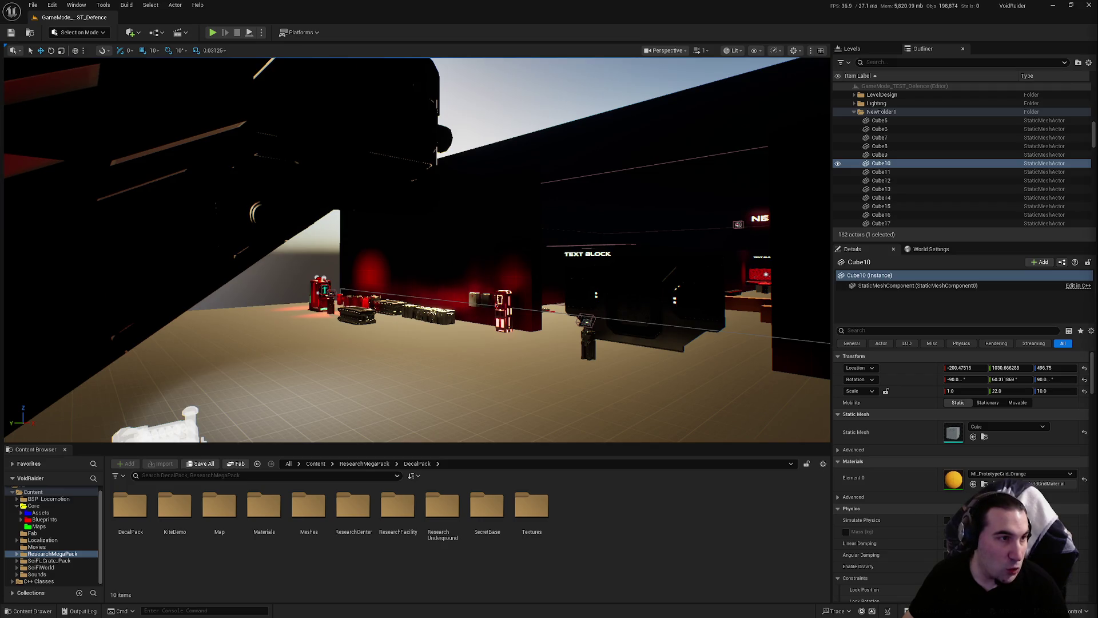
key("super")
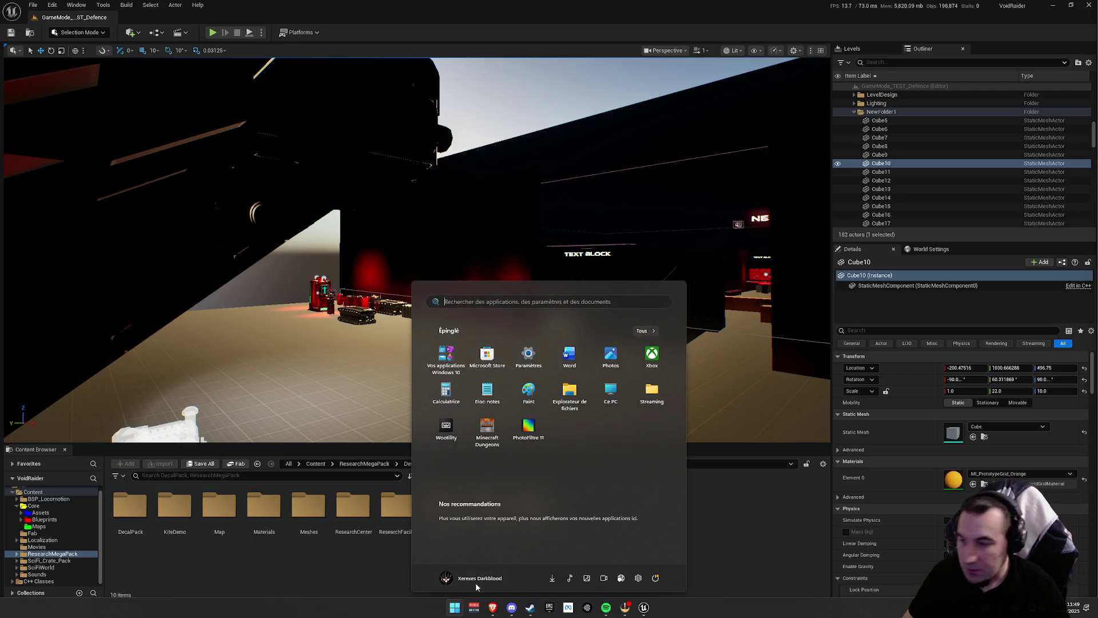
key("super")
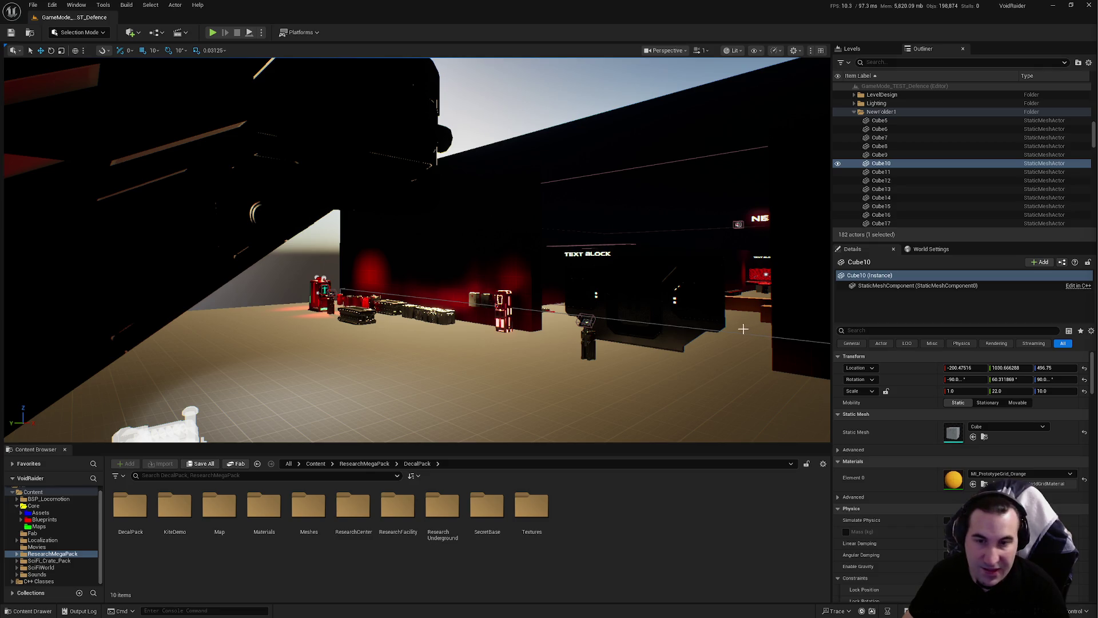
left_click_drag(729, 326, 597, 257)
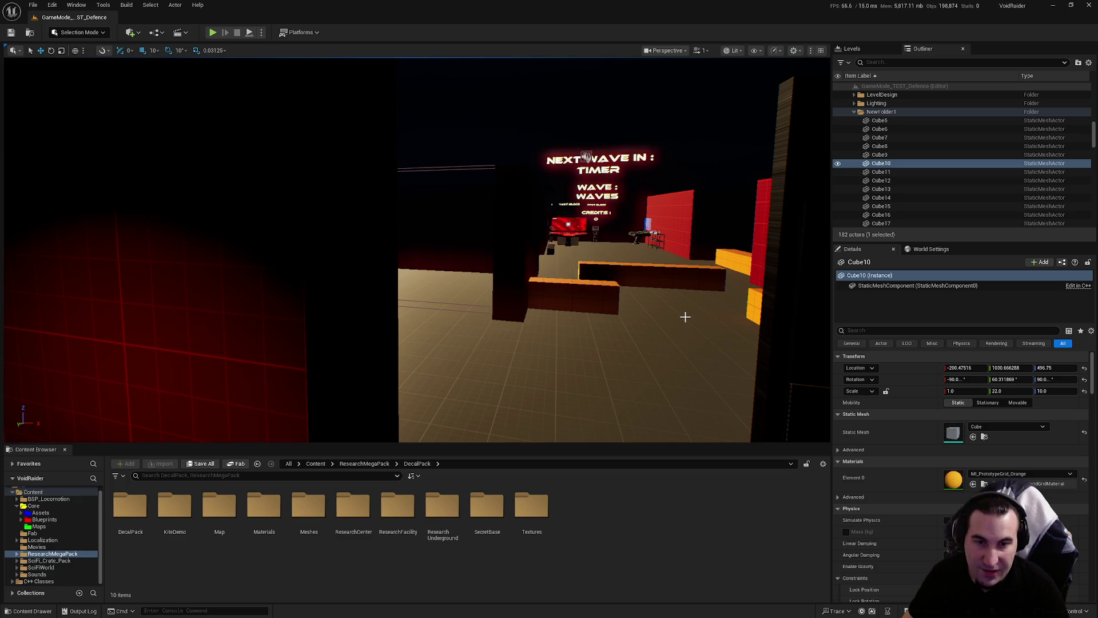
mouse_move(616, 309)
left_mouse_down()
mouse_move(643, 232)
mouse_move(706, 249)
mouse_move(657, 252)
mouse_move(674, 251)
mouse_move(639, 320)
left_mouse_up()
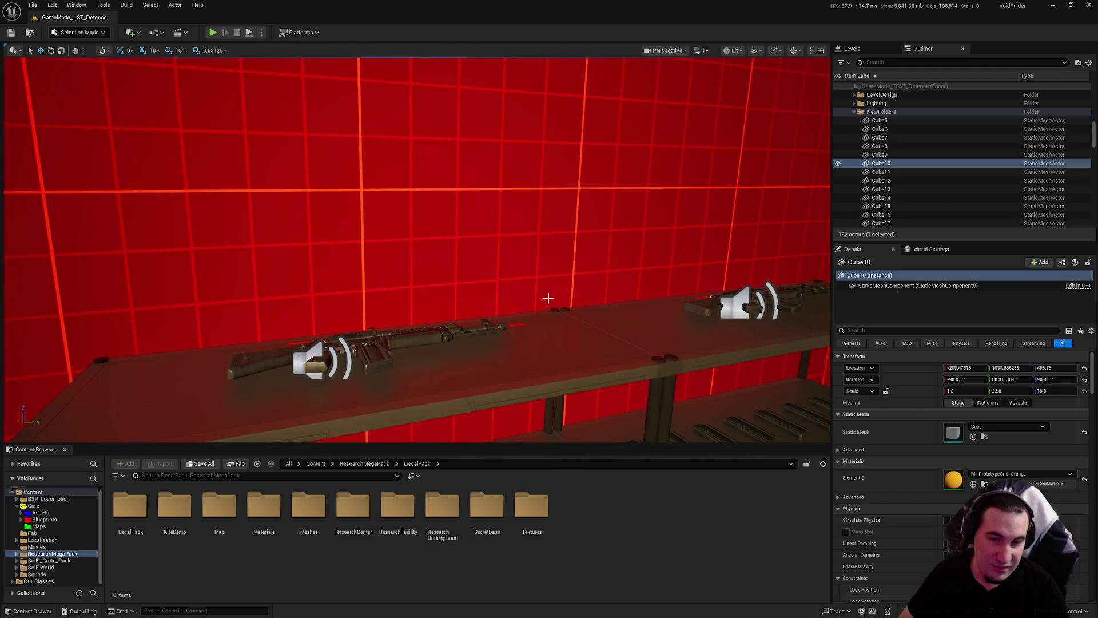
mouse_move(480, 284)
left_mouse_down()
mouse_move(464, 306)
mouse_move(366, 312)
mouse_move(435, 303)
mouse_move(472, 282)
left_mouse_up()
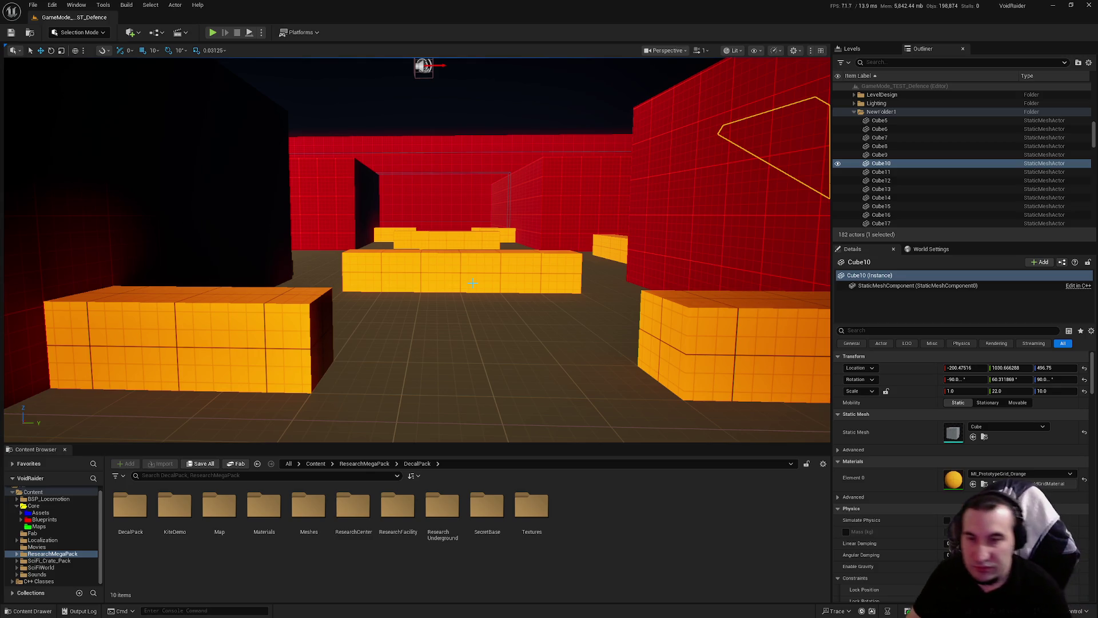
key("f")
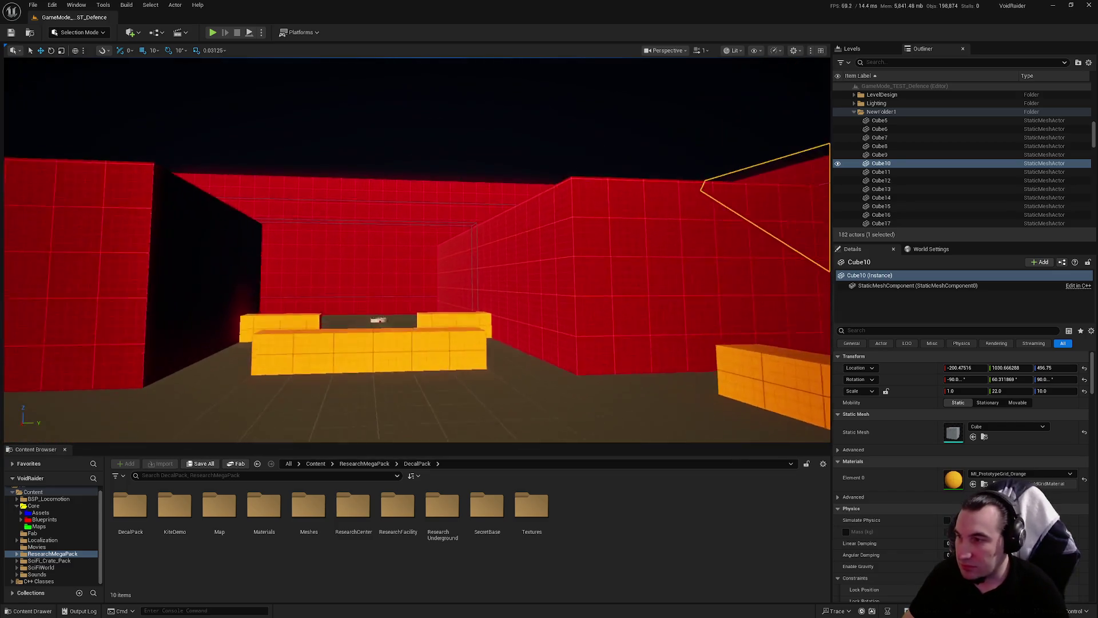
left_click_drag(400, 257, 463, 249)
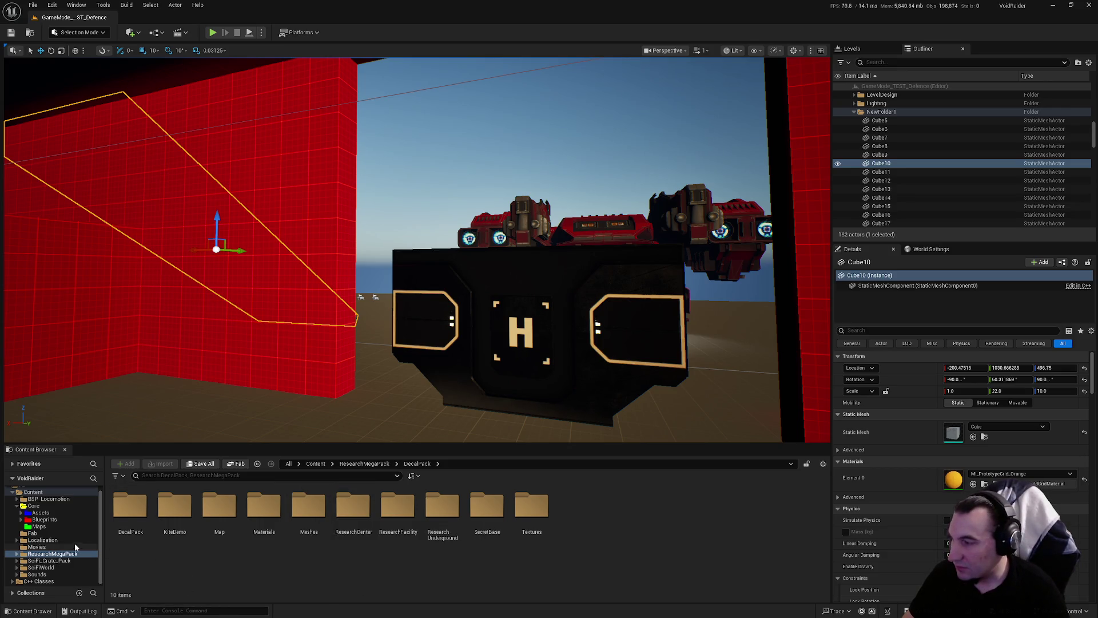
Browse the Blueprints, Projectiles and Interactables folders, then list the level assets in Core > Maps
left_click(59, 520)
double_click(219, 509)
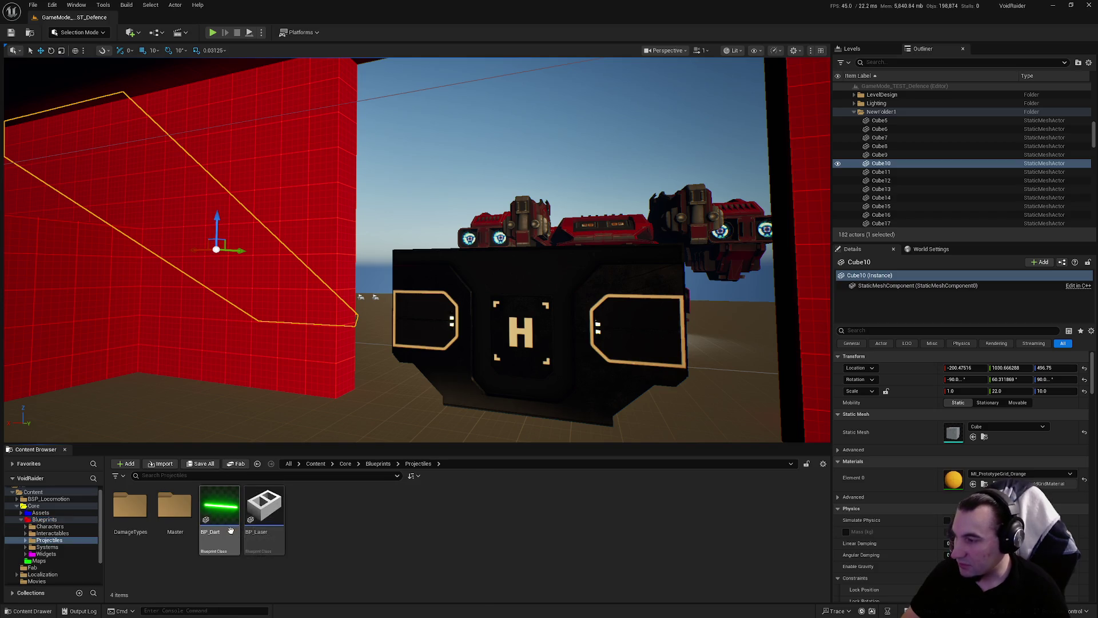
left_click(52, 532)
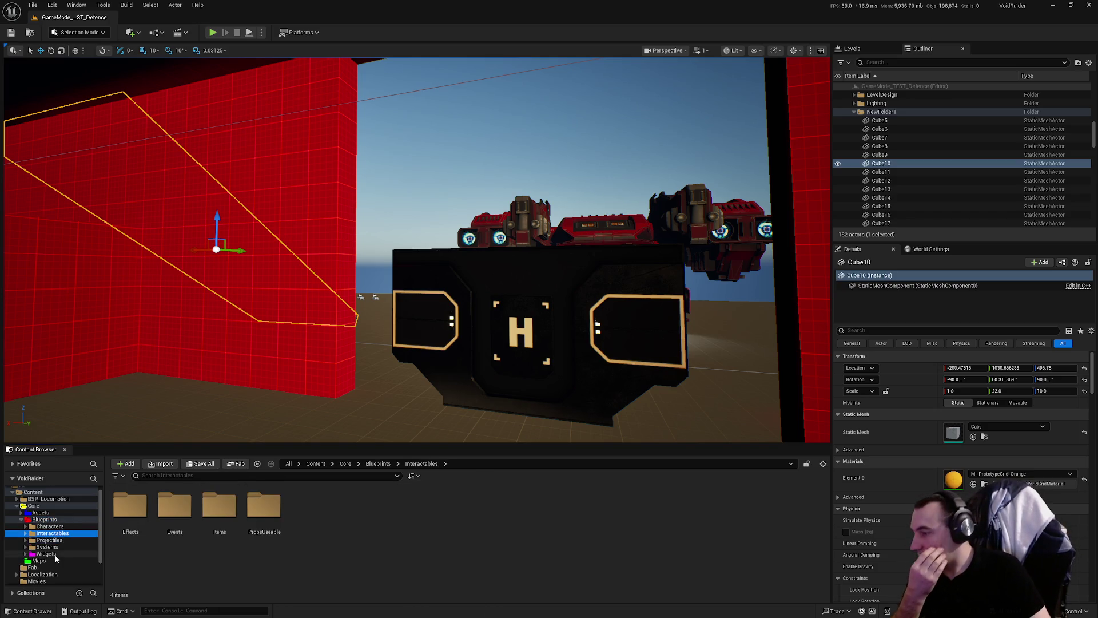
left_click(43, 561)
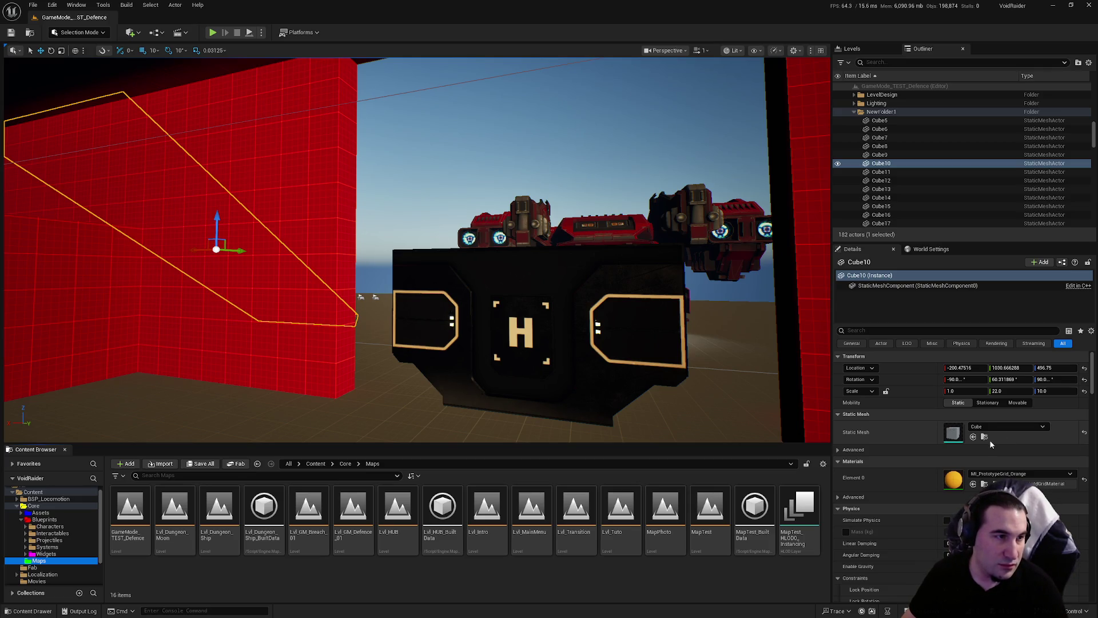
left_click(455, 613)
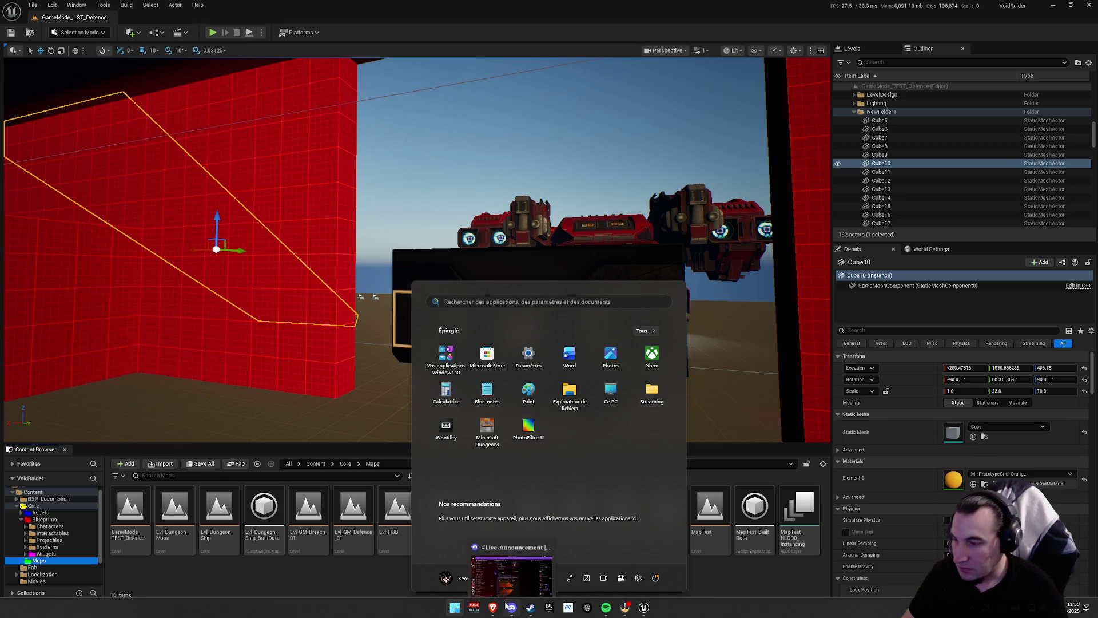
Dismiss the Start menu with Escape so the Maps folder contents stay visible in the editor
key("Escape")
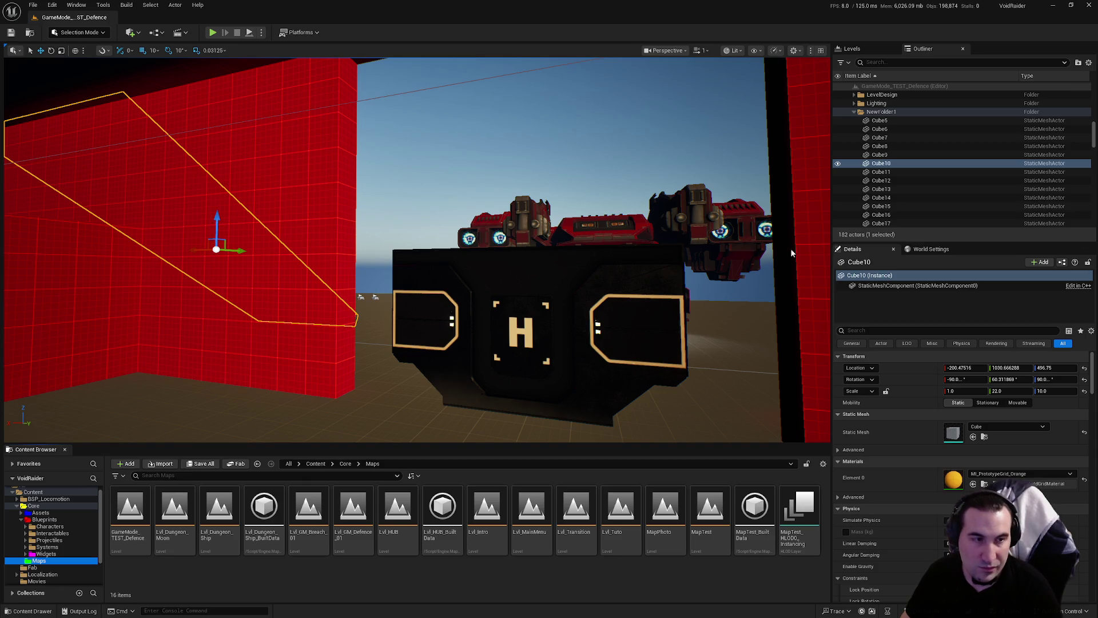
Fly the camera toward the red wall and robots, then past the black wall and TEXT BLOCK into the arena
scroll(705, 264, "up", 5)
scroll(418, 250, "down", 5)
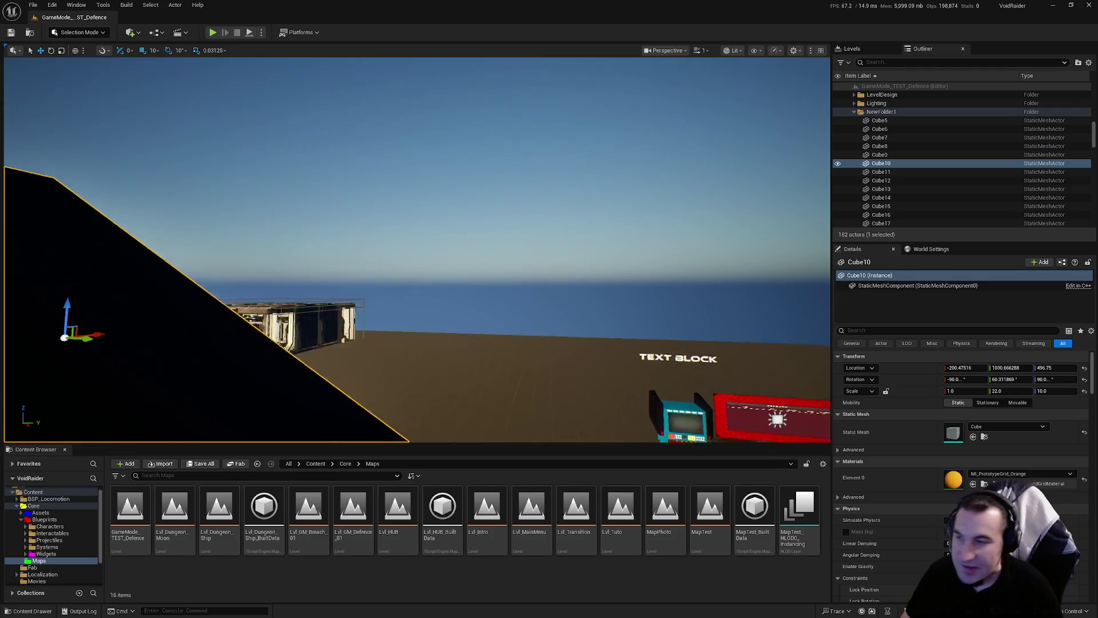
mouse_move(585, 299)
left_mouse_down()
mouse_move(560, 303)
mouse_move(532, 343)
left_mouse_up()
mouse_move(417, 250)
left_mouse_down()
mouse_move(389, 250)
mouse_move(440, 223)
left_mouse_up()
left_click_drag(465, 286, 465, 286)
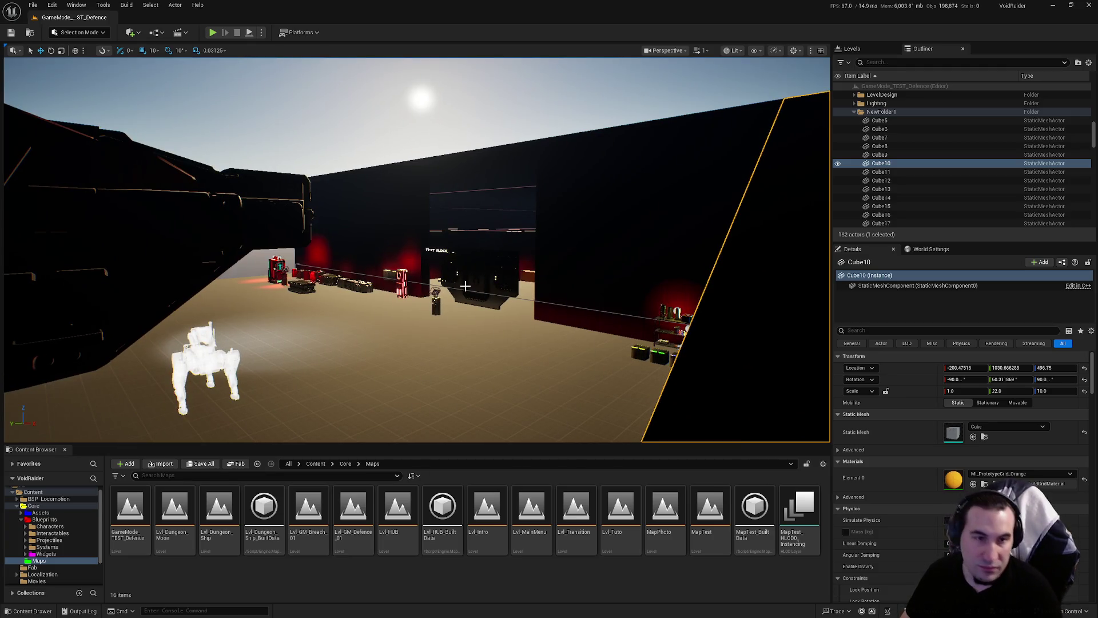
mouse_move(465, 286)
left_mouse_down()
mouse_move(41, 290)
mouse_move(57, 269)
mouse_move(476, 309)
left_mouse_up()
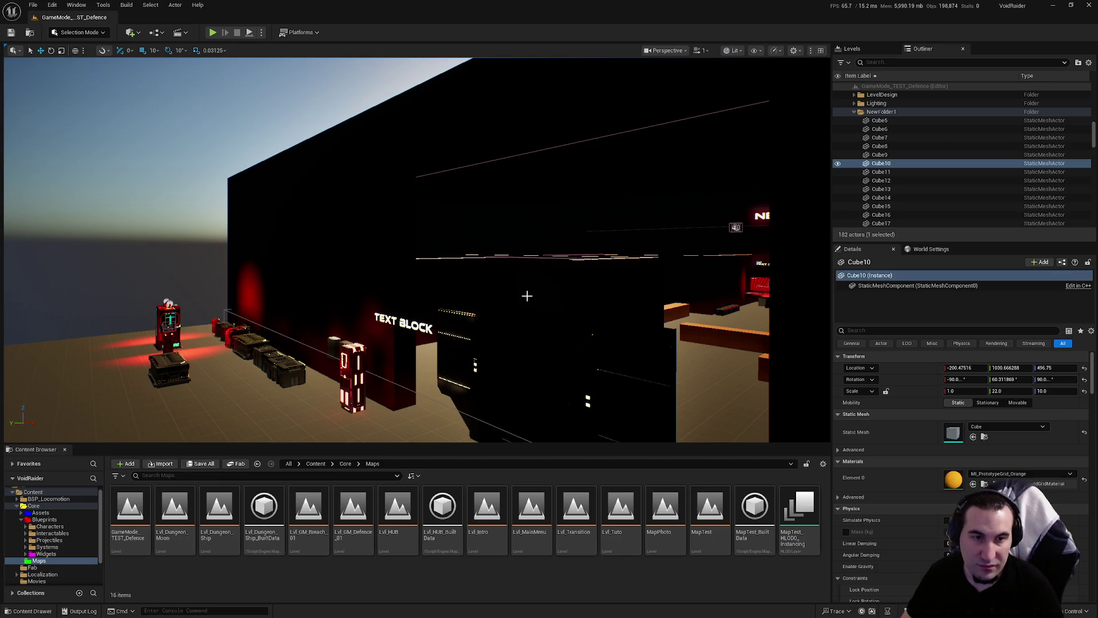
left_click_drag(527, 296, 634, 283)
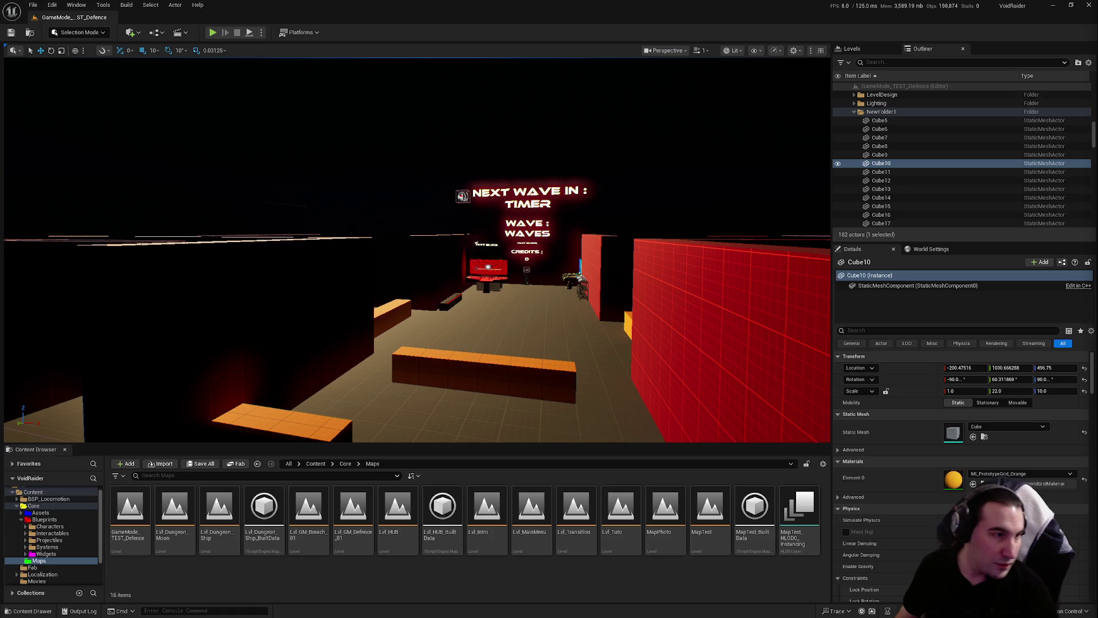
Dismiss the Start menu and fly the camera toward the wave sign and red wall
key("super")
left_click(492, 566)
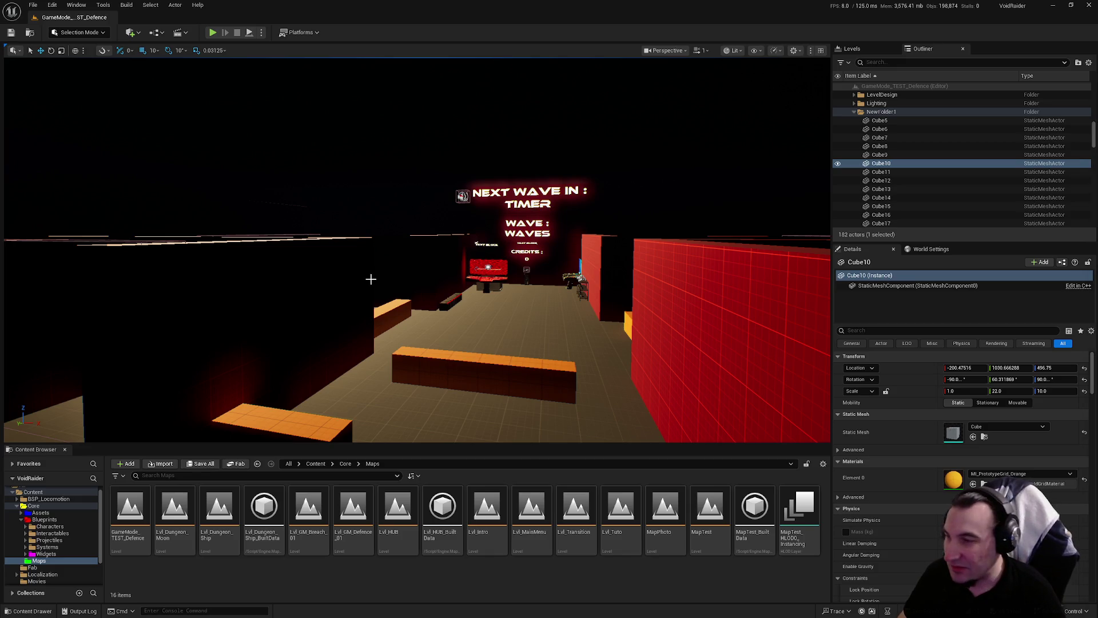
mouse_move(372, 277)
left_mouse_down()
mouse_move(275, 211)
mouse_move(297, 240)
mouse_move(251, 229)
mouse_move(286, 217)
mouse_move(320, 229)
mouse_move(297, 235)
mouse_move(349, 246)
left_mouse_up()
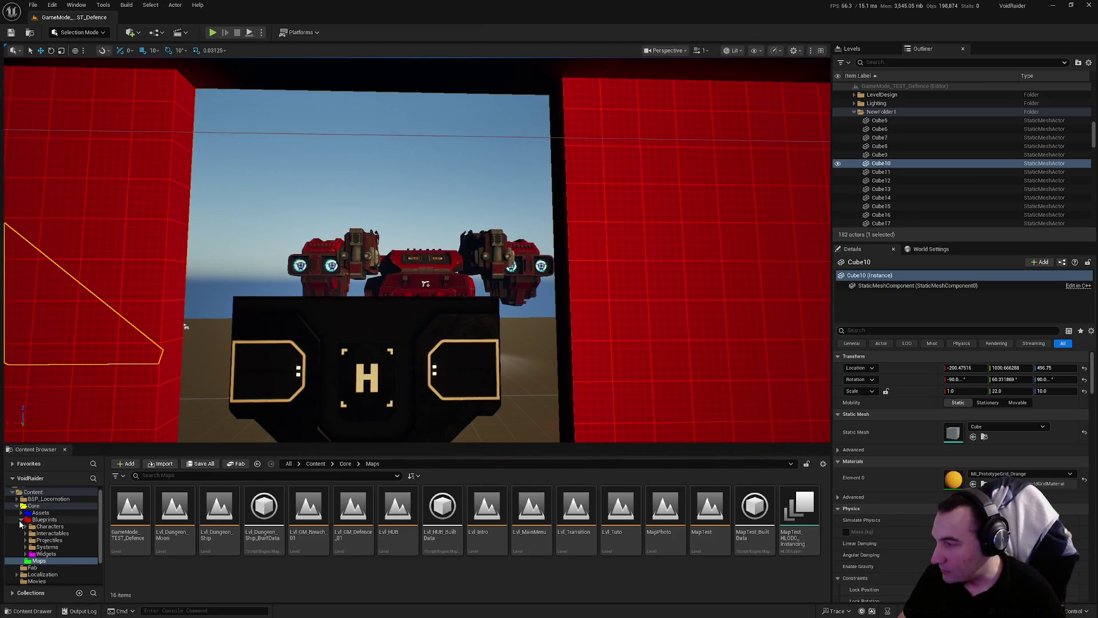
Collapse Blueprints, open GameMode_TEST_Defence, then load the empty Lvl_Intro map from Core/Maps
left_click(21, 519)
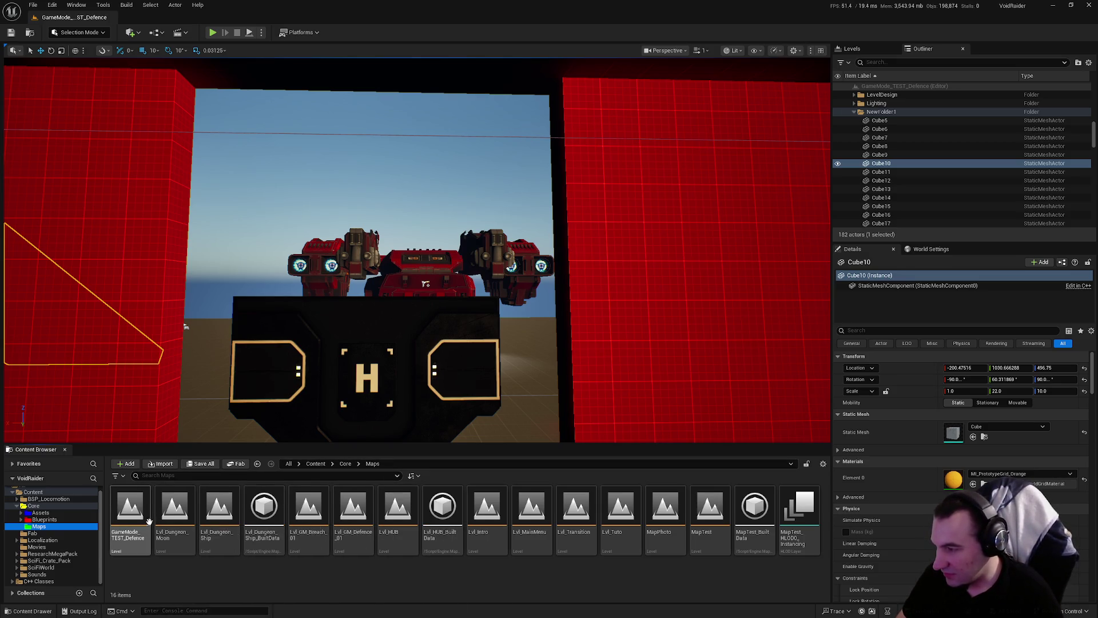
double_click(131, 512)
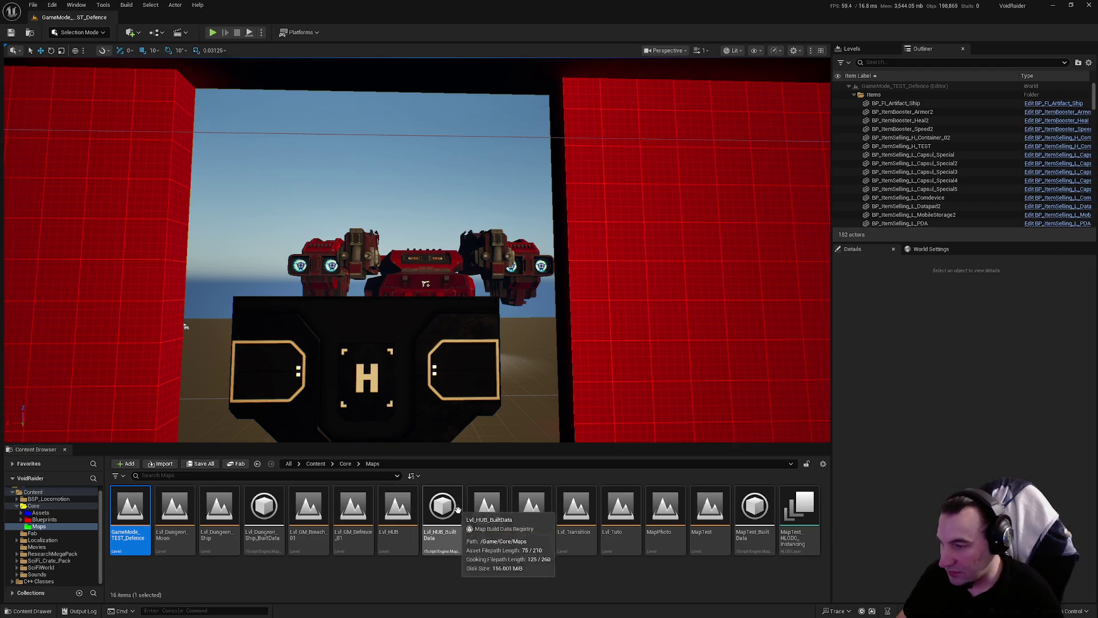
double_click(474, 515)
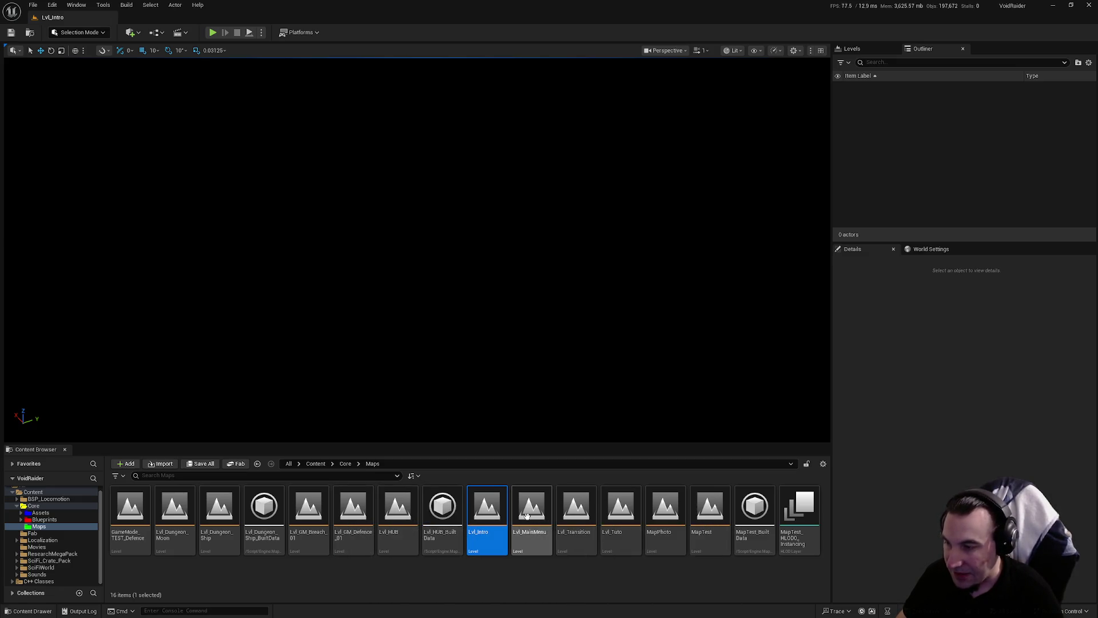
Load Lvl_Tuto, select the shop console, and test-play the level before stopping with Escape
double_click(628, 530)
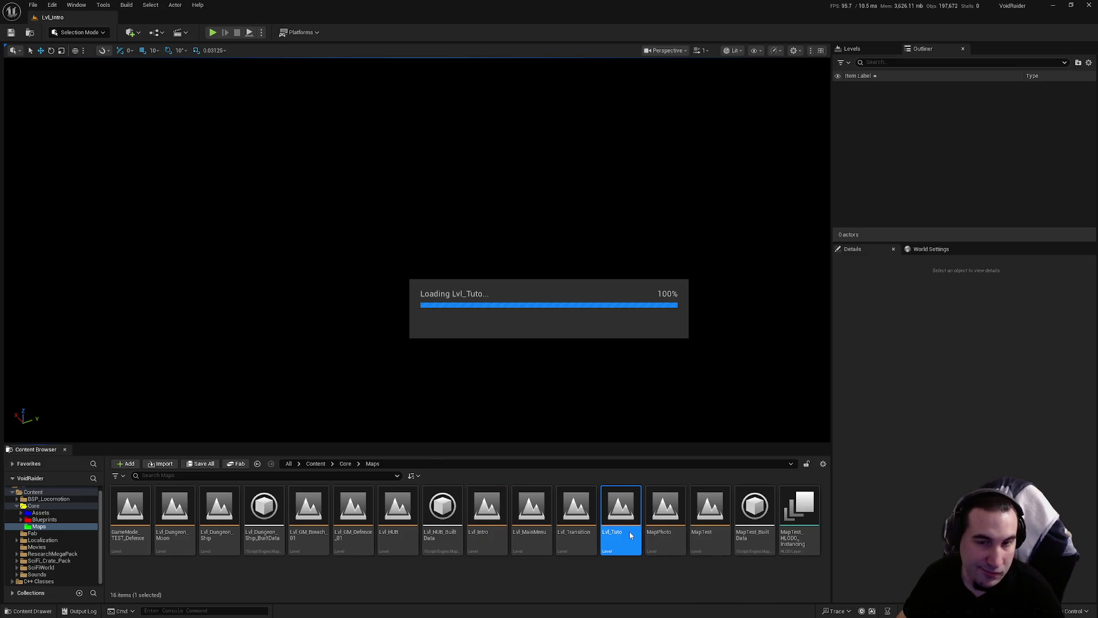
right_click(221, 272)
left_click(575, 305)
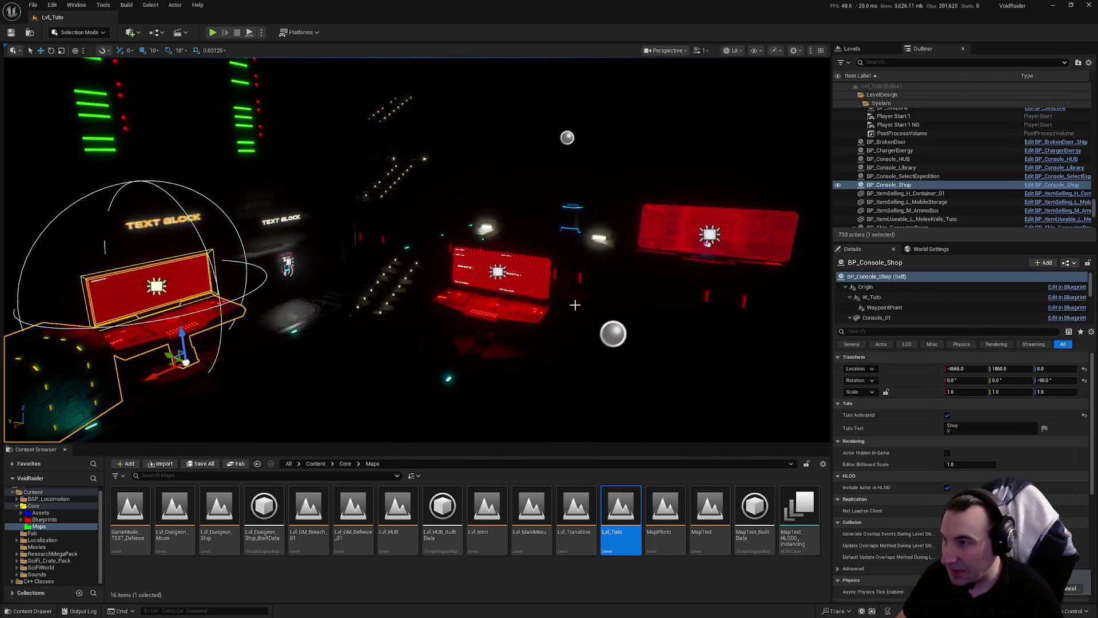
left_click(212, 32)
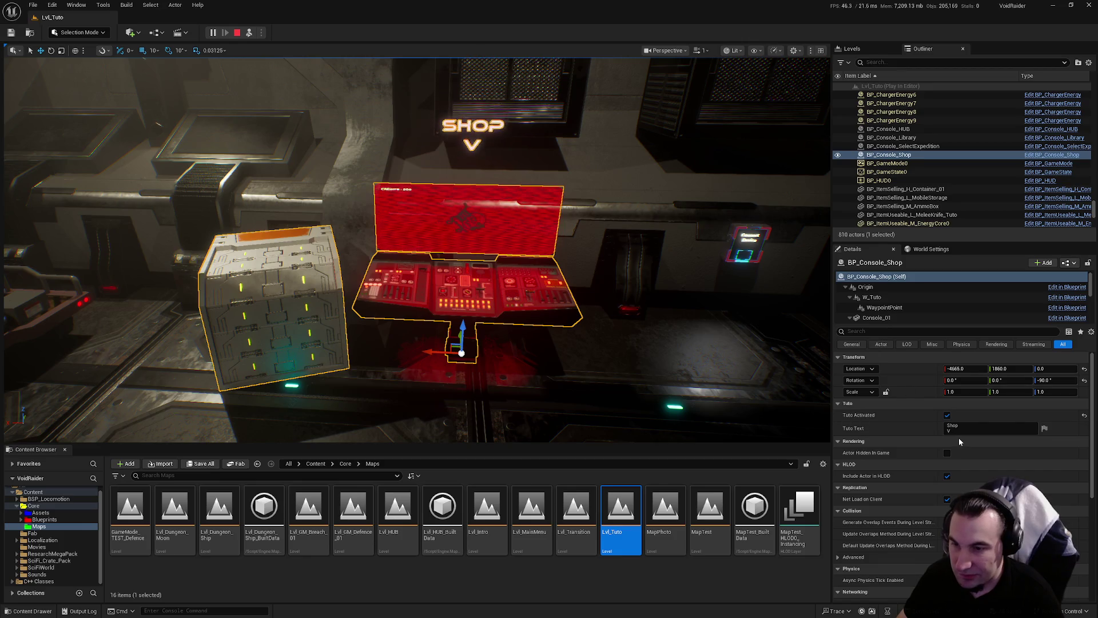
scroll(959, 438, "down", 3)
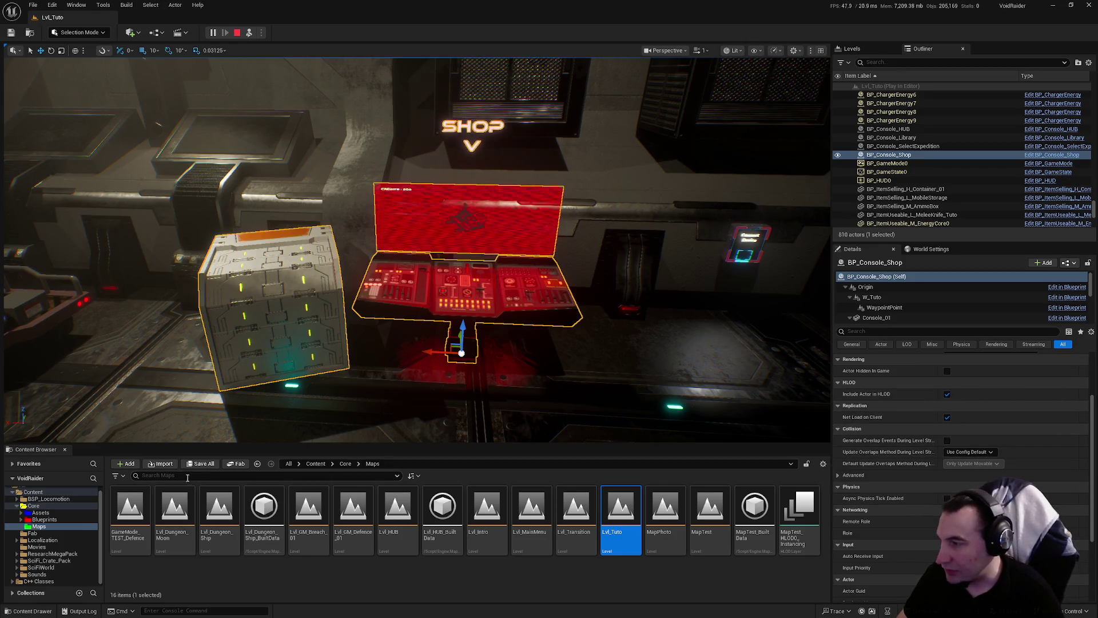
key("Escape")
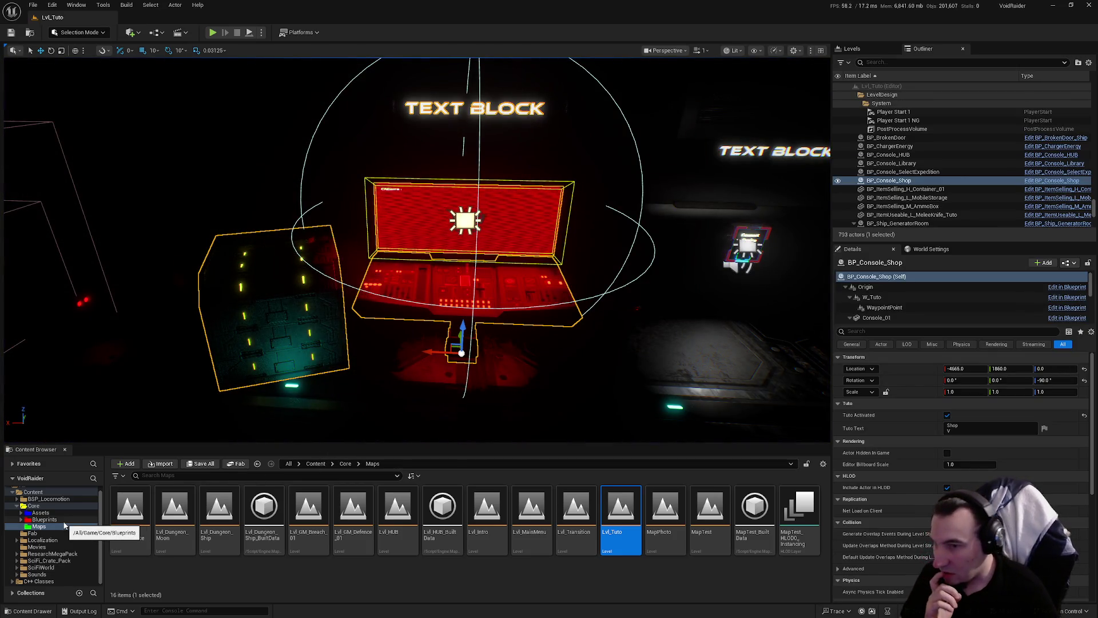
Inspect the shop console's WaypointPoint and W_Tuto components, then switch to BP_Console_SelectExpedition
left_click(907, 307)
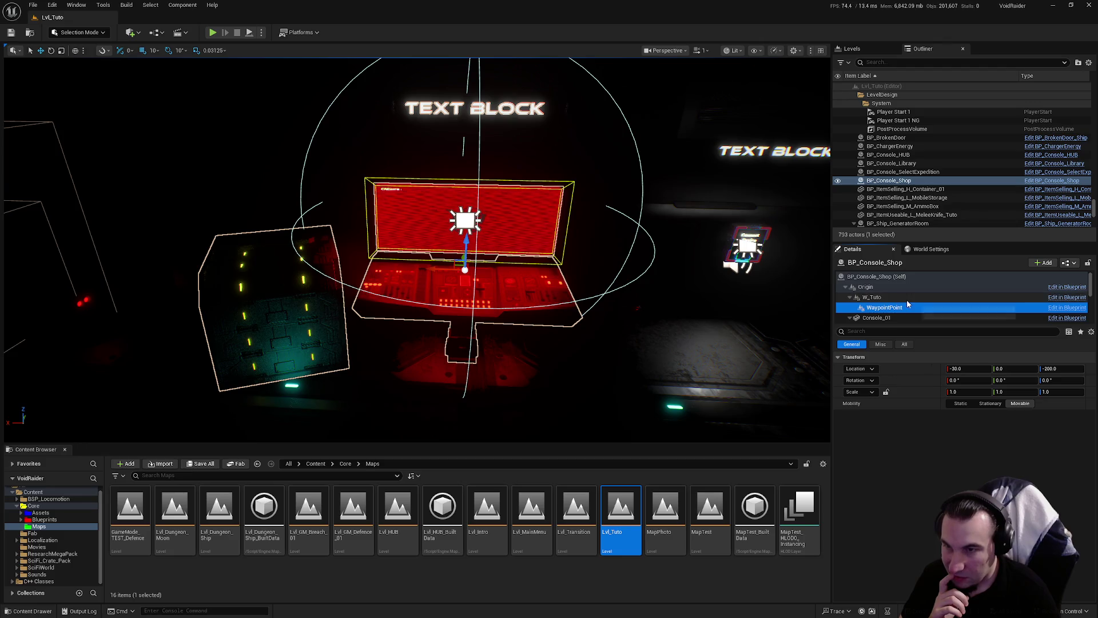
left_click(907, 297)
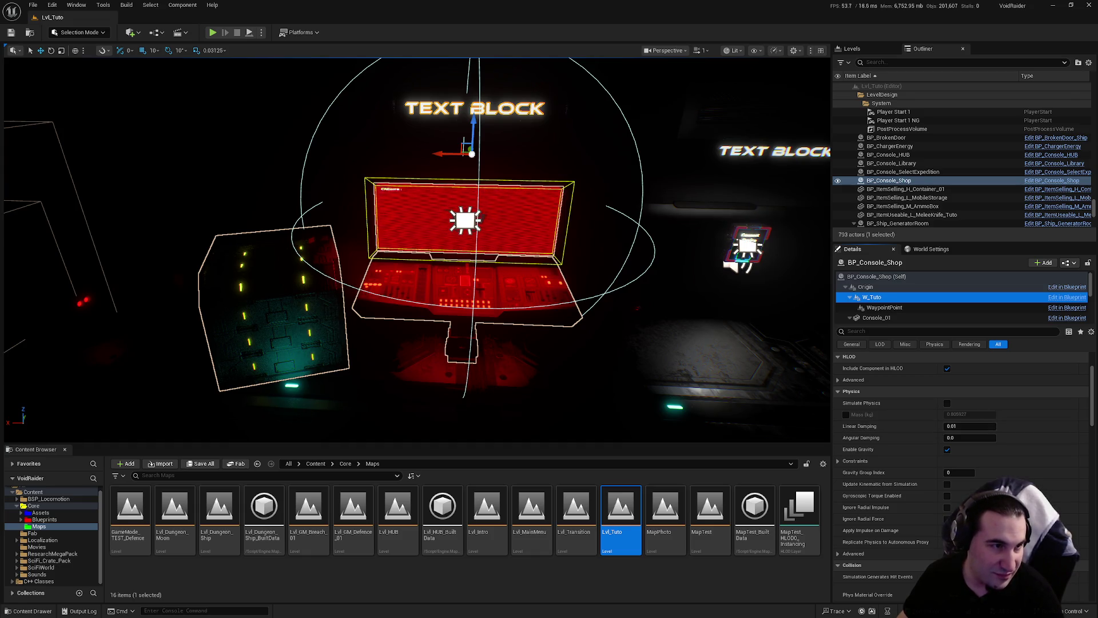
key("alt+Tab")
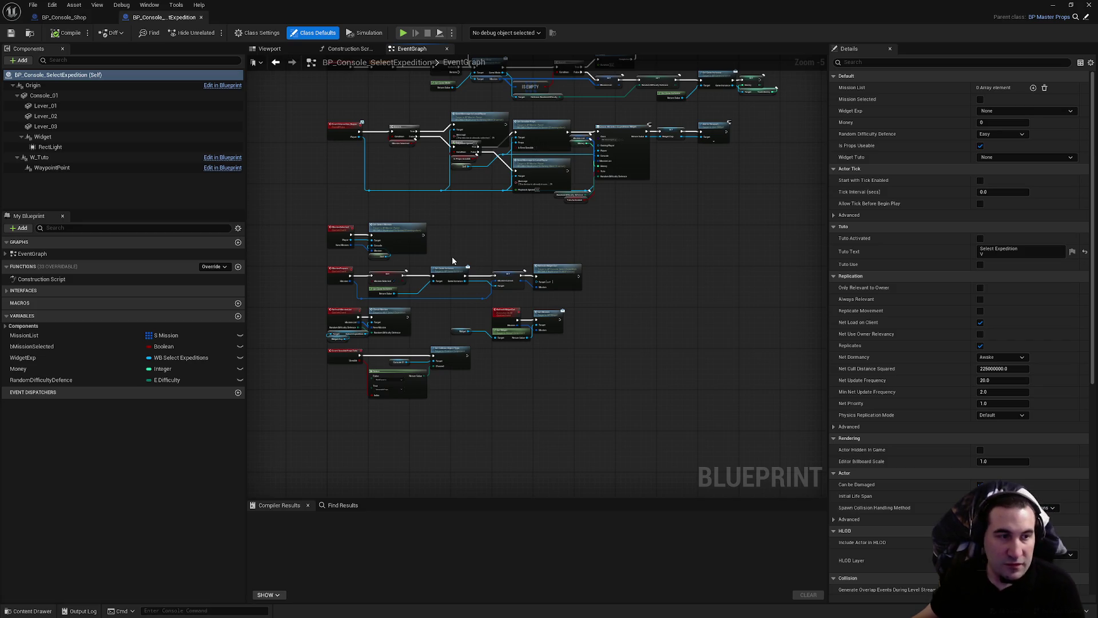
Bring the upper event graph nodes into view and nudge the lower Send Message to Local Player node up
scroll(596, 197, "up", 3)
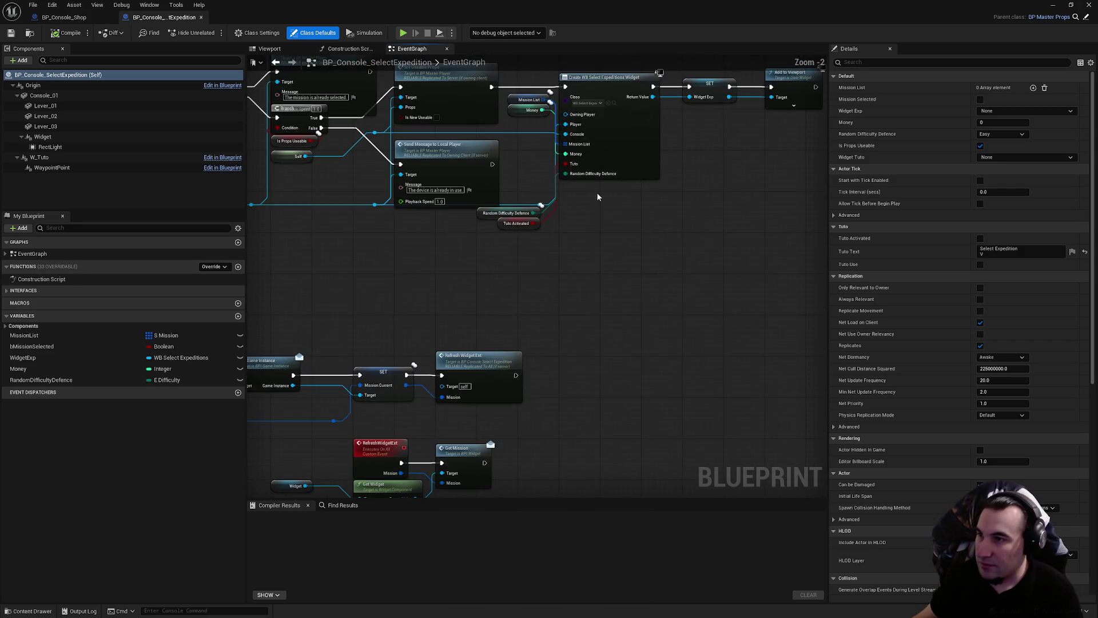
left_click_drag(597, 197, 589, 385)
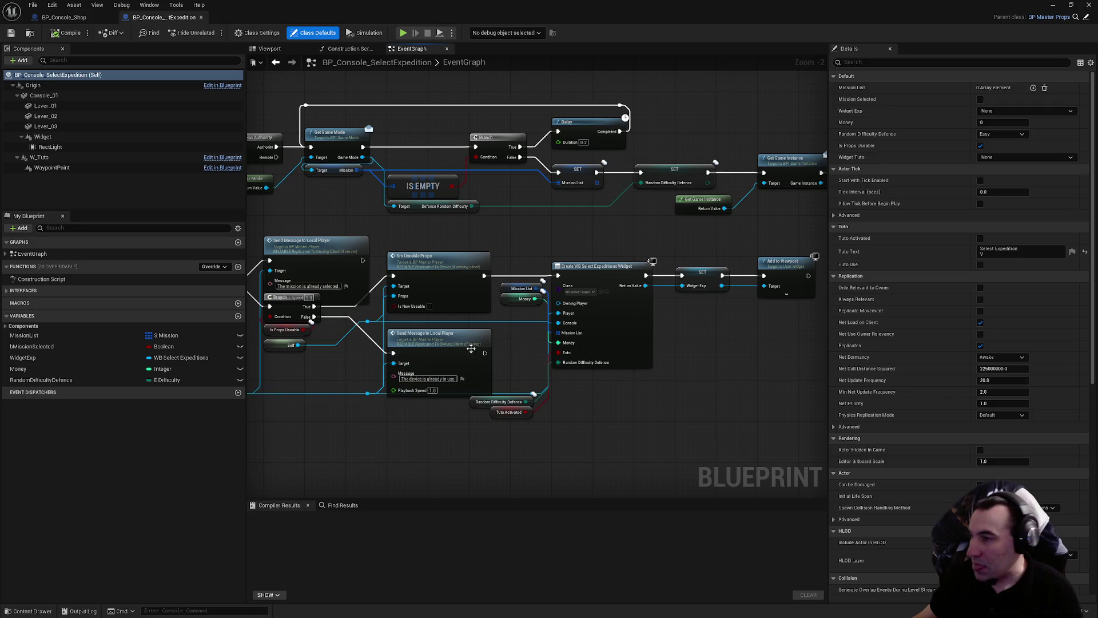
scroll(434, 331, "up", 2)
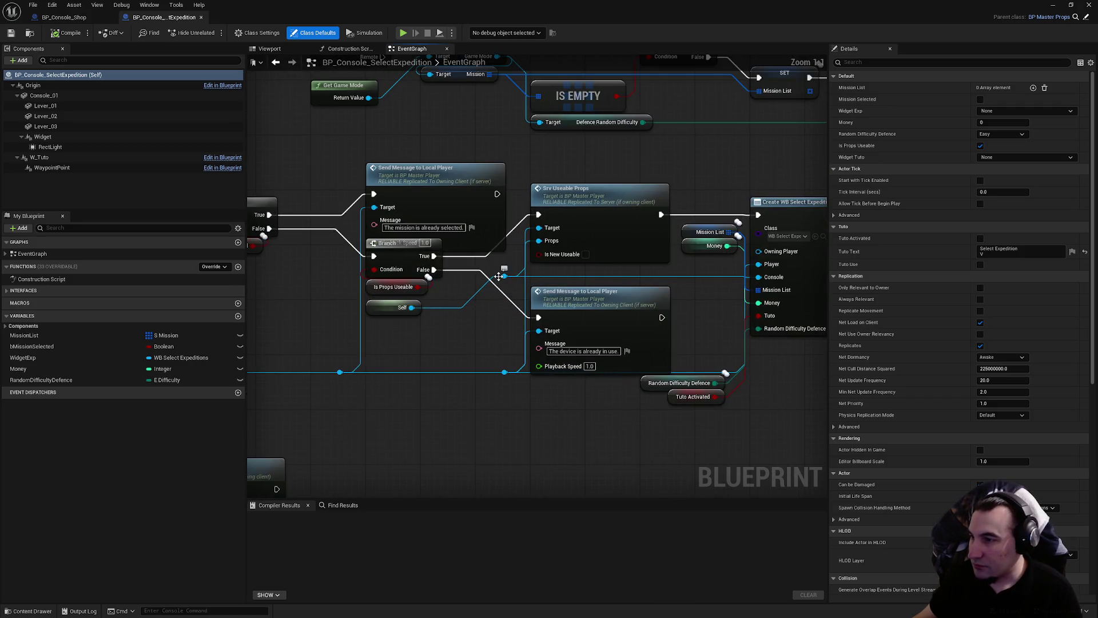
left_click_drag(594, 303, 594, 297)
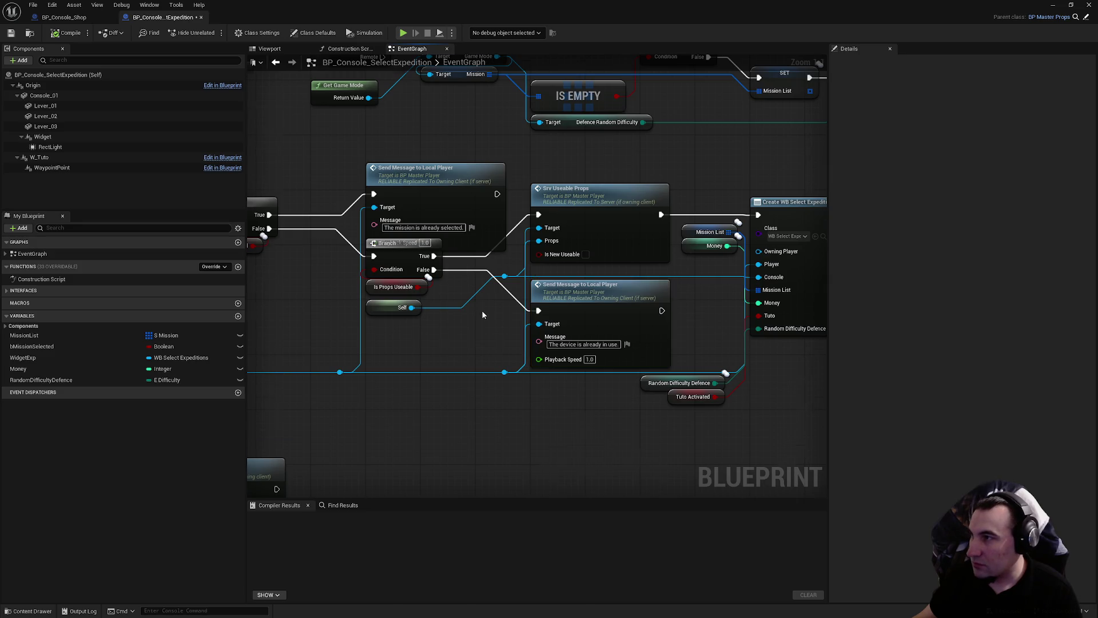
scroll(482, 310, "down", 3)
scroll(750, 236, "down", 2)
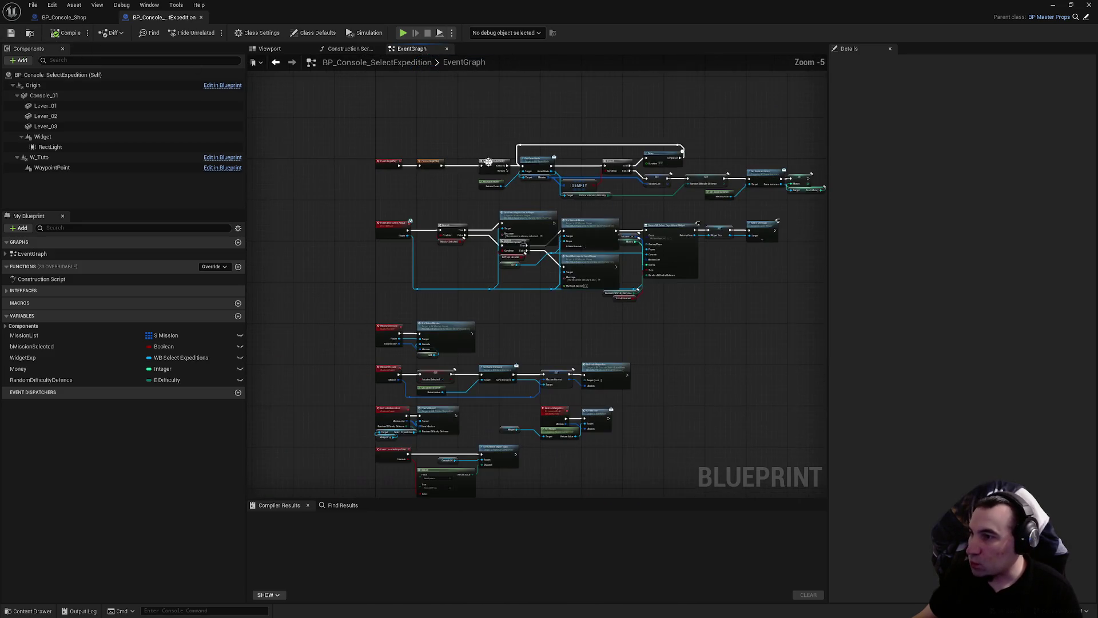
scroll(482, 382, "up", 4)
Pan through the custom event and interaction branch nodes, ending centred on Event BeginPlay and Event Interaction_Rogue
mouse_move(482, 382)
left_mouse_down()
mouse_move(640, 223)
mouse_move(482, 259)
mouse_move(529, 336)
mouse_move(537, 400)
left_mouse_up()
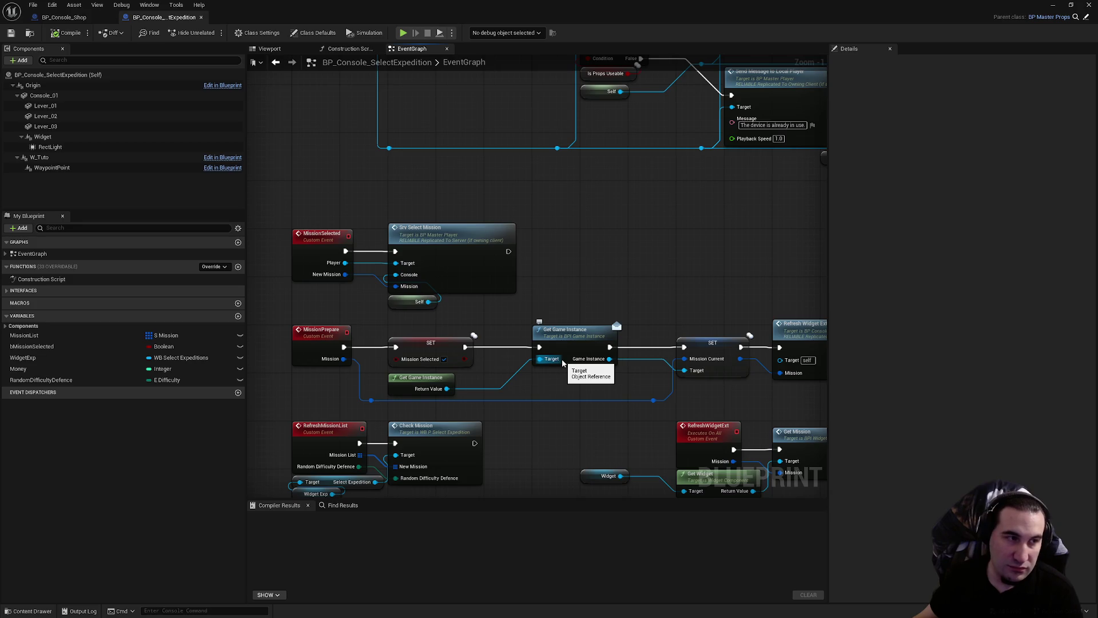
scroll(562, 363, "down", 1)
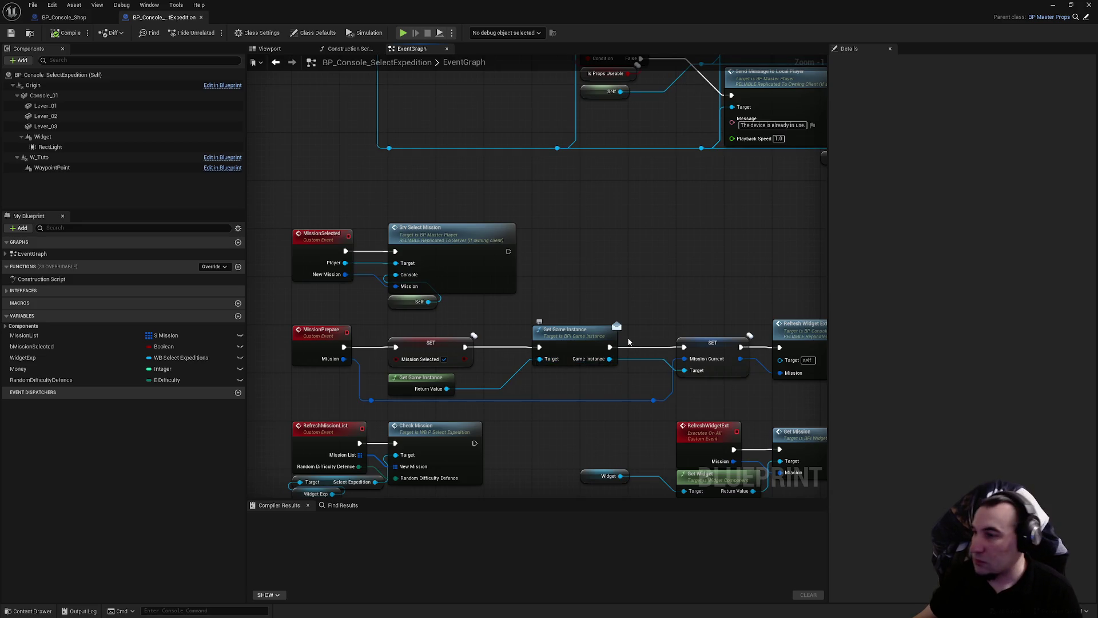
mouse_move(562, 363)
left_mouse_down()
mouse_move(589, 326)
mouse_move(343, 270)
mouse_move(613, 286)
mouse_move(599, 282)
mouse_move(400, 453)
left_mouse_up()
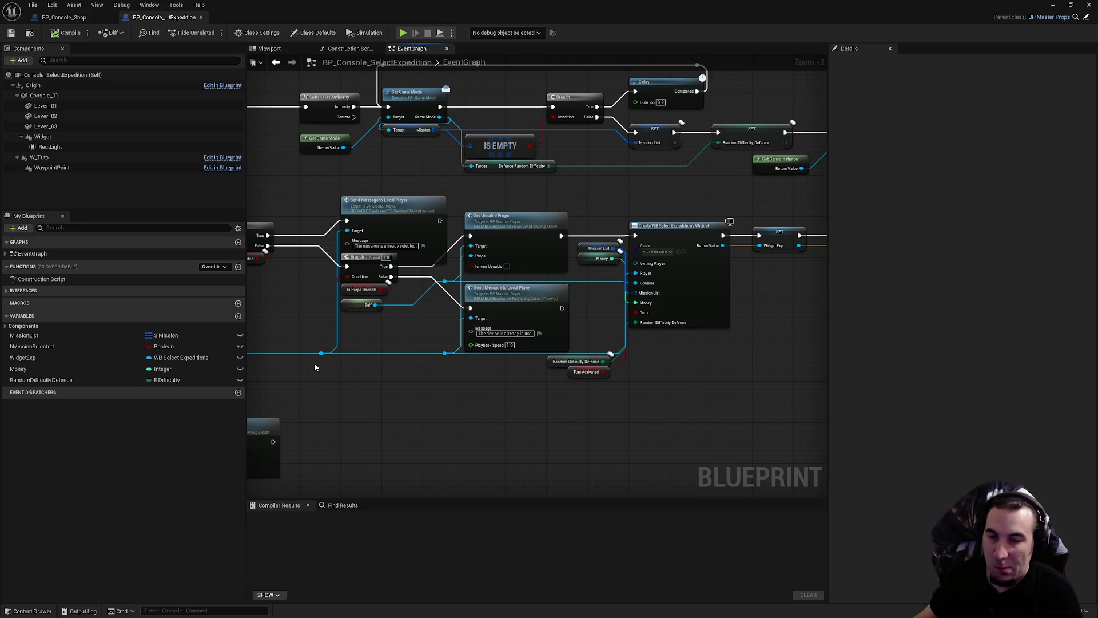
mouse_move(480, 291)
left_mouse_down()
mouse_move(446, 337)
mouse_move(538, 154)
mouse_move(545, 200)
left_mouse_up()
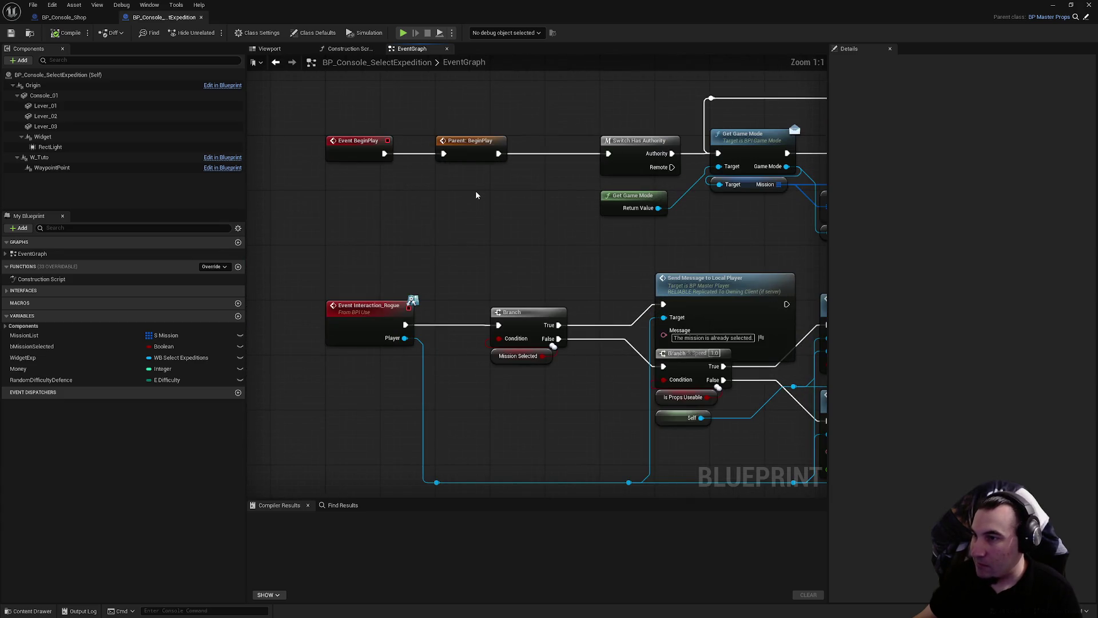
left_click_drag(475, 195, 440, 282)
View BP_Console_Shop's CheckIfUpgrade node, then inspect SelectExpedition's RectLight, Widget, WaypointPoint and W_Tuto components
left_click(90, 21)
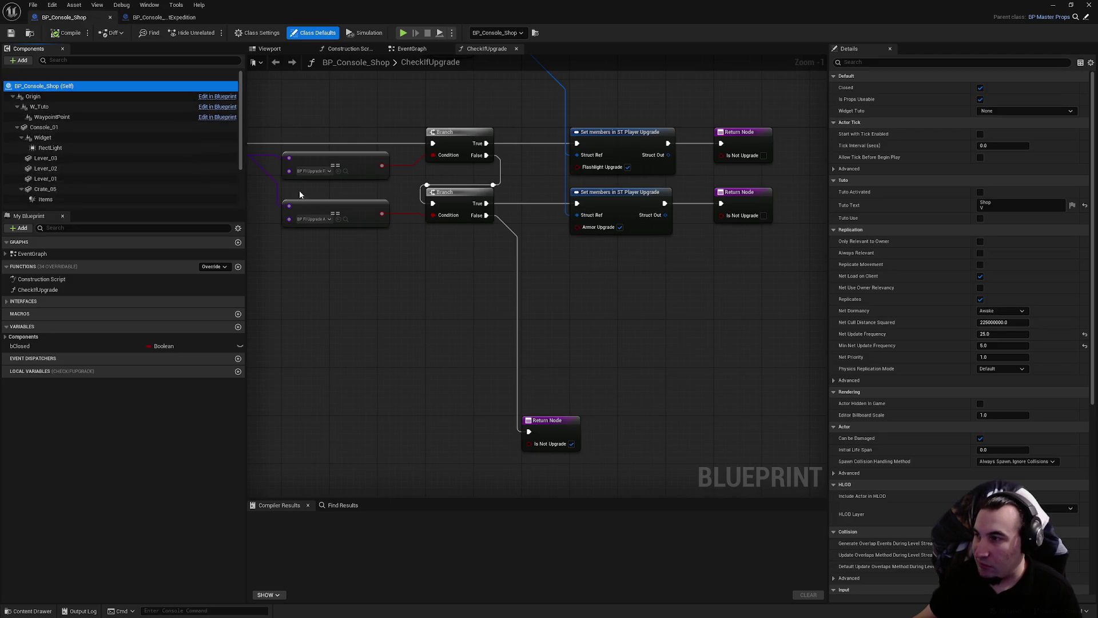
mouse_move(317, 183)
left_mouse_down()
mouse_move(470, 339)
mouse_move(382, 241)
mouse_move(445, 301)
left_mouse_up()
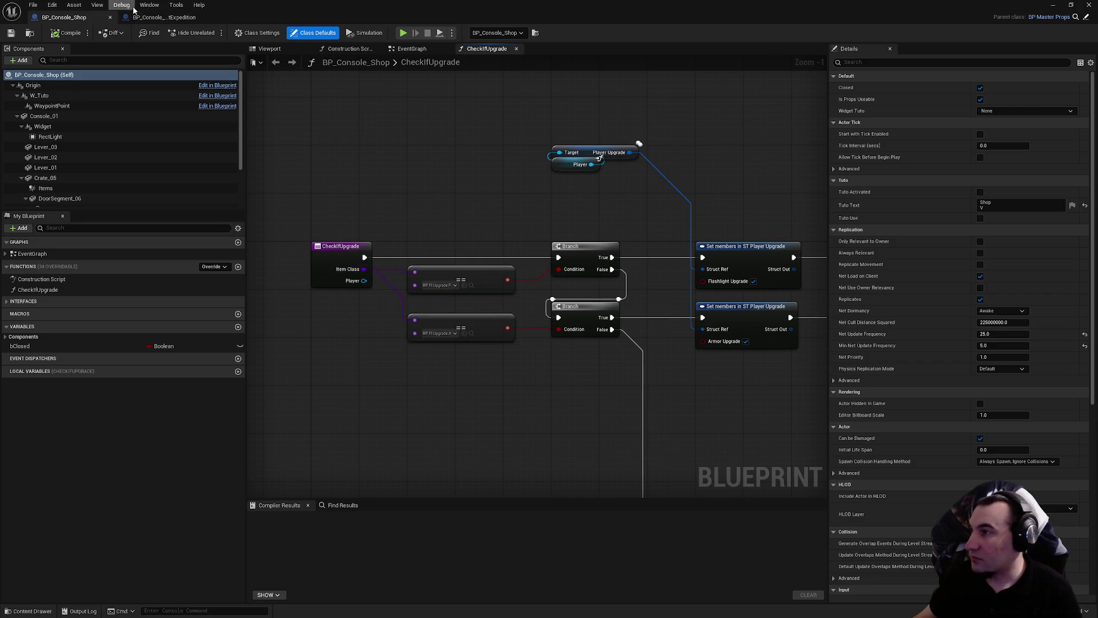
left_click(160, 17)
left_click(86, 147)
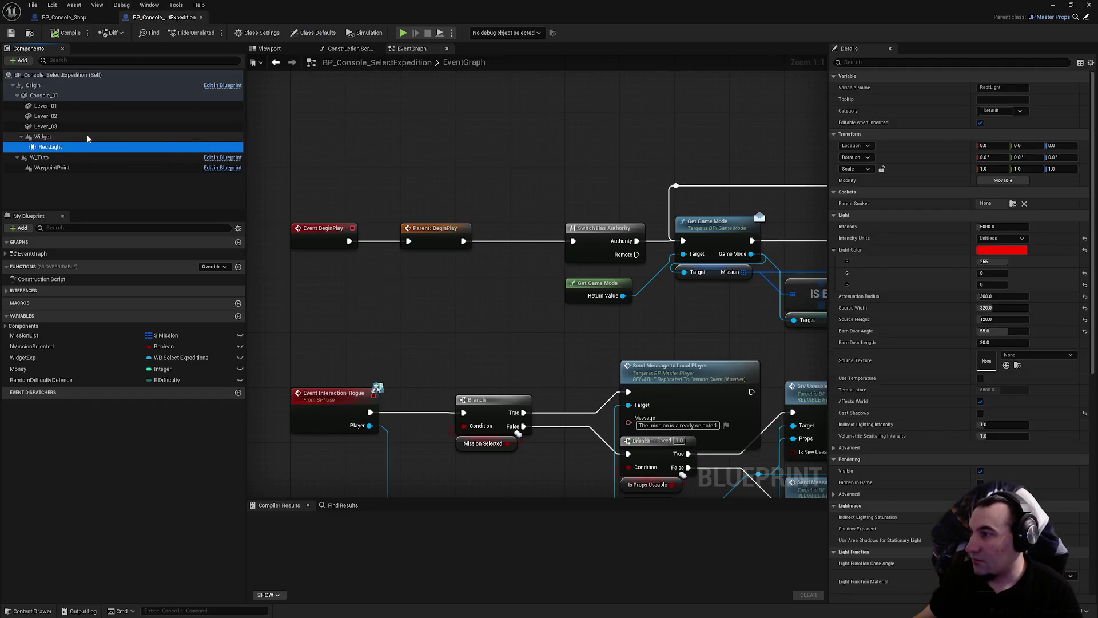
left_click(86, 137)
left_click(92, 165)
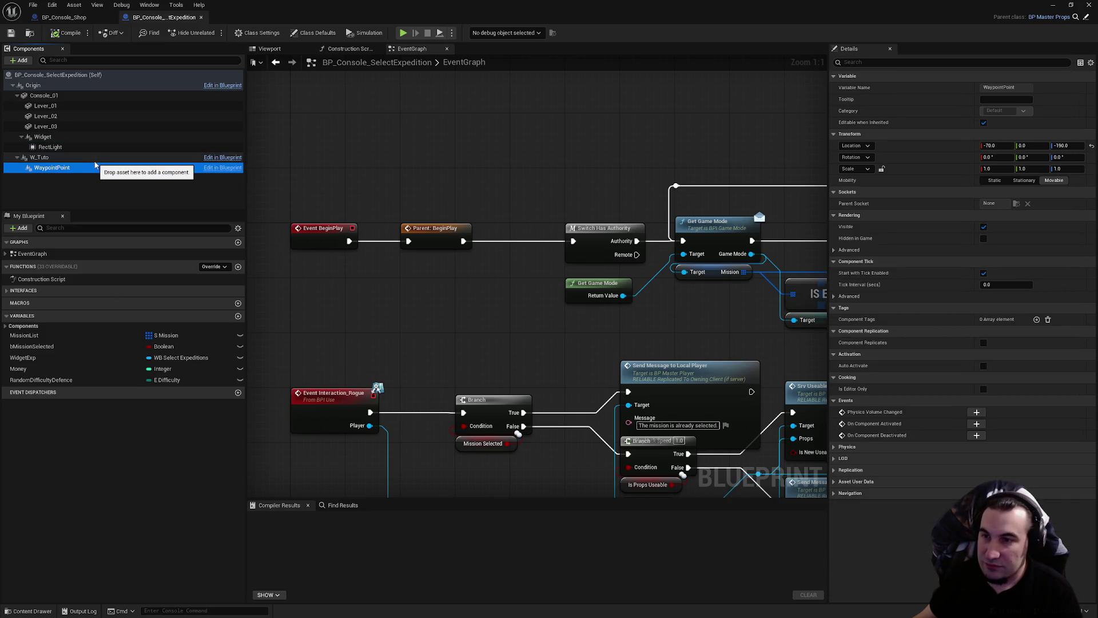
left_click(86, 157)
scroll(925, 461, "down", 5)
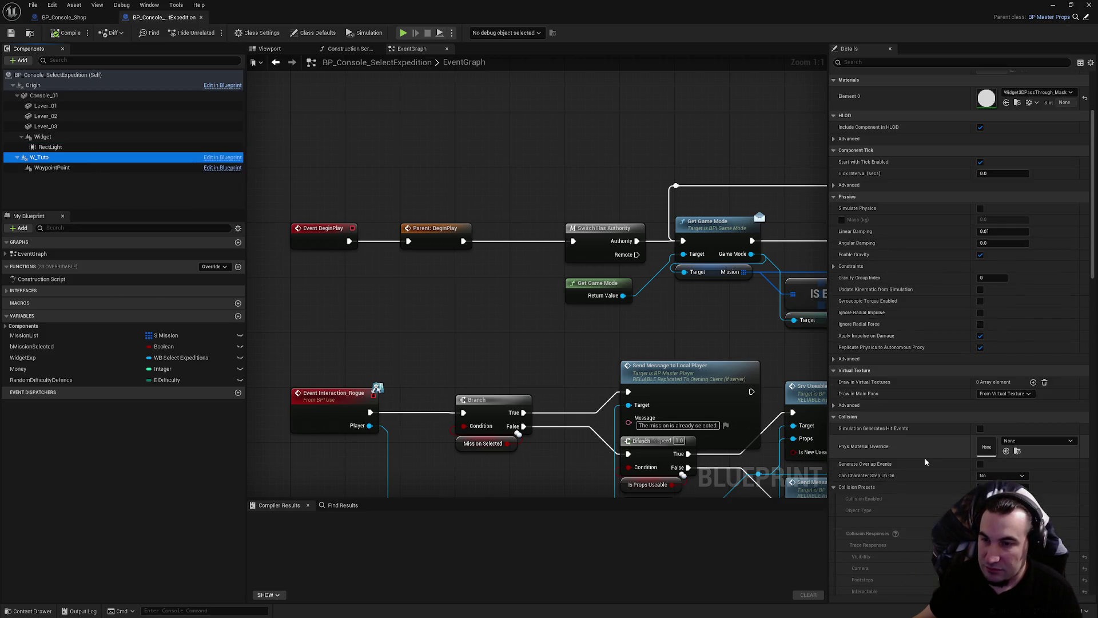
scroll(906, 460, "down", 10)
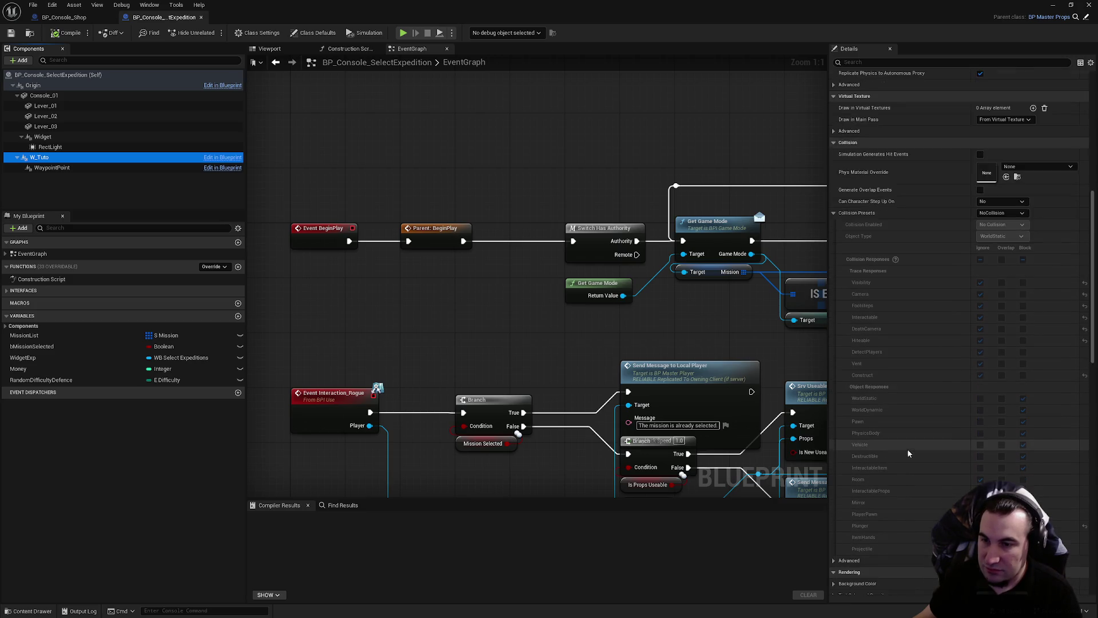
scroll(910, 447, "down", 1)
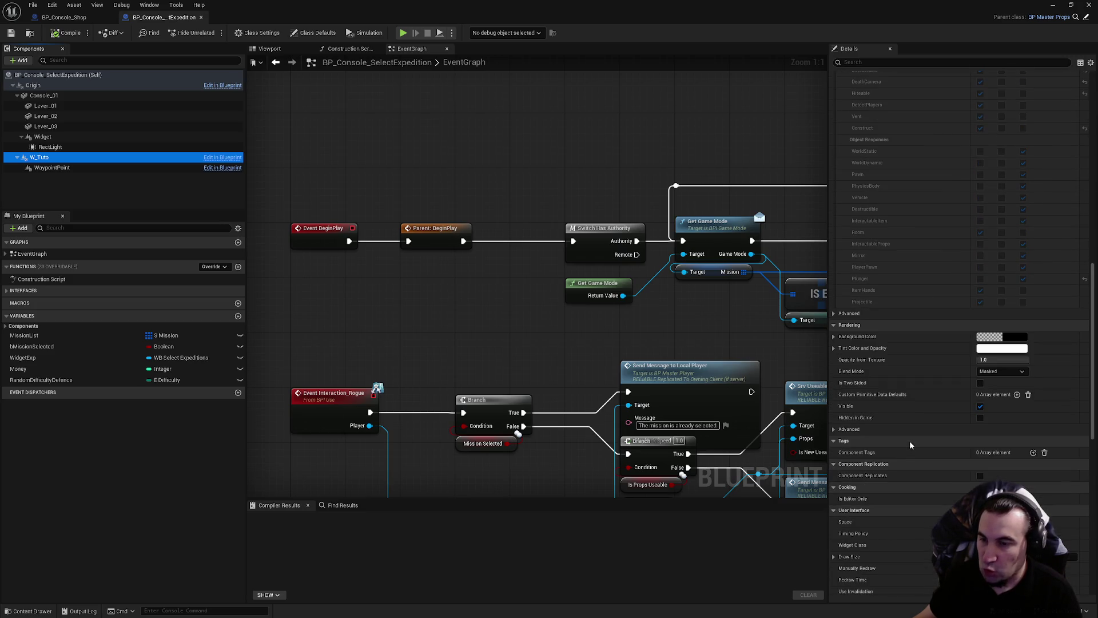
Compare the Widget, W_Tuto and WaypointPoint components between BP_Console_Shop and BP_Console_SelectExpedition
left_click(64, 17)
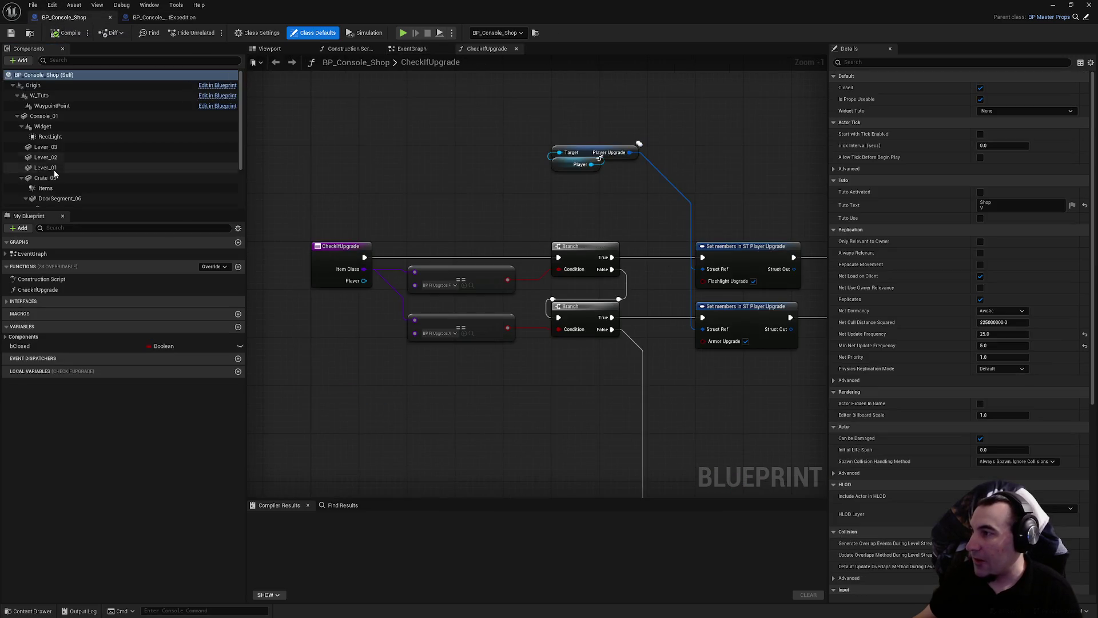
left_click(60, 128)
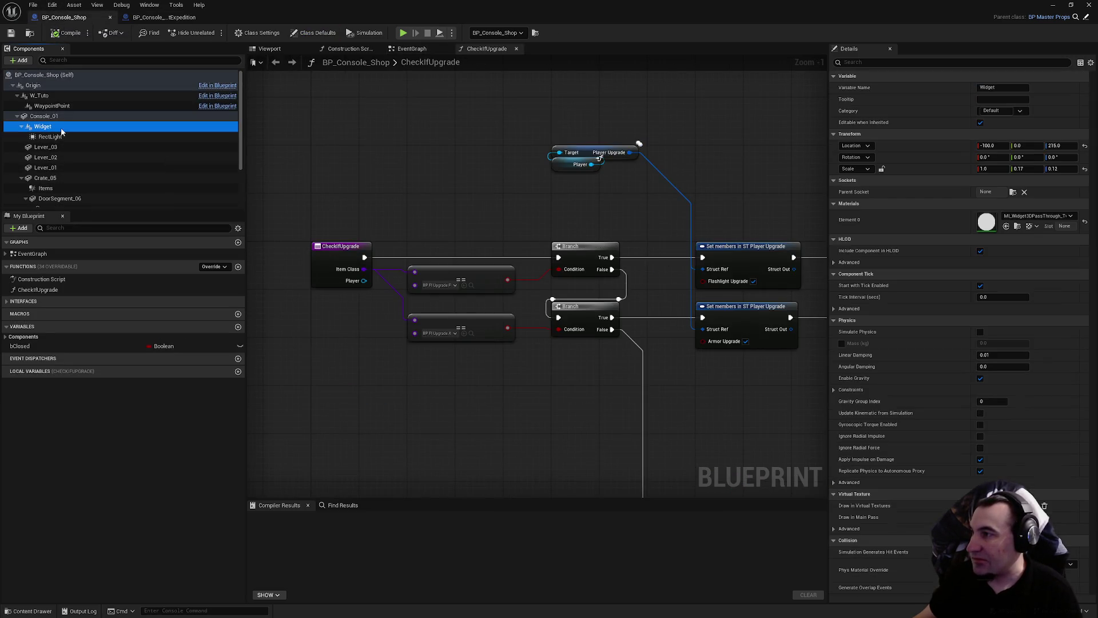
left_click(57, 105)
left_click(57, 96, "ctrl")
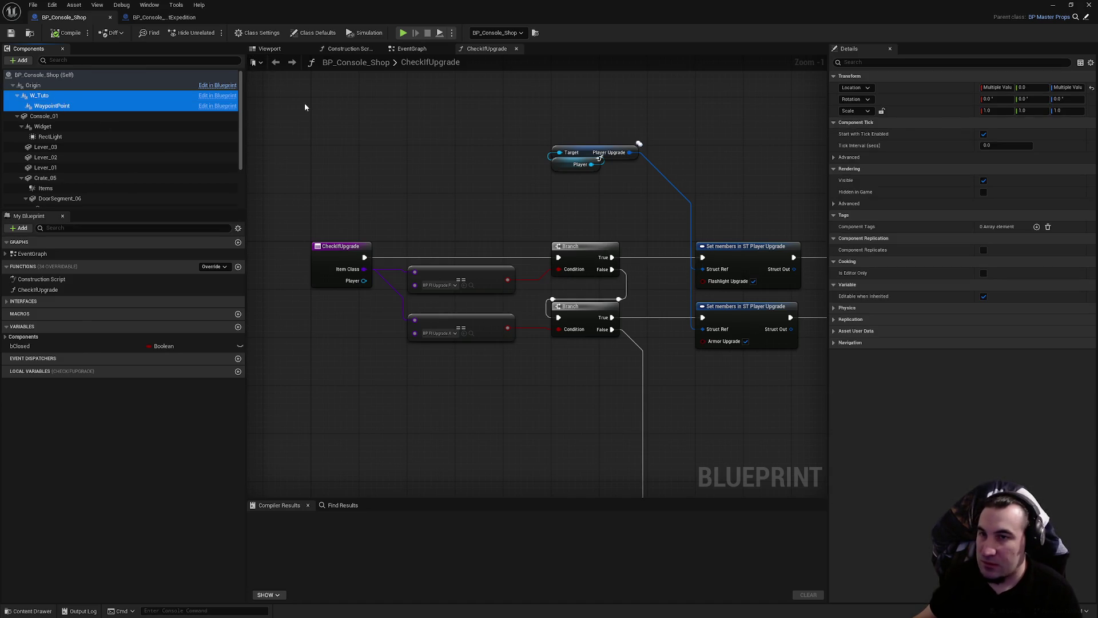
scroll(446, 142, "down", 2)
left_click(163, 17)
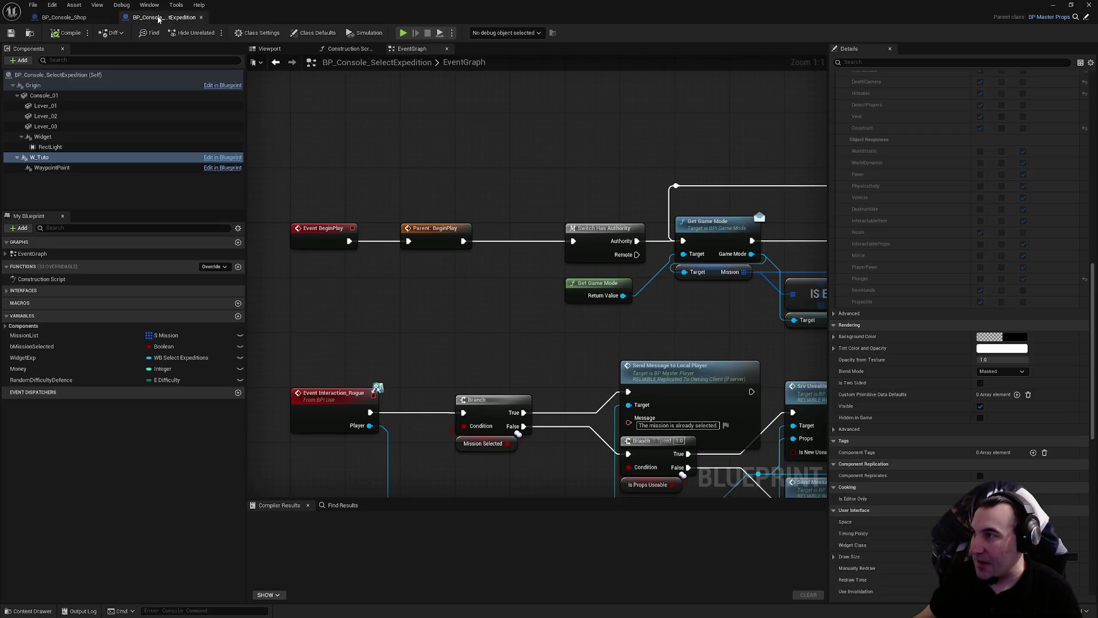
left_click(57, 167, "ctrl")
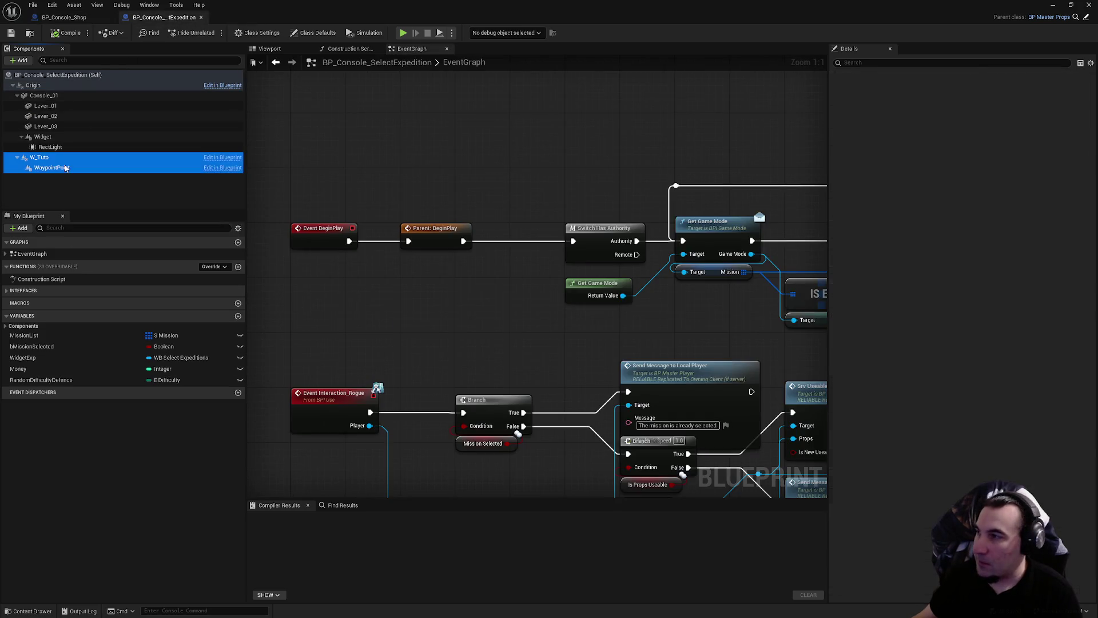
Pan the event graph to the Delay and widget-creation nodes, then close the Blueprint editor
left_click(482, 151)
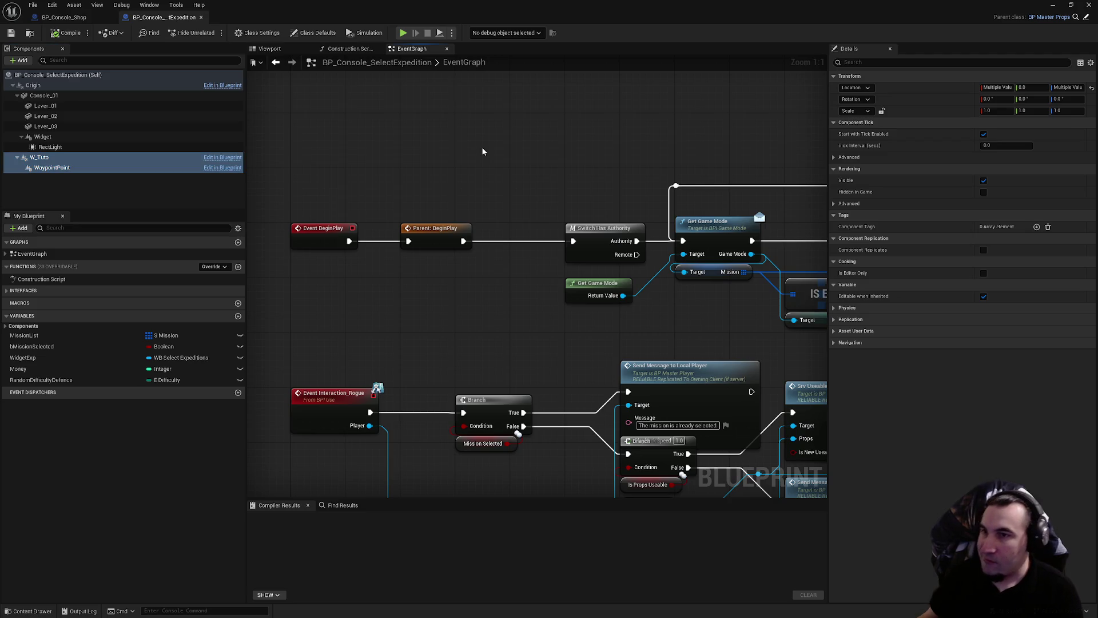
left_click_drag(482, 151, 374, 109)
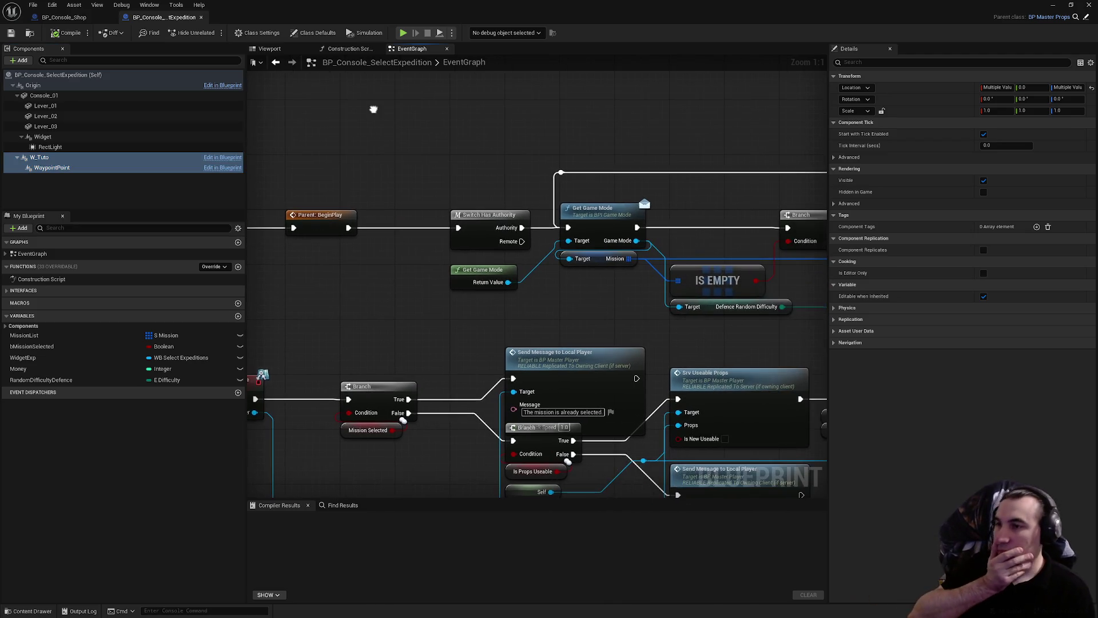
scroll(373, 110, "down", 3)
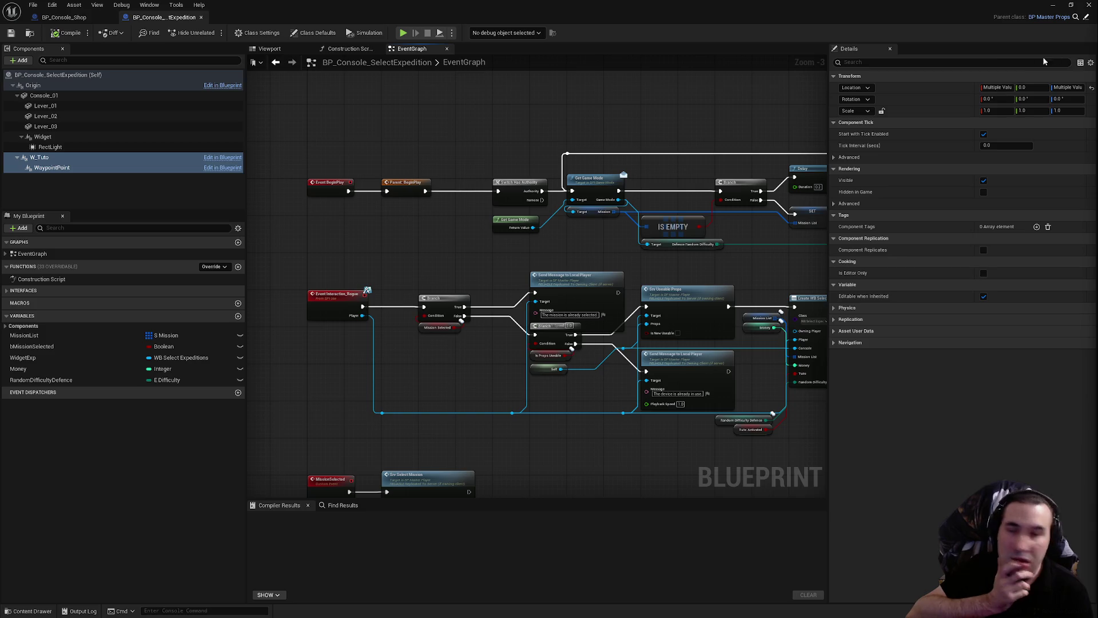
left_click_drag(814, 130, 521, 130)
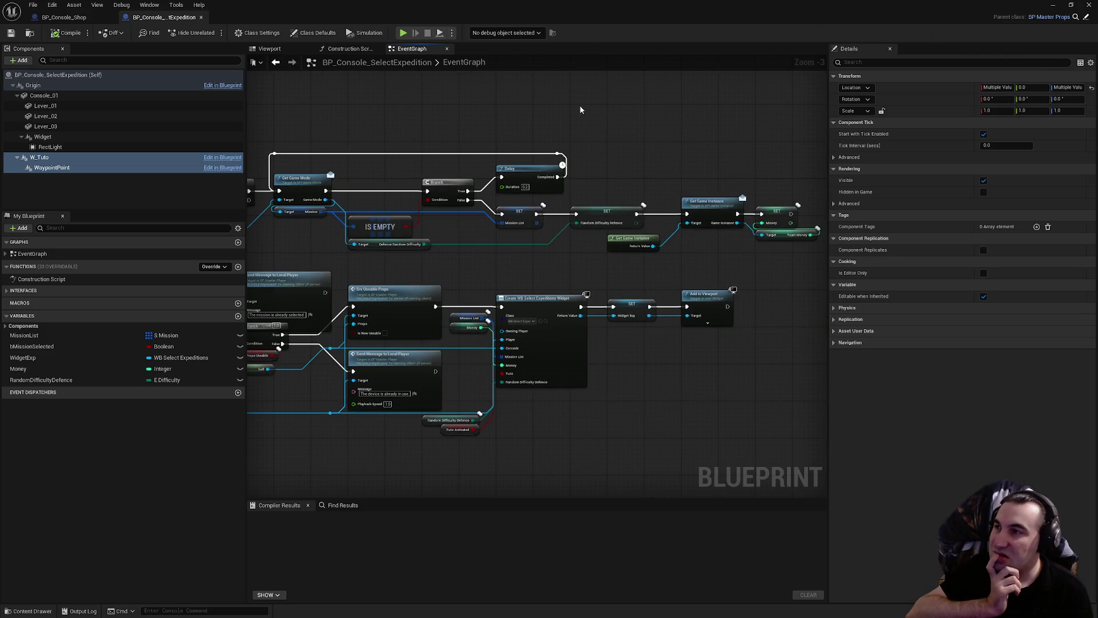
left_click(1089, 5)
Expand Content > Core in the folder tree and show the Maps folder's 16 level assets
key("super")
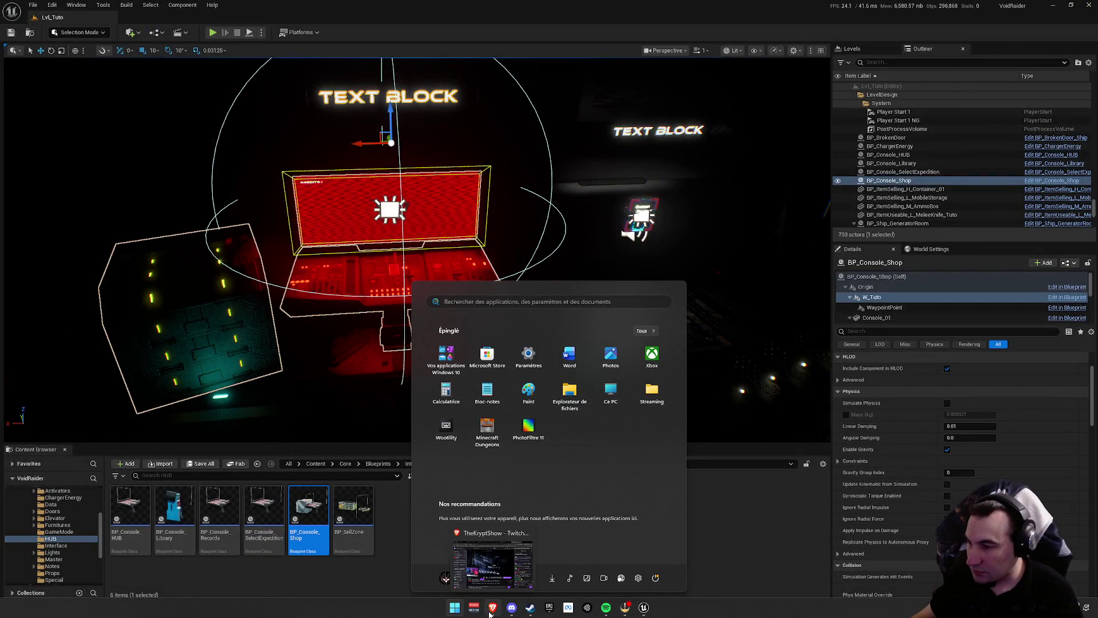
key("super")
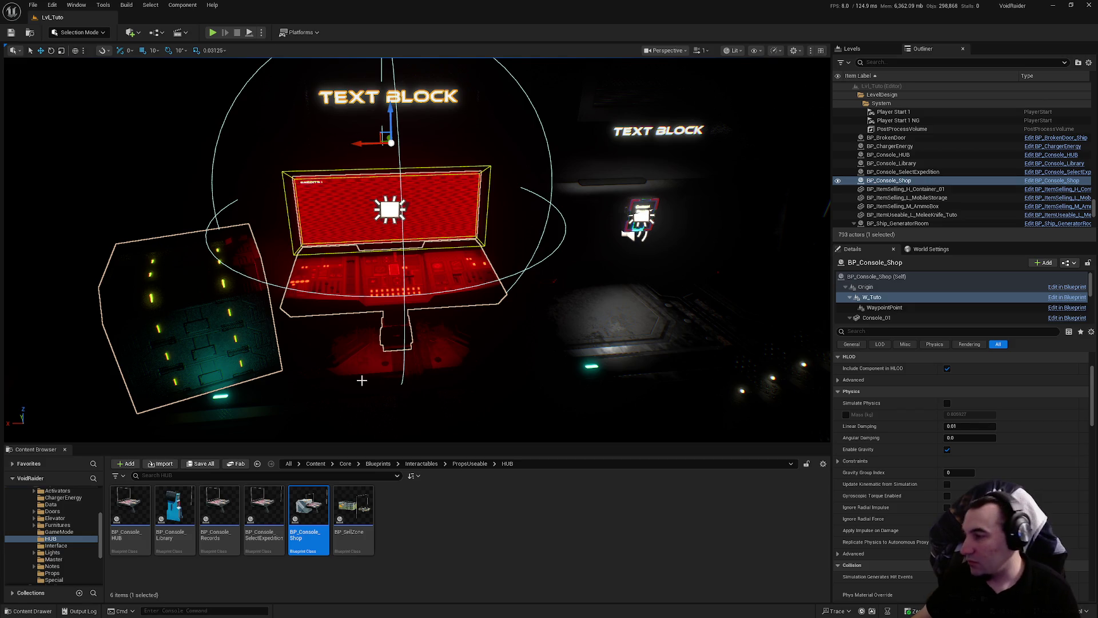
scroll(51, 532, "up", 5)
left_click(21, 538, "ctrl")
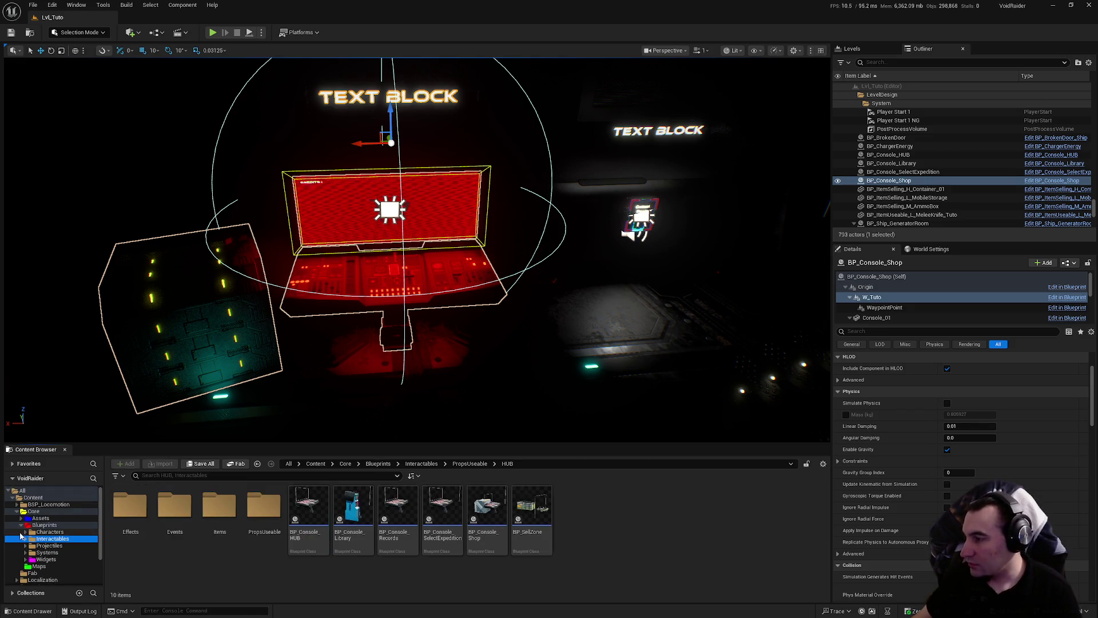
left_click(21, 525)
left_click(41, 532)
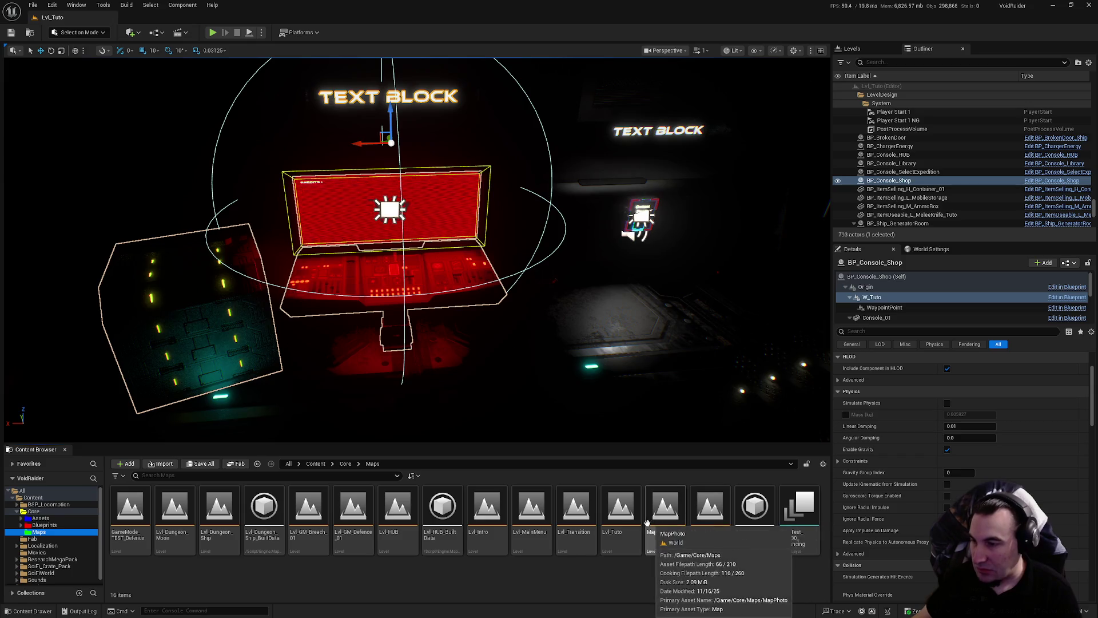
Open Lvl_HUB, run a Play-In-Editor test, stop it, and select a light switch
double_click(399, 514)
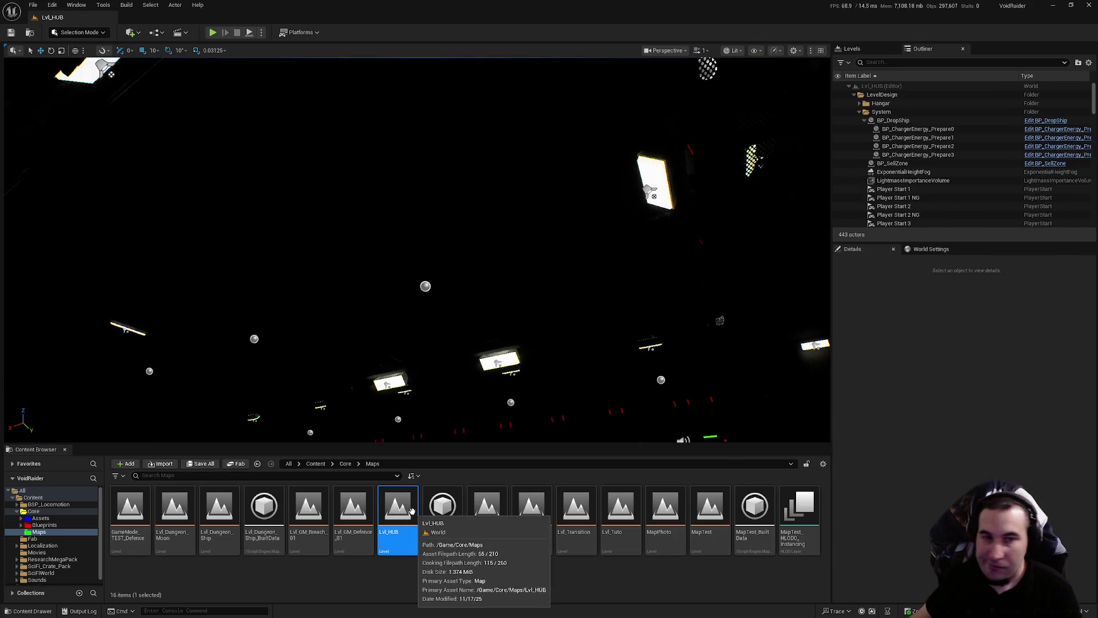
mouse_move(583, 313)
left_mouse_down()
mouse_move(583, 281)
mouse_move(526, 211)
mouse_move(253, 40)
left_mouse_up()
left_click(248, 36)
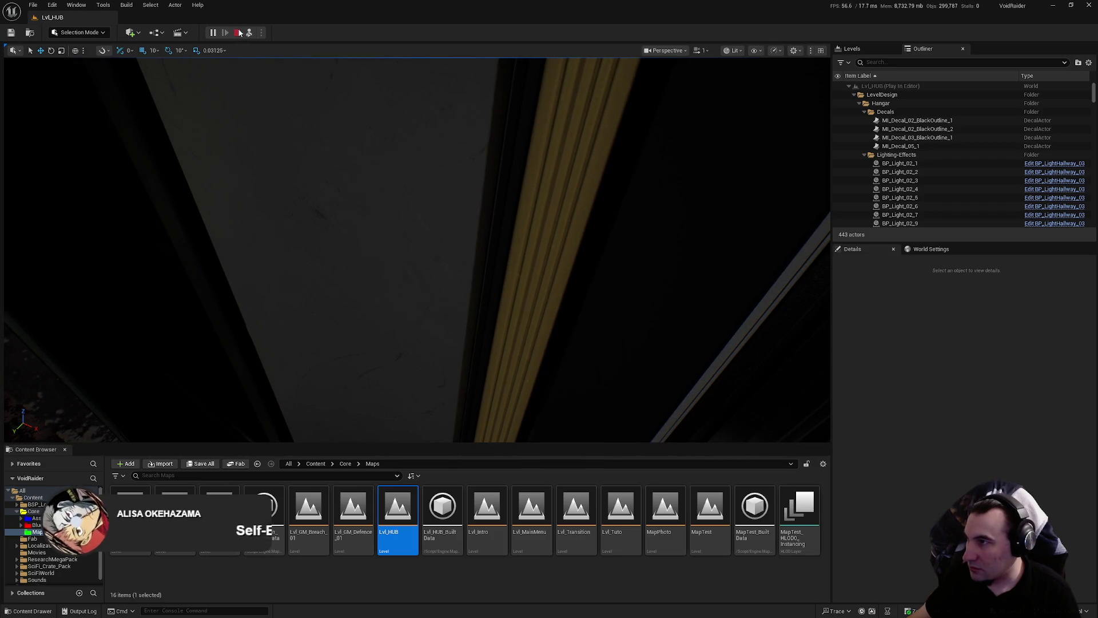
left_click(237, 32)
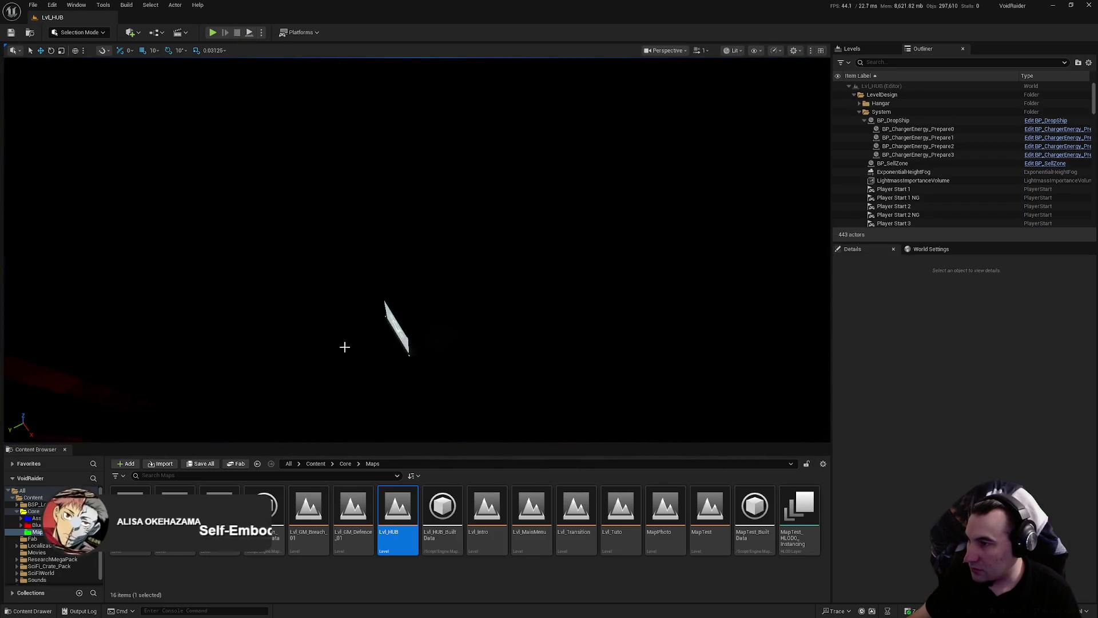
left_click(398, 326)
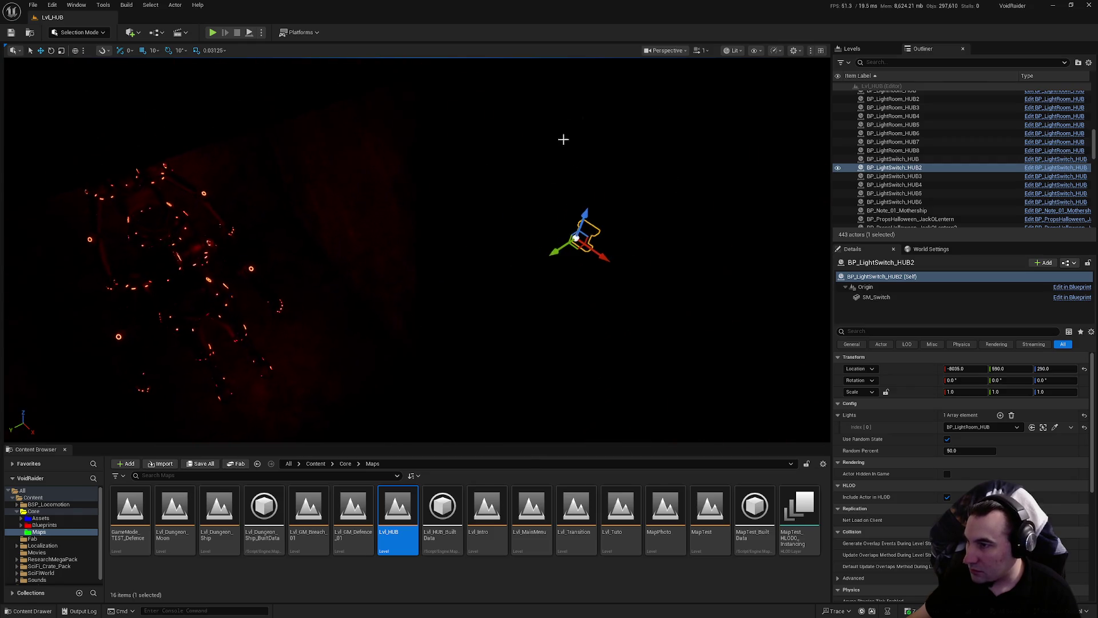
Switch the viewport to Unlit and drag the light switch onto the door frame
left_click(733, 51)
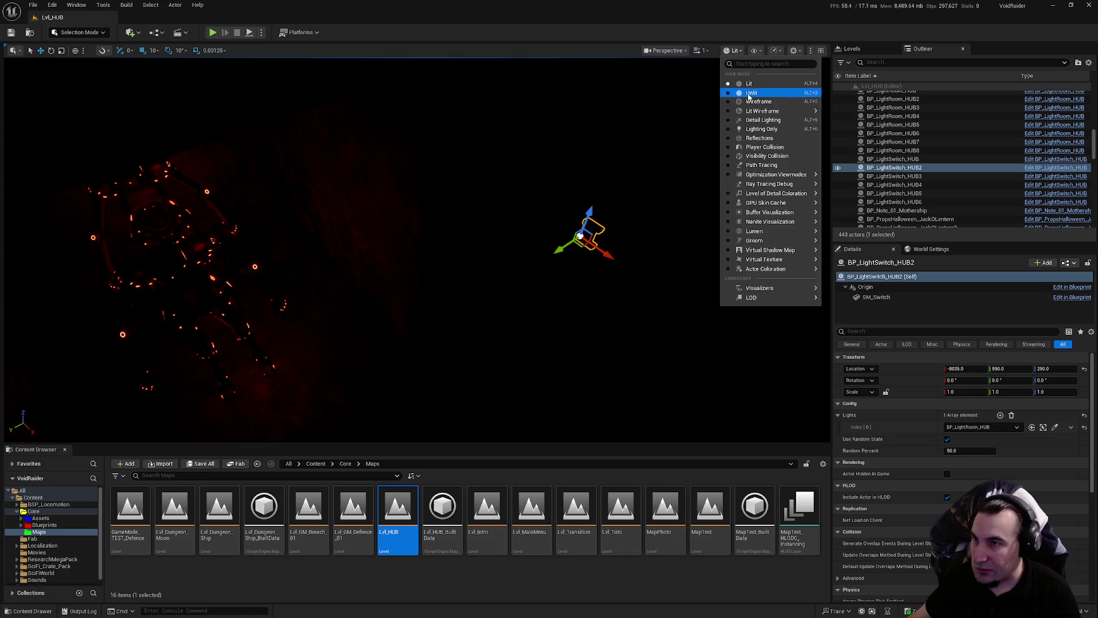
left_click(750, 92)
left_click_drag(562, 249, 504, 289)
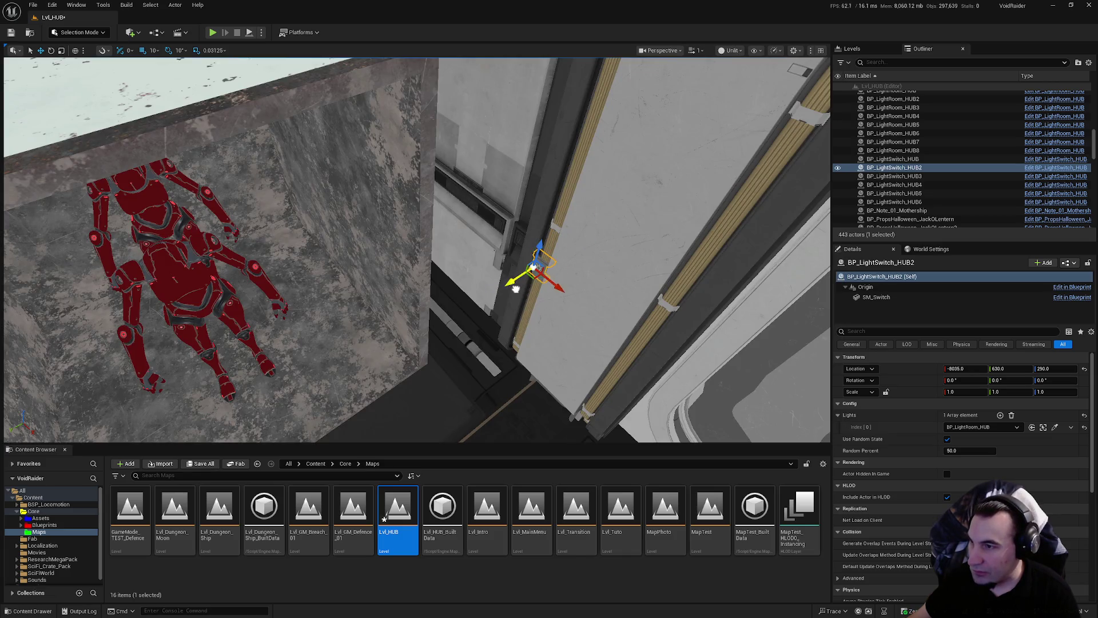
key("f")
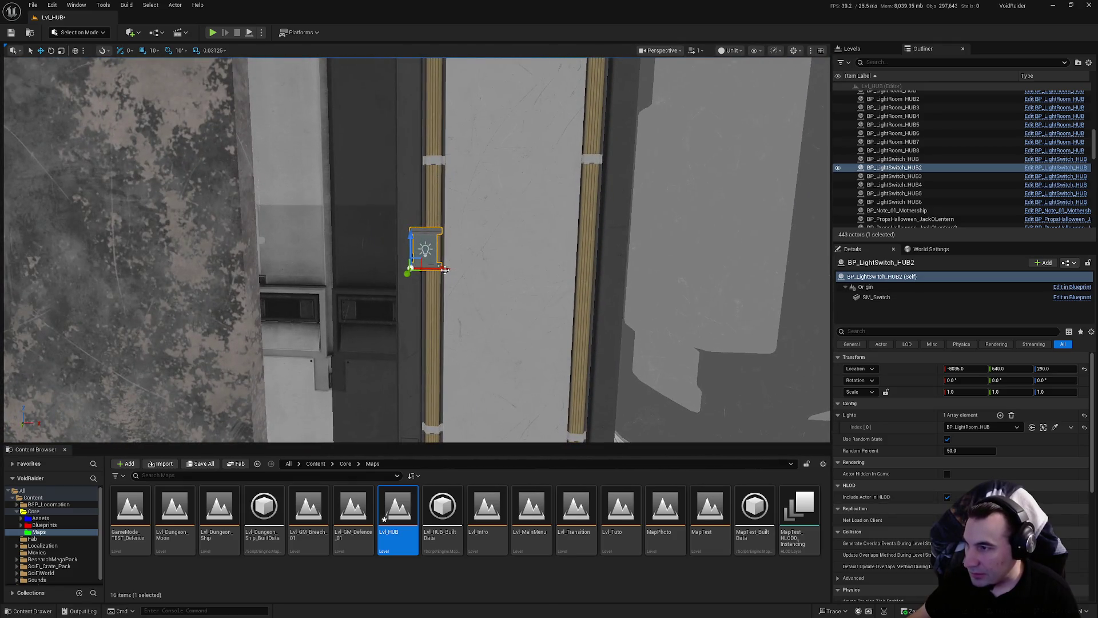
left_click_drag(445, 270, 551, 284)
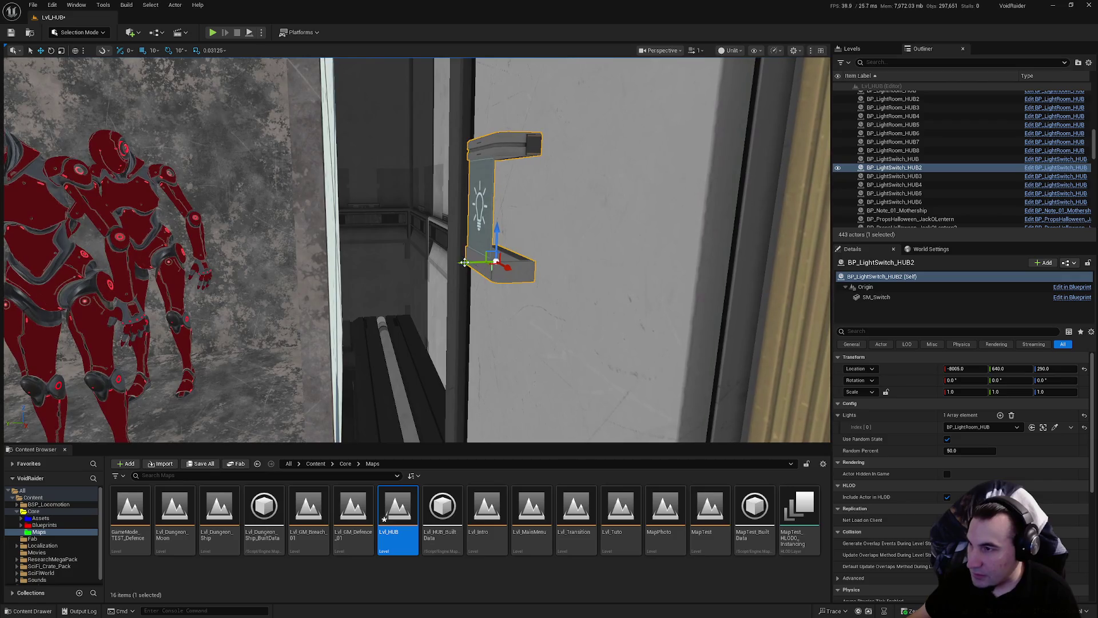
left_click_drag(464, 262, 508, 263)
Undo the last nudge and set BP_LightSwitch_HUB2's Location Y to 638 in Details
key("ctrl+z")
key("ctrl+y")
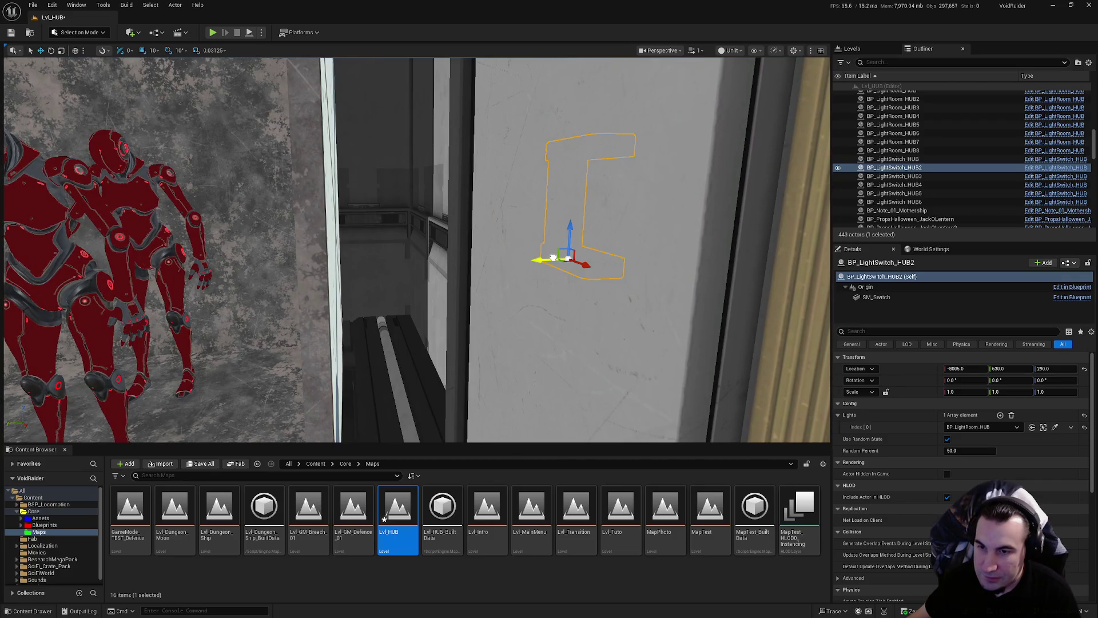
key("ctrl+z")
left_click(1011, 369)
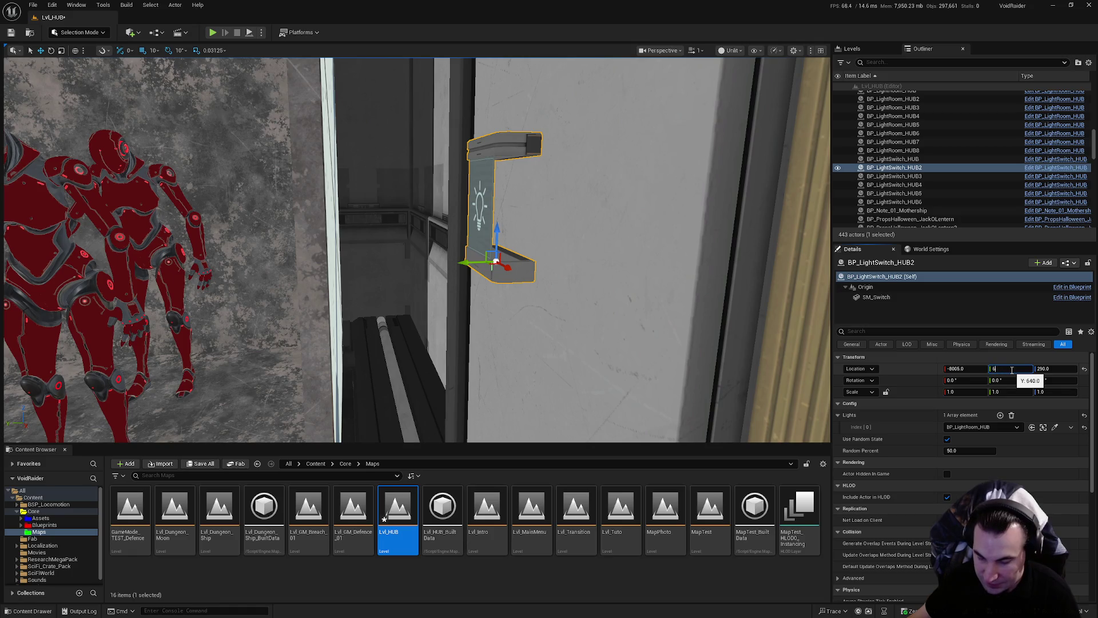
type("35")
key("Return")
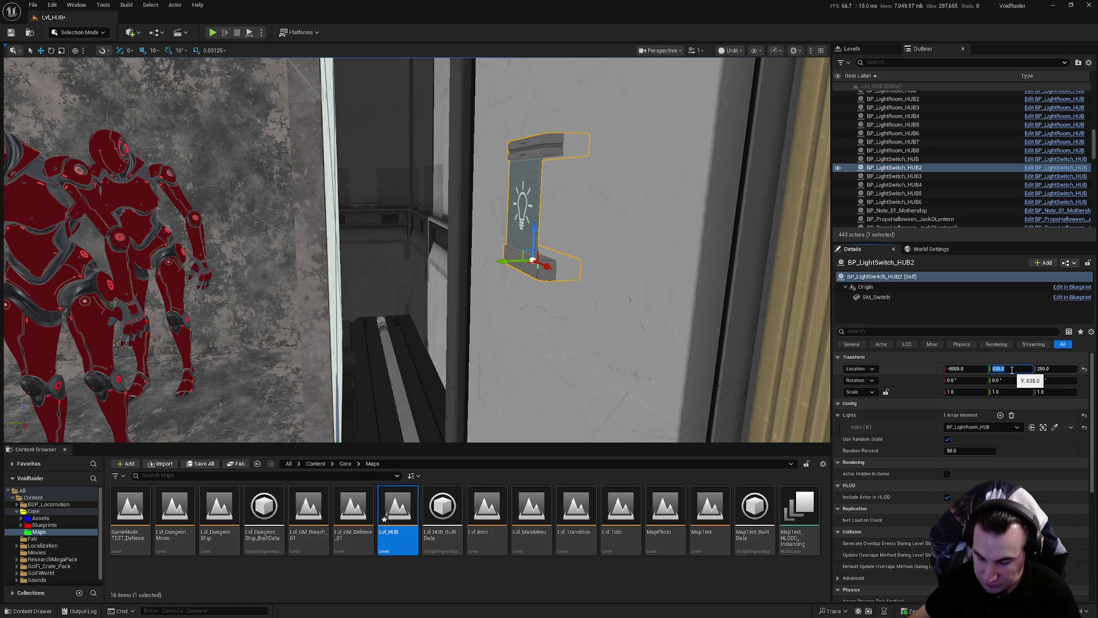
type("36")
key("Return")
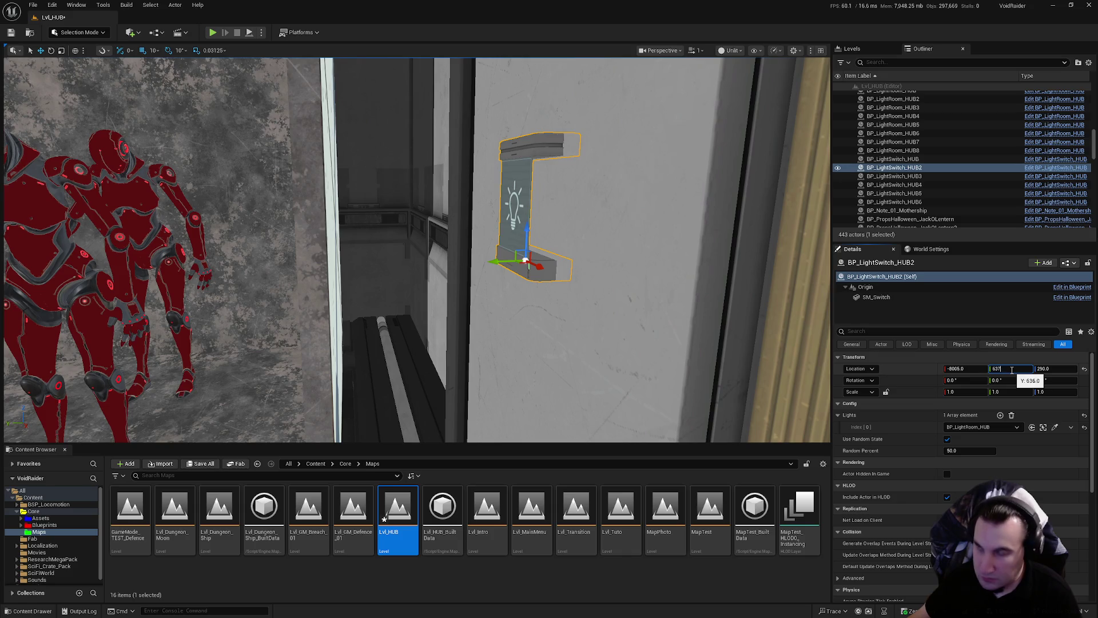
key("Return")
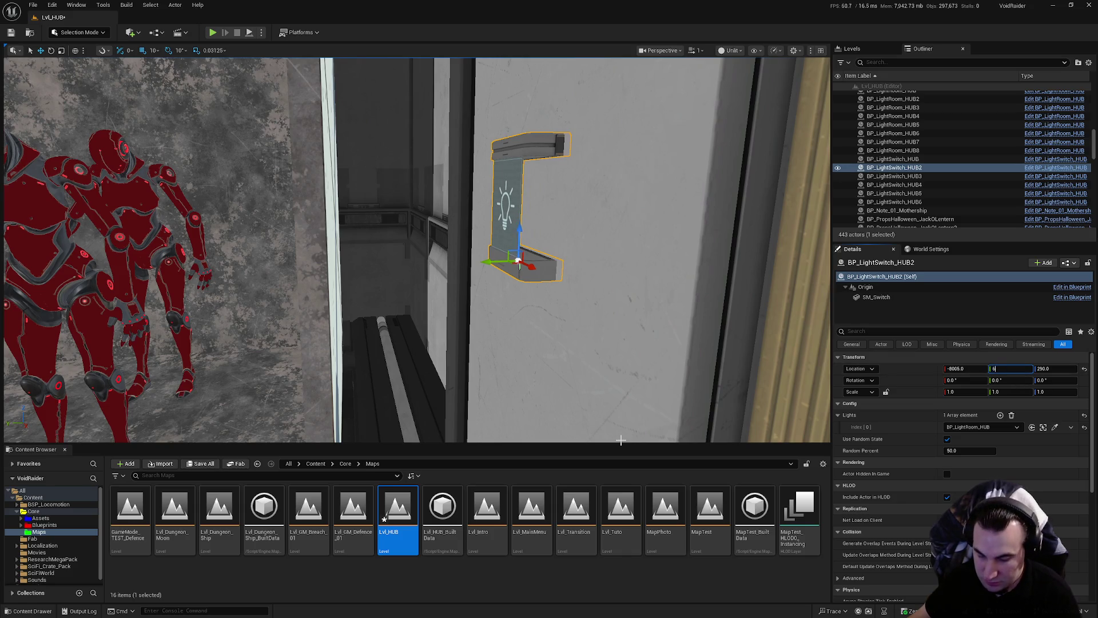
left_click_drag(421, 288, 380, 346)
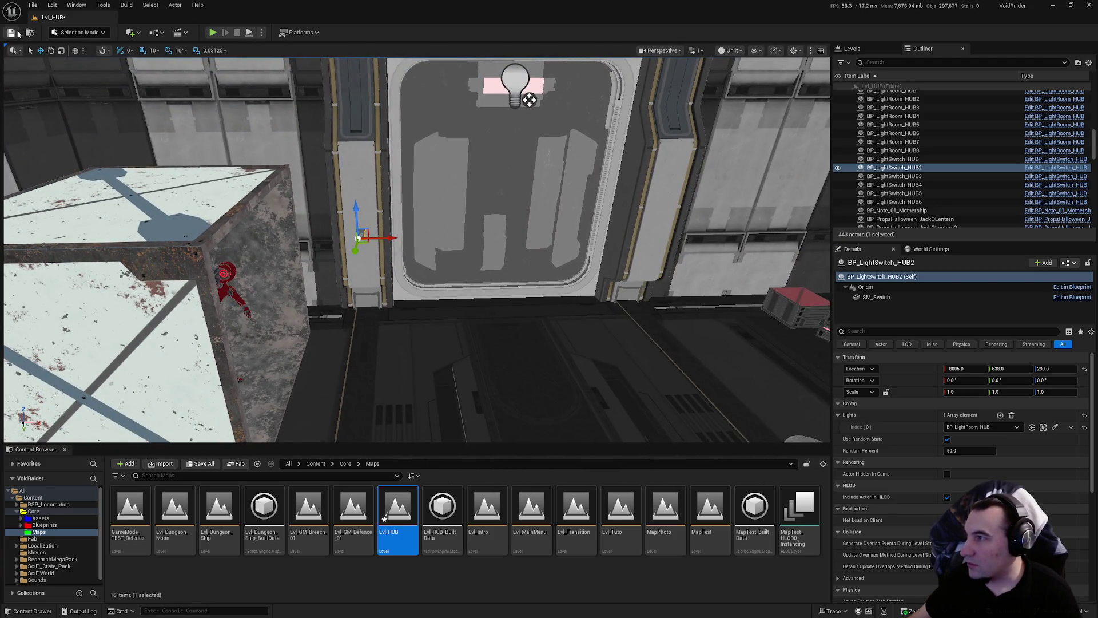
Save the Lvl_HUB level
left_click(11, 32)
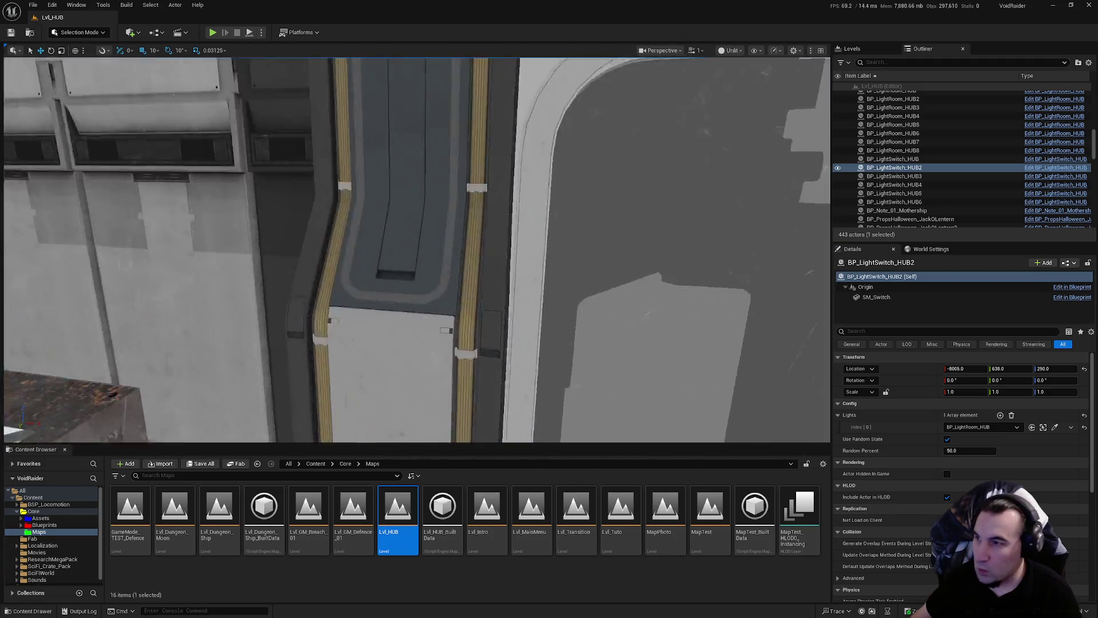
left_click_drag(416, 249, 372, 257)
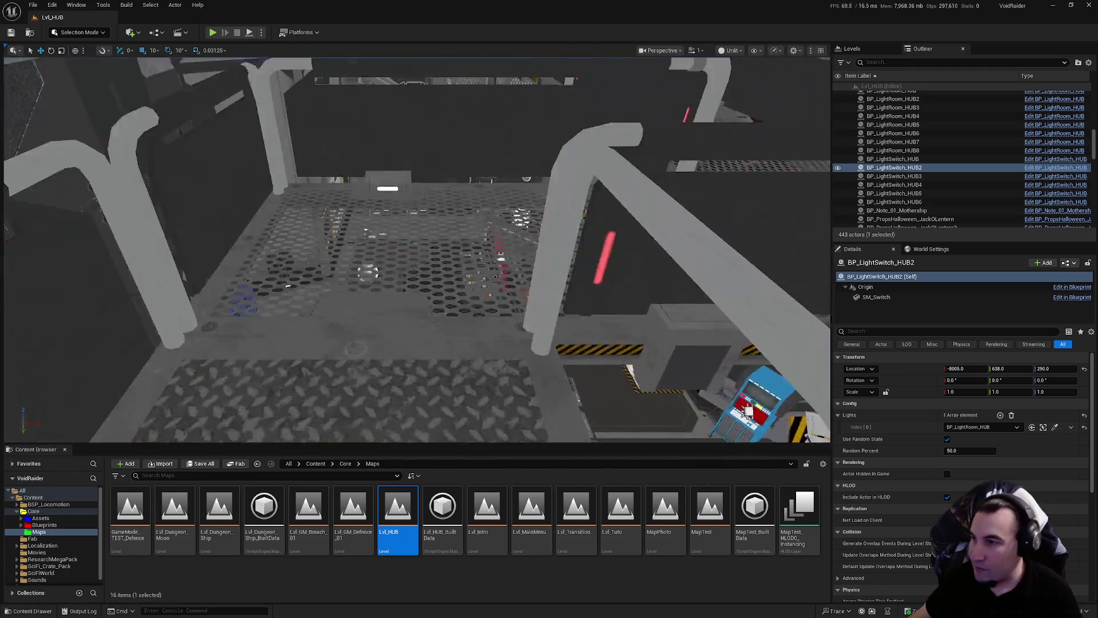
left_click_drag(503, 284, 504, 283)
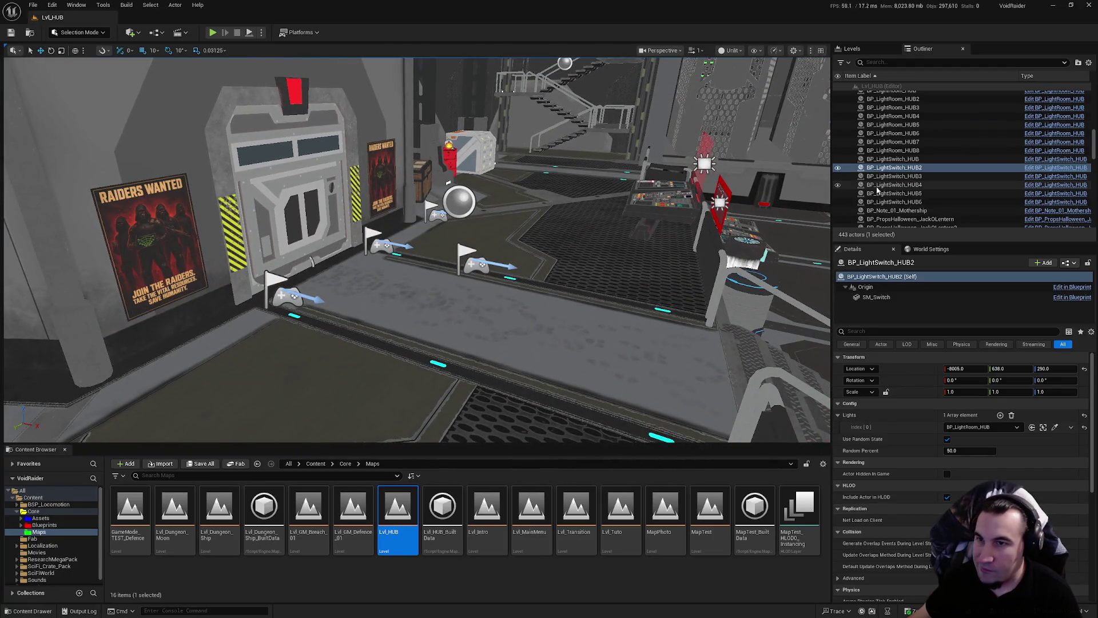
Duplicate Player Start 1 NG and move the copy to -7330, -360
left_click(437, 213)
mouse_move(544, 199)
left_mouse_down()
mouse_move(524, 212)
mouse_move(183, 189)
left_mouse_up()
key("f")
scroll(336, 364, "down", 10)
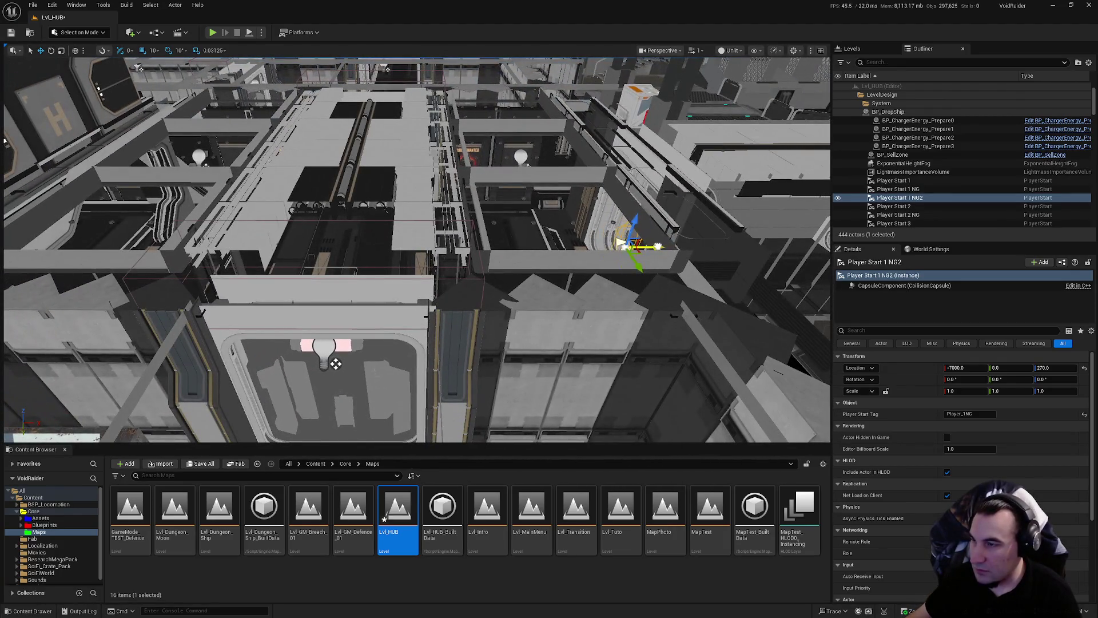
mouse_move(635, 247)
left_mouse_down()
mouse_move(535, 254)
mouse_move(516, 206)
left_mouse_up()
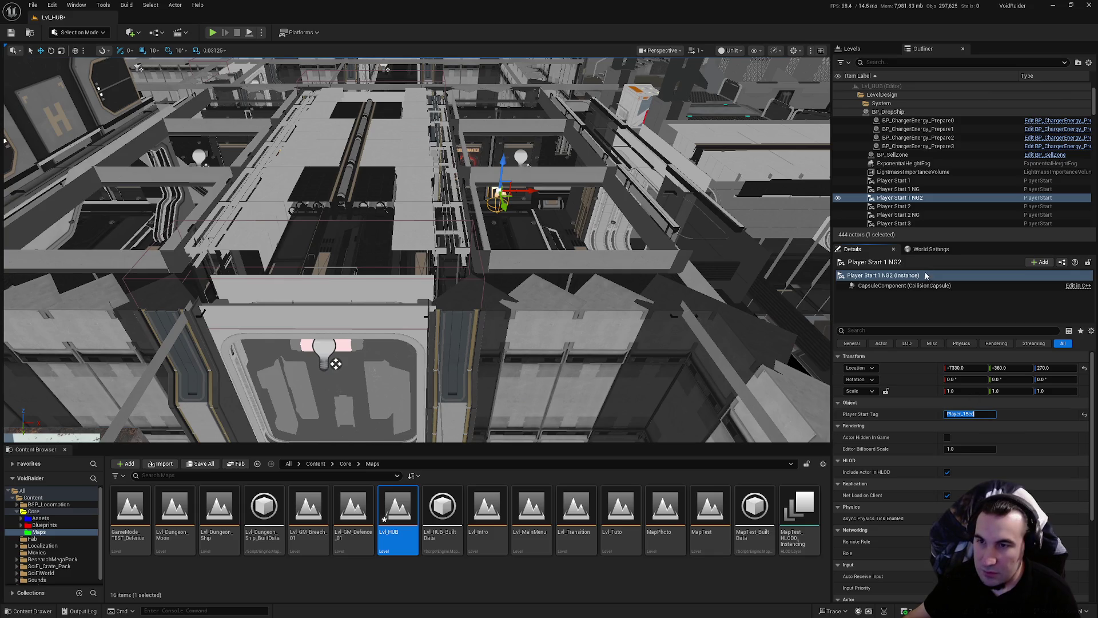
Rename the copy Player Start 1 Bed, tag it Player_1Bed, and place it at -8670, -2790
left_click(915, 198)
double_click(919, 197)
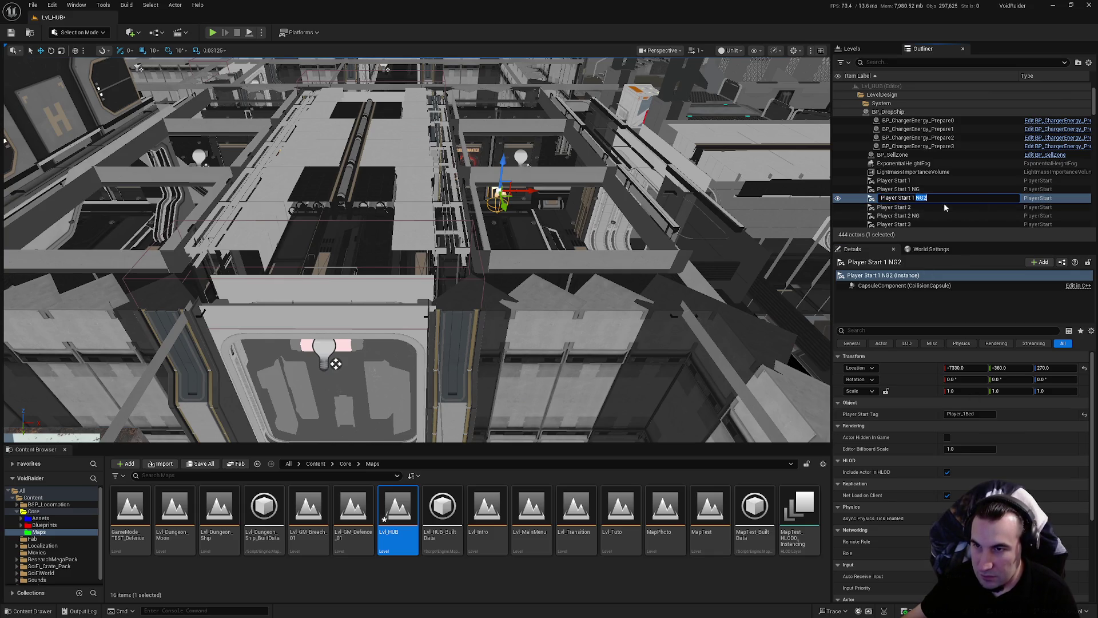
type("Bed")
key("Return")
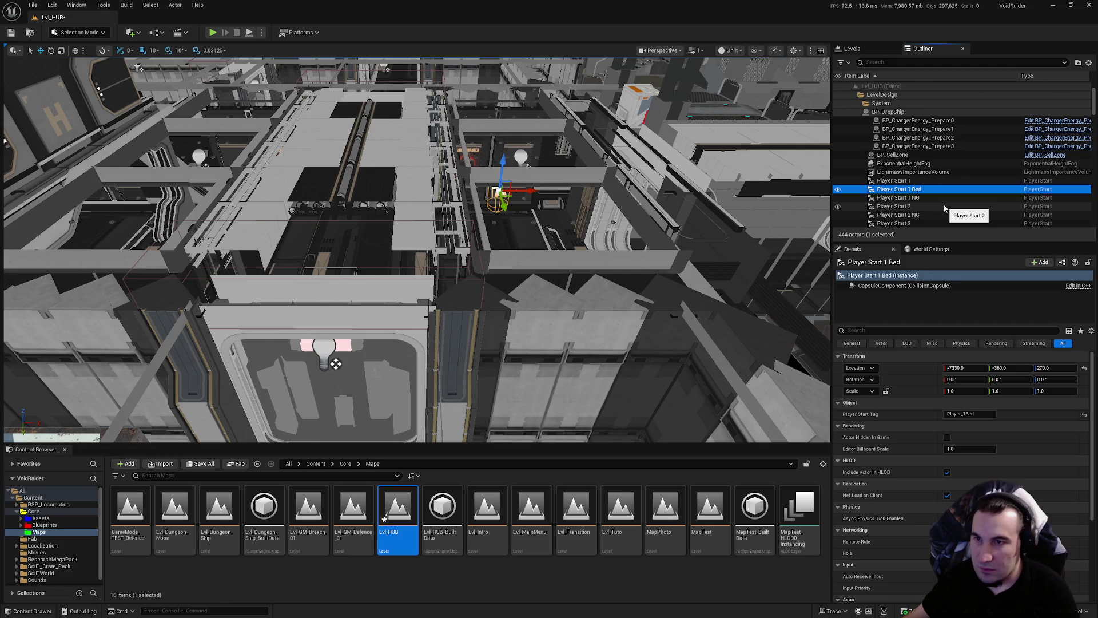
key("f")
scroll(375, 351, "down", 15)
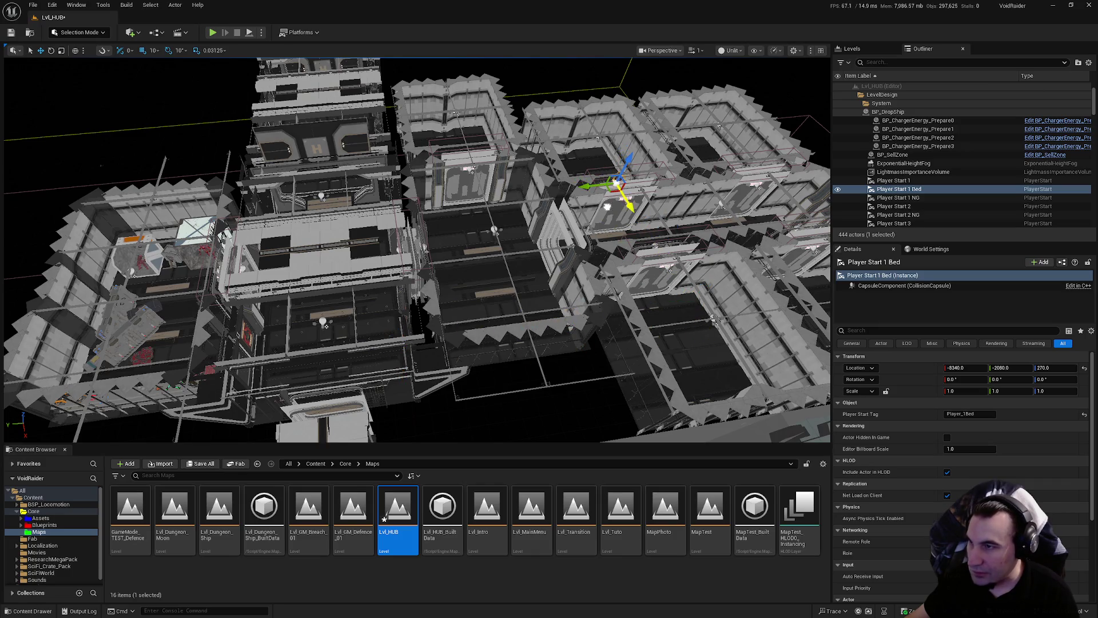
scroll(376, 351, "up", 15)
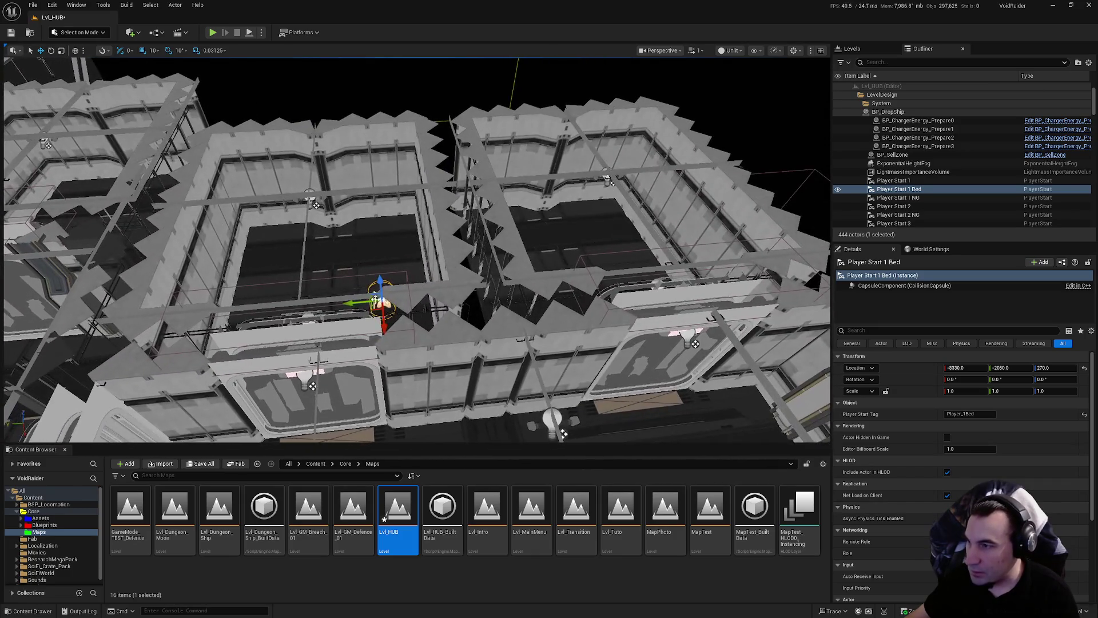
scroll(555, 286, "up", 10)
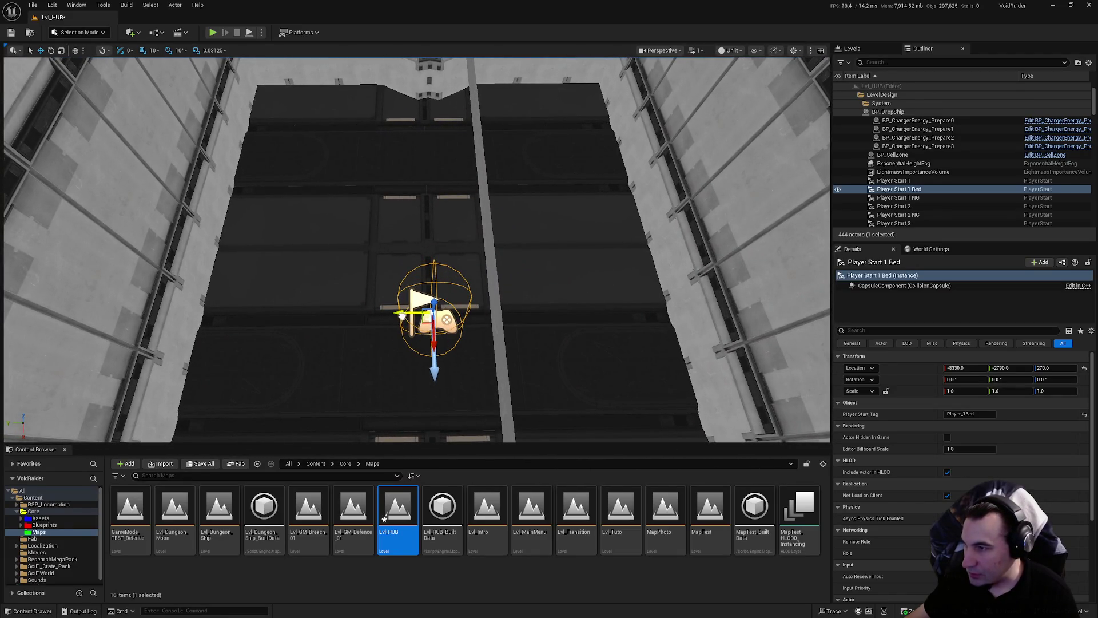
scroll(417, 250, "up", 5)
scroll(421, 297, "down", 3)
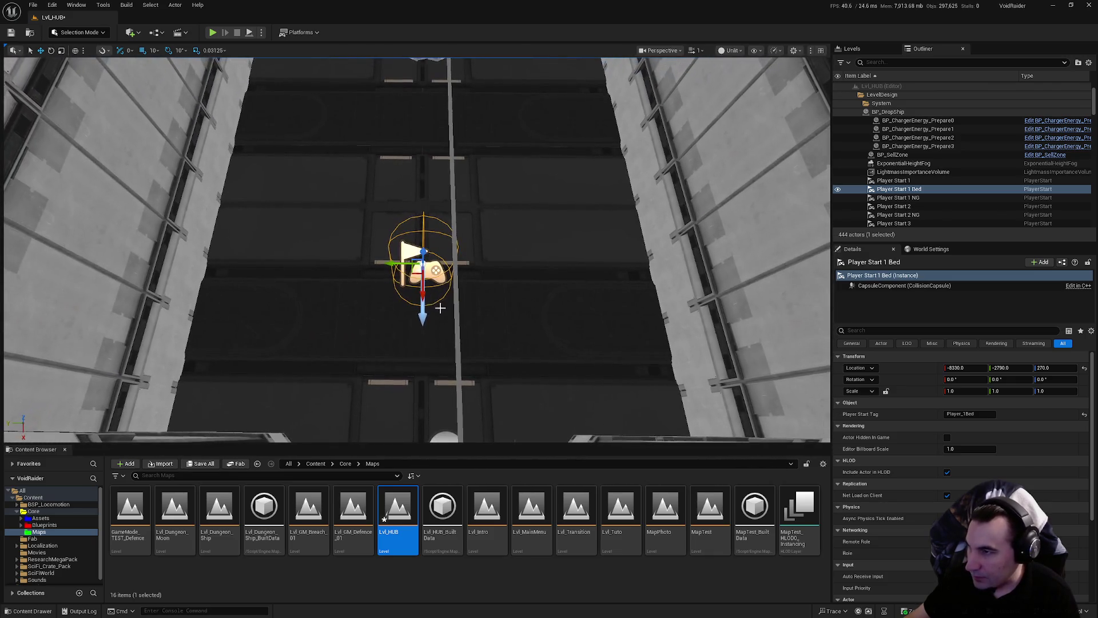
mouse_move(441, 112)
left_mouse_down()
mouse_move(440, 80)
mouse_move(441, 125)
mouse_move(503, 143)
mouse_move(503, 160)
mouse_move(405, 189)
mouse_move(412, 155)
left_mouse_up()
Duplicate Player Start 1 Bed and move the copy into the neighbouring room at Y -1990
scroll(435, 229, "down", 8)
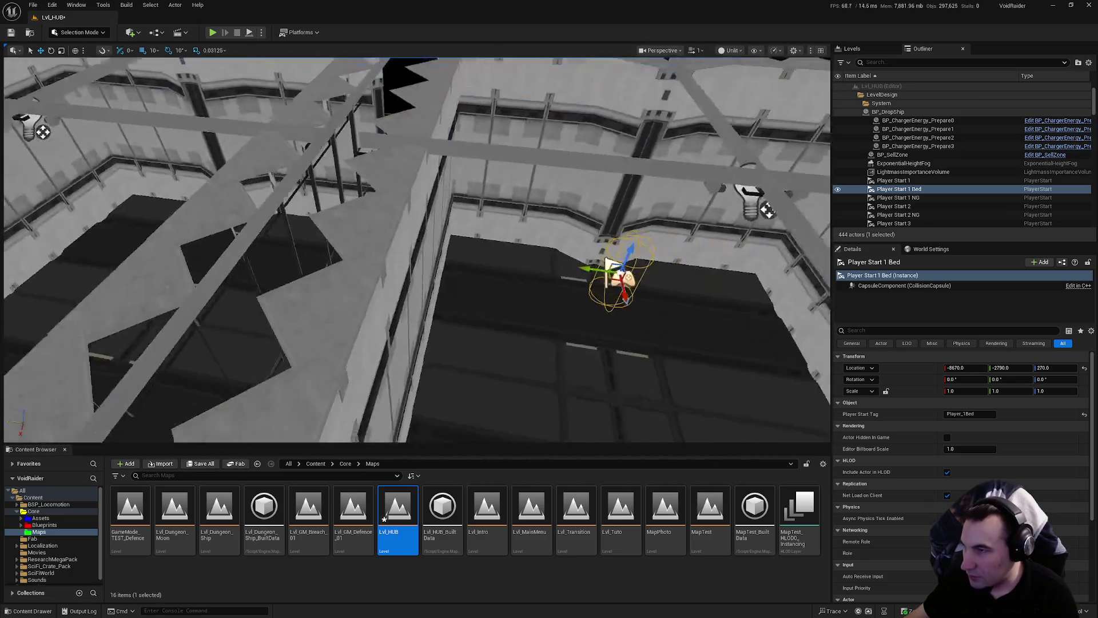
key("ctrl+d")
left_click_drag(495, 237, 240, 246)
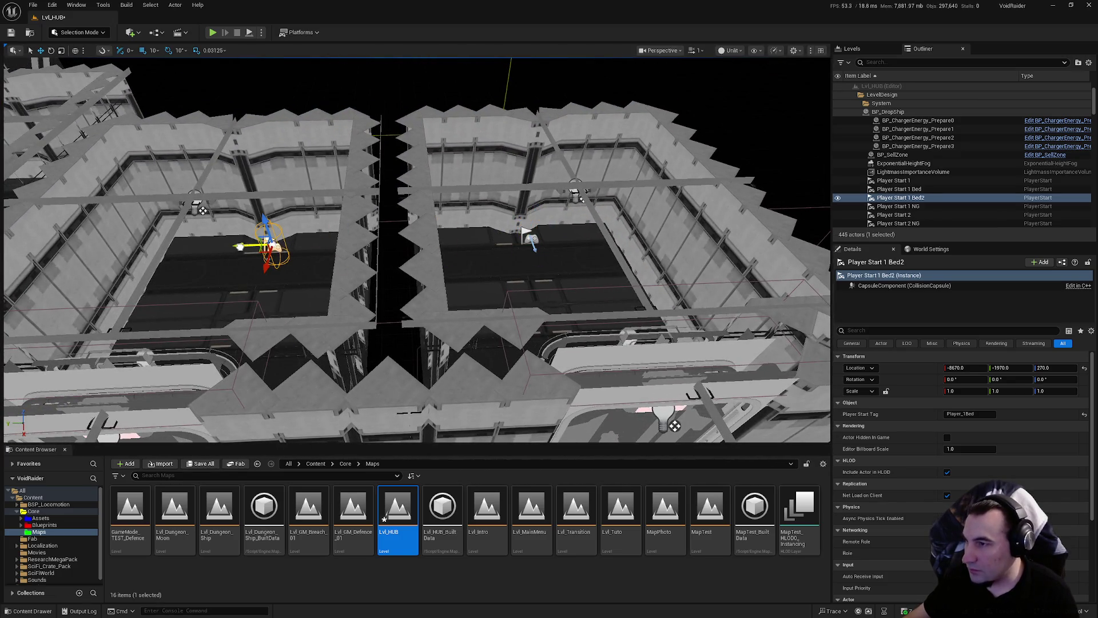
key("f")
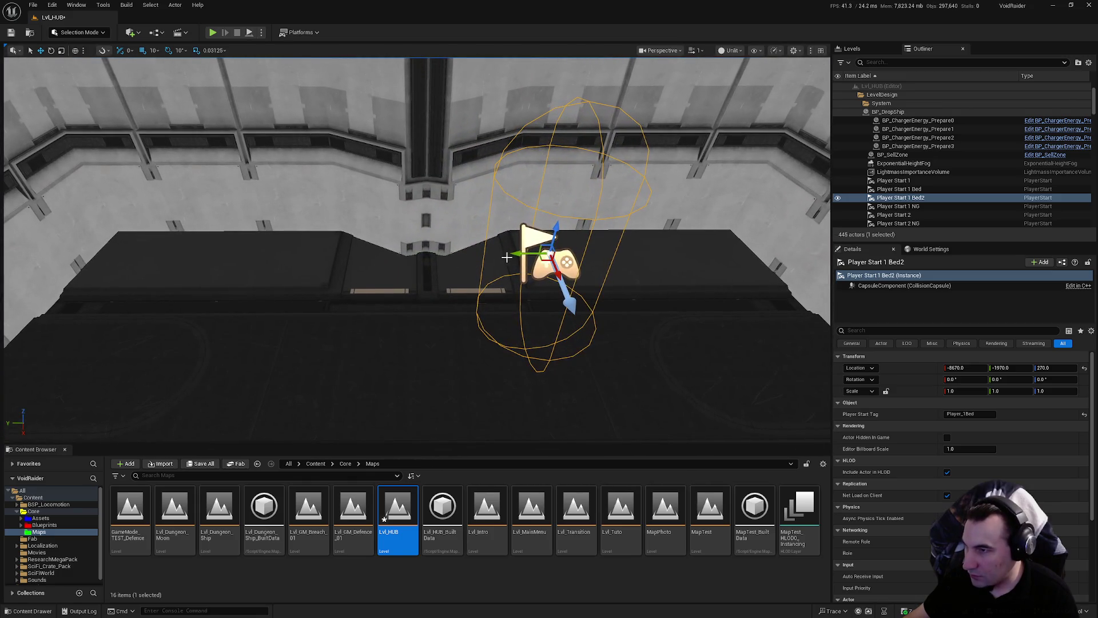
mouse_move(504, 253)
left_mouse_down()
mouse_move(384, 257)
mouse_move(395, 260)
left_mouse_up()
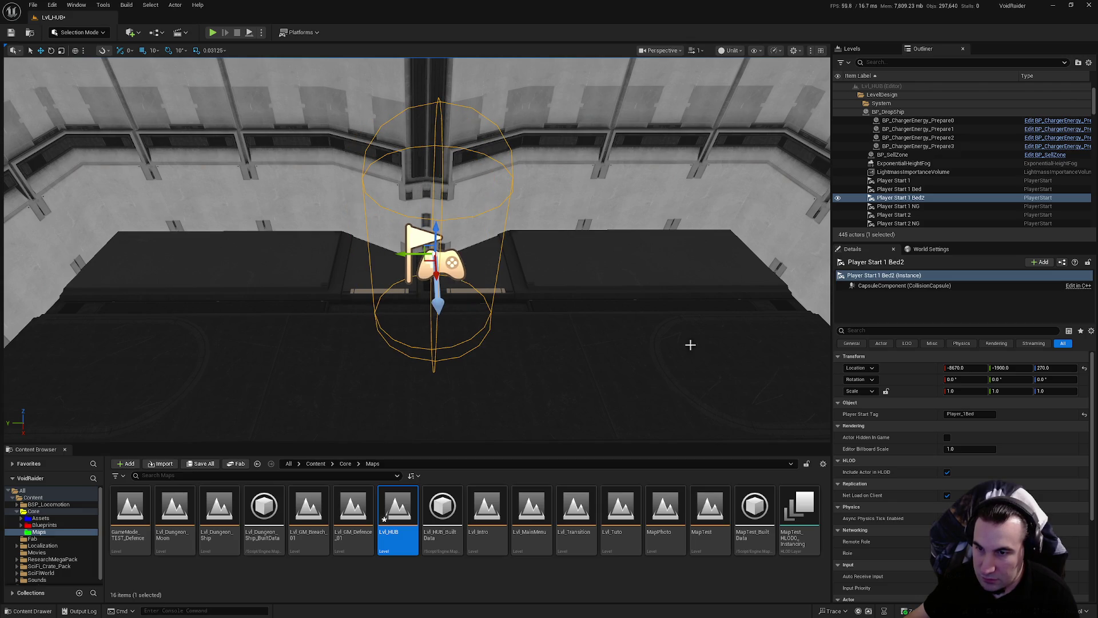
mouse_move(435, 251)
left_mouse_down()
mouse_move(435, 269)
mouse_move(424, 257)
mouse_move(434, 229)
mouse_move(423, 251)
left_mouse_up()
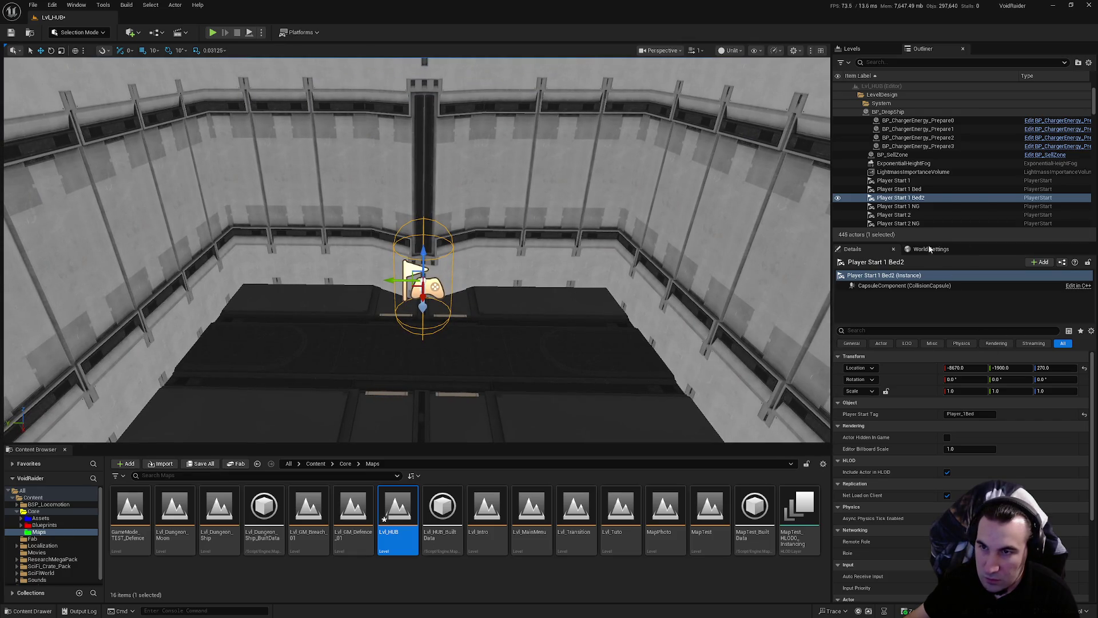
Rename the copy Player Start 2 Bed and set its Player Start Tag to Player_2Bed
left_click(911, 198)
left_click(912, 200)
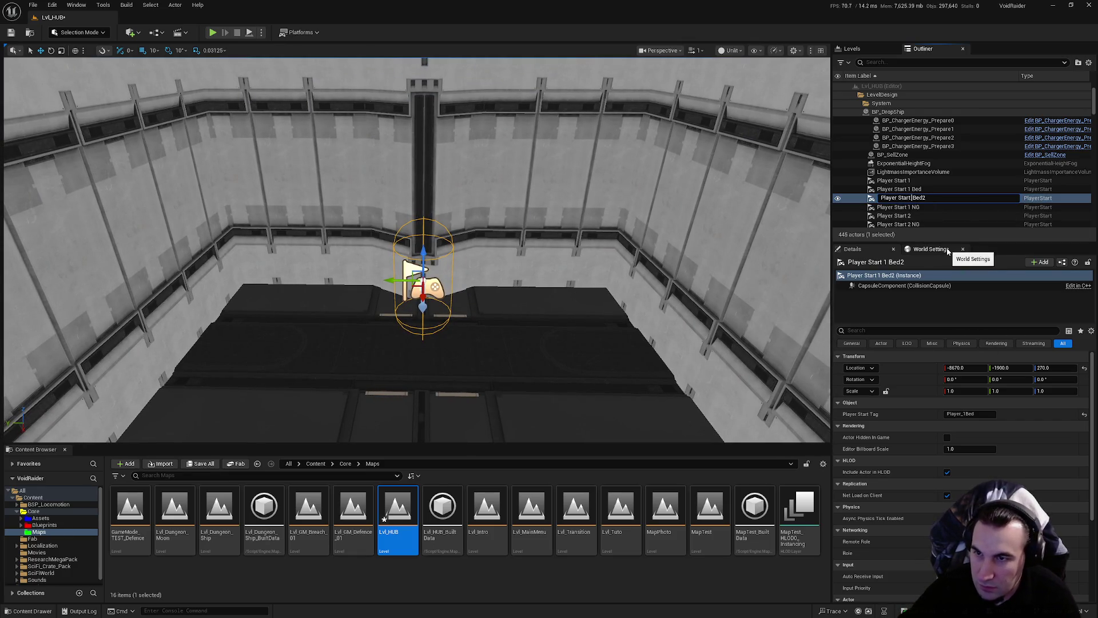
type("2")
key("BackSpace")
key("Return")
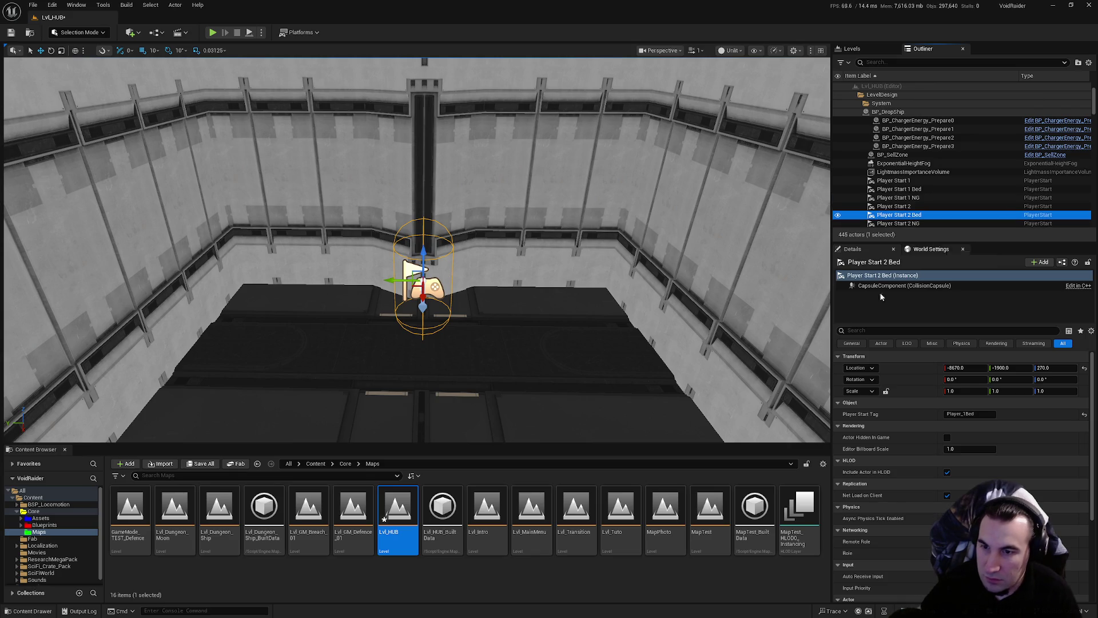
left_click(970, 414)
key("Left")
key("Left")
key("Left")
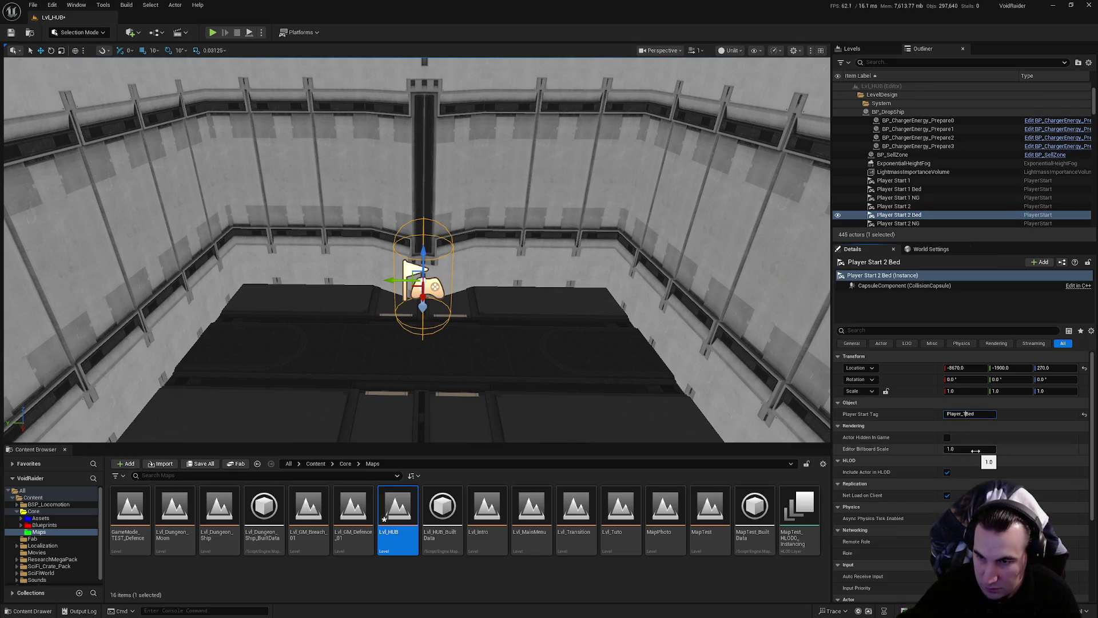
key("Return")
left_click_drag(632, 328, 632, 329)
left_click_drag(426, 240, 426, 241)
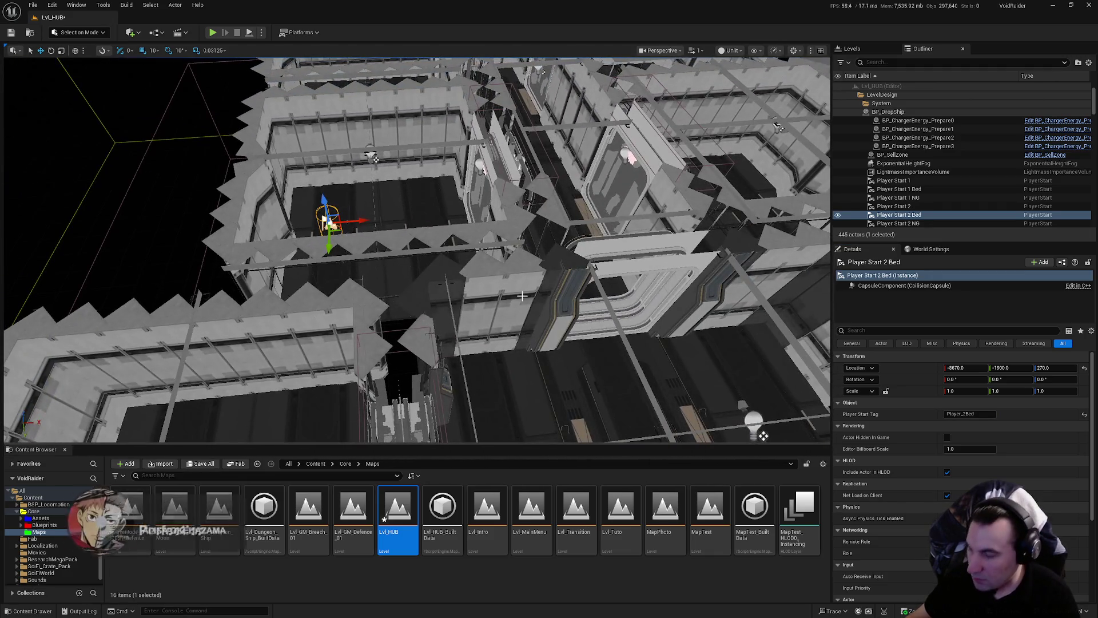
Duplicate Player Start 2 Bed and place the copy in the next room at -6920, -2800
key("ctrl+d")
mouse_move(329, 223)
left_mouse_down()
mouse_move(715, 196)
mouse_move(638, 110)
left_mouse_up()
mouse_move(408, 338)
left_mouse_down()
mouse_move(432, 270)
mouse_move(545, 299)
left_mouse_up()
key("f")
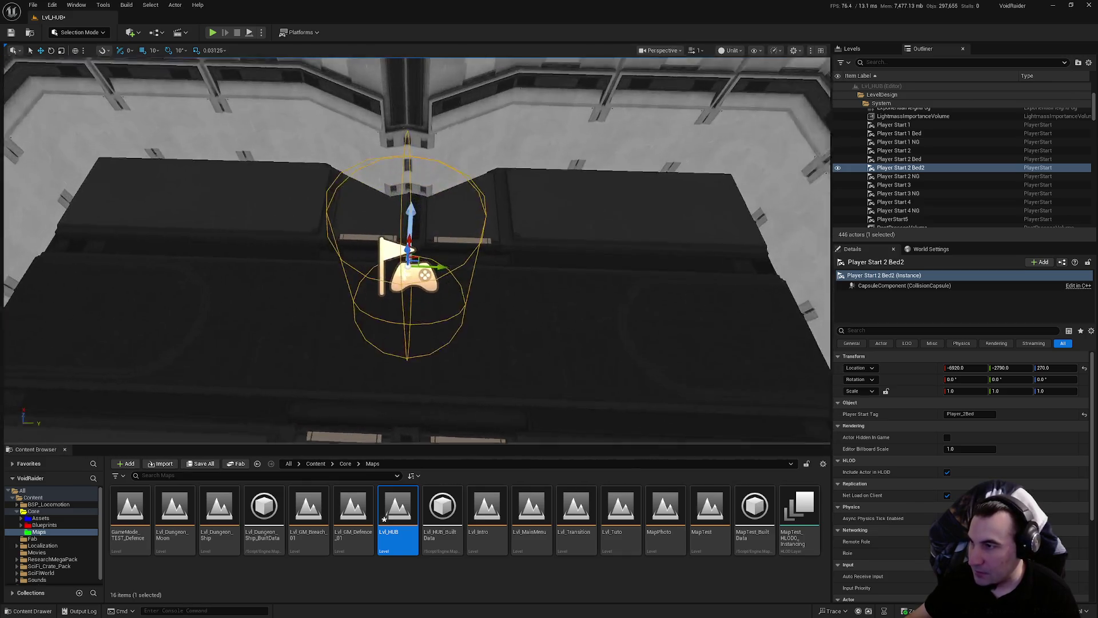
left_click_drag(403, 269, 403, 268)
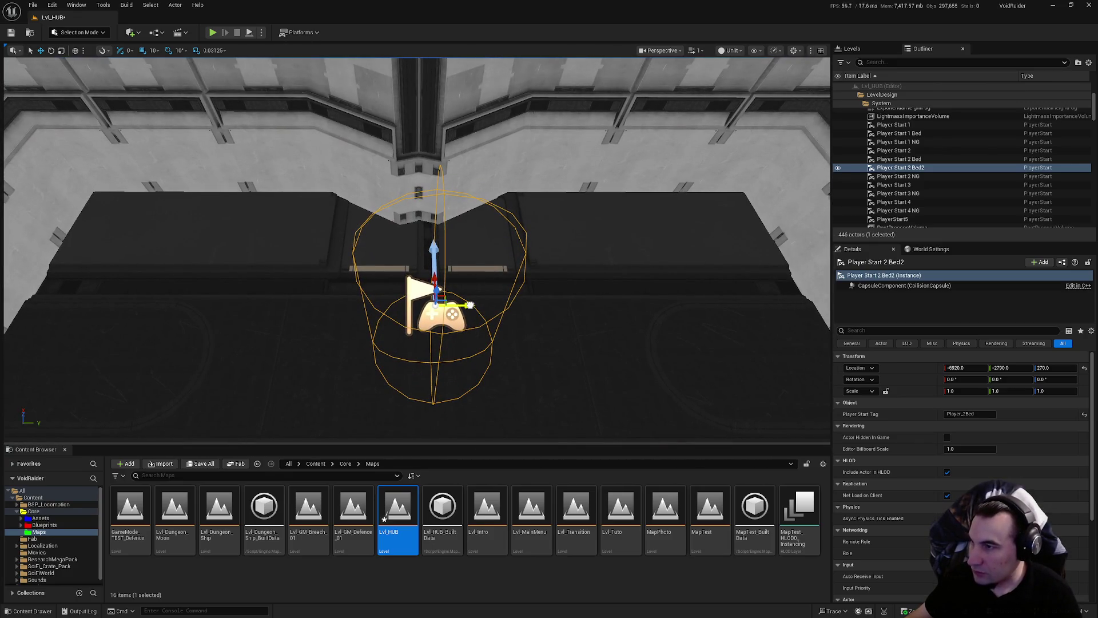
mouse_move(462, 304)
left_mouse_down()
mouse_move(446, 344)
mouse_move(417, 355)
left_mouse_up()
Rotate the copied player start to a yaw of 180°
key("e")
left_click(1055, 380)
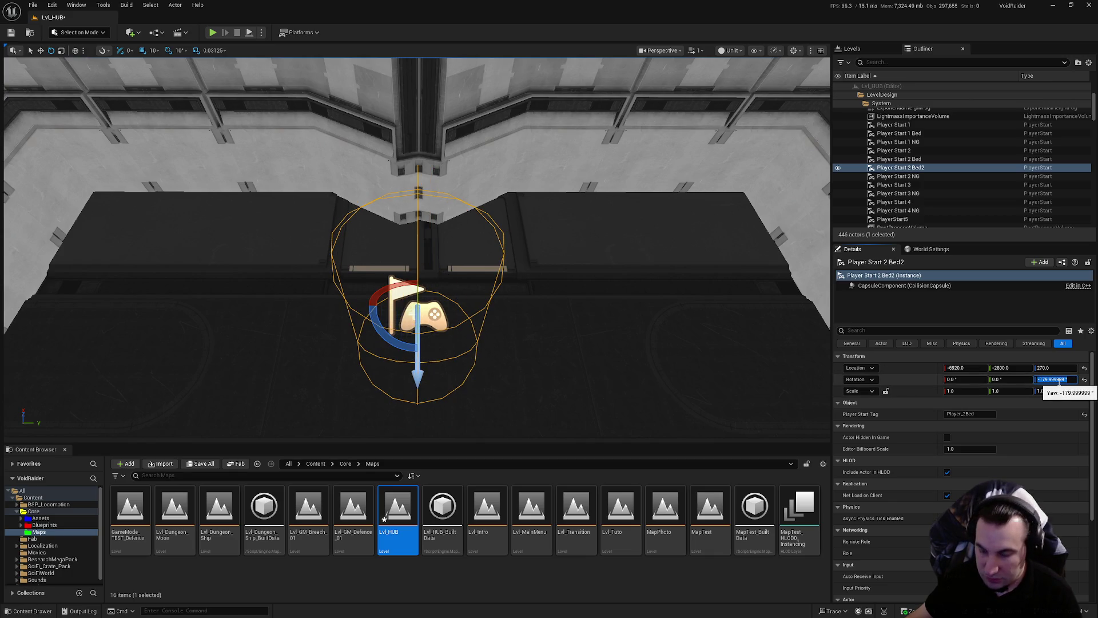
type("180")
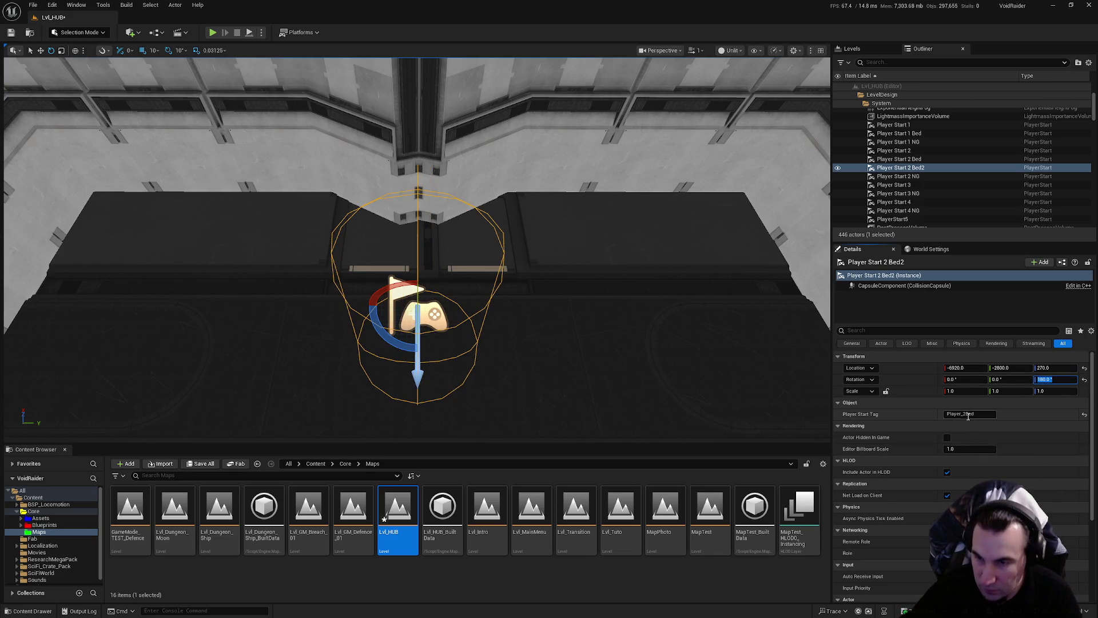
left_click(965, 414)
Set the copy's tag to Player_3Bed and rename it Player Start 3 Bed
left_click(965, 414)
key("BackSpace")
type("3")
key("Return")
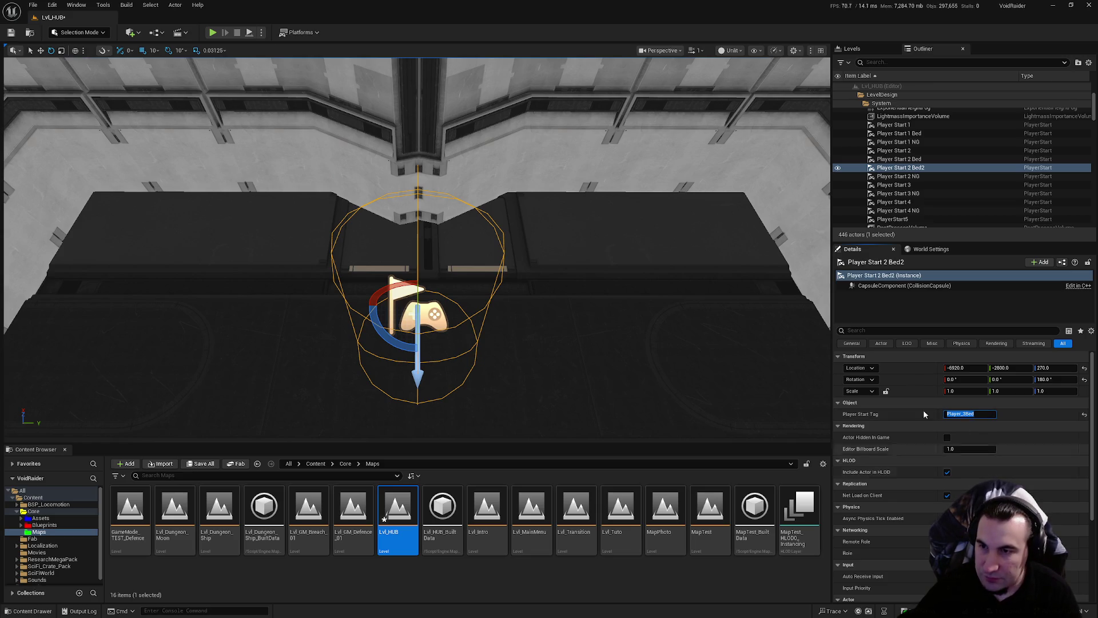
left_click(910, 172)
type("3")
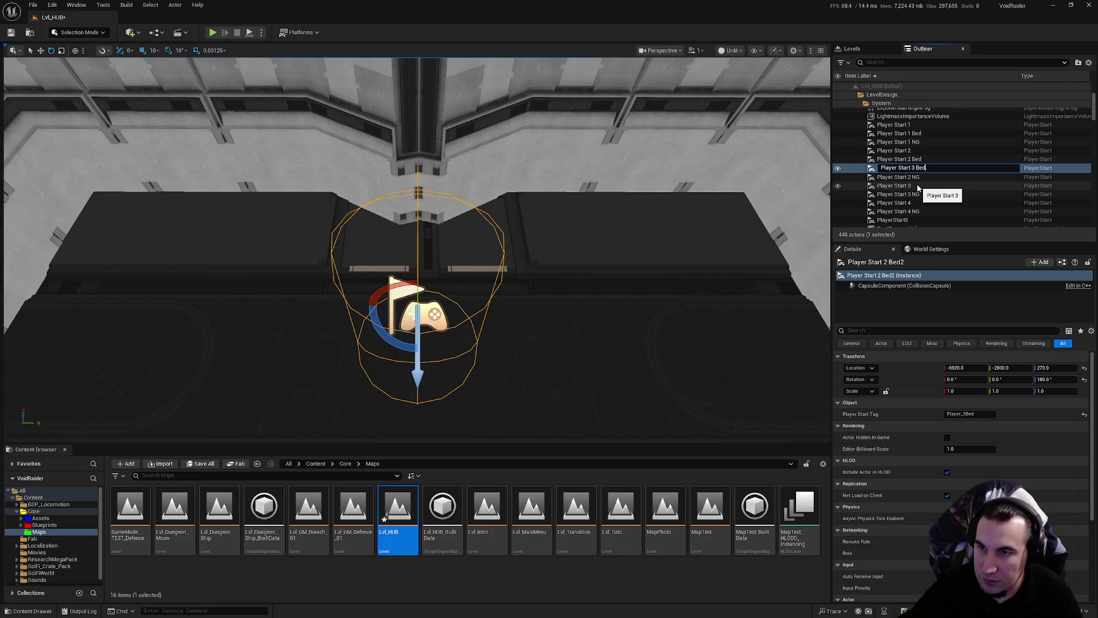
key("Return")
left_click_drag(564, 238, 563, 238)
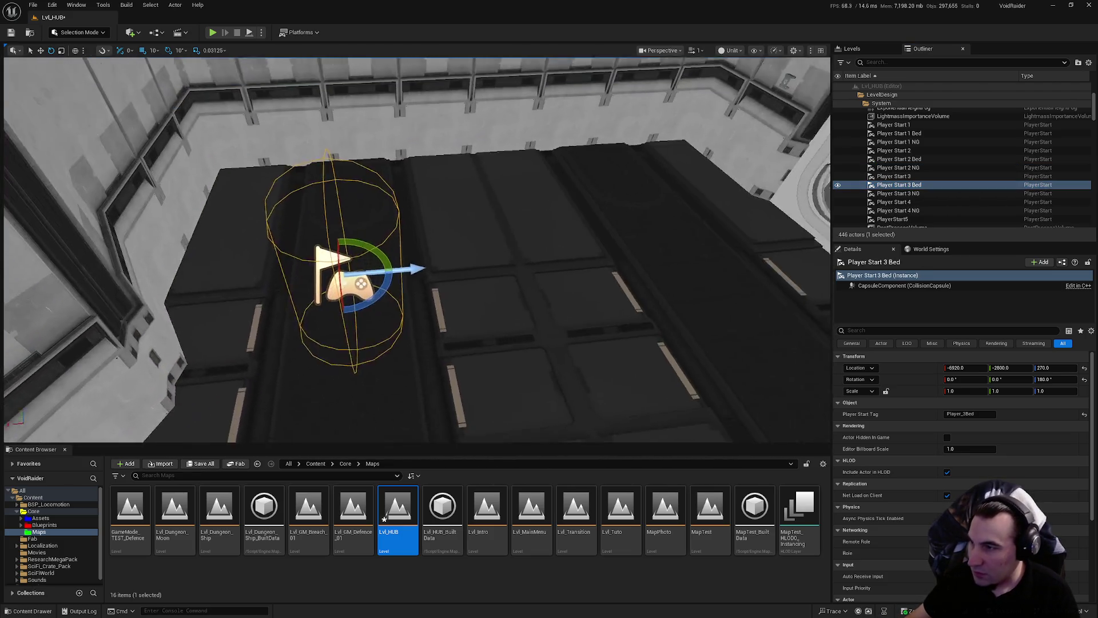
Duplicate Player Start 3 Bed and move the copy into the facing room at -6910, -1990
left_click_drag(418, 240, 379, 242)
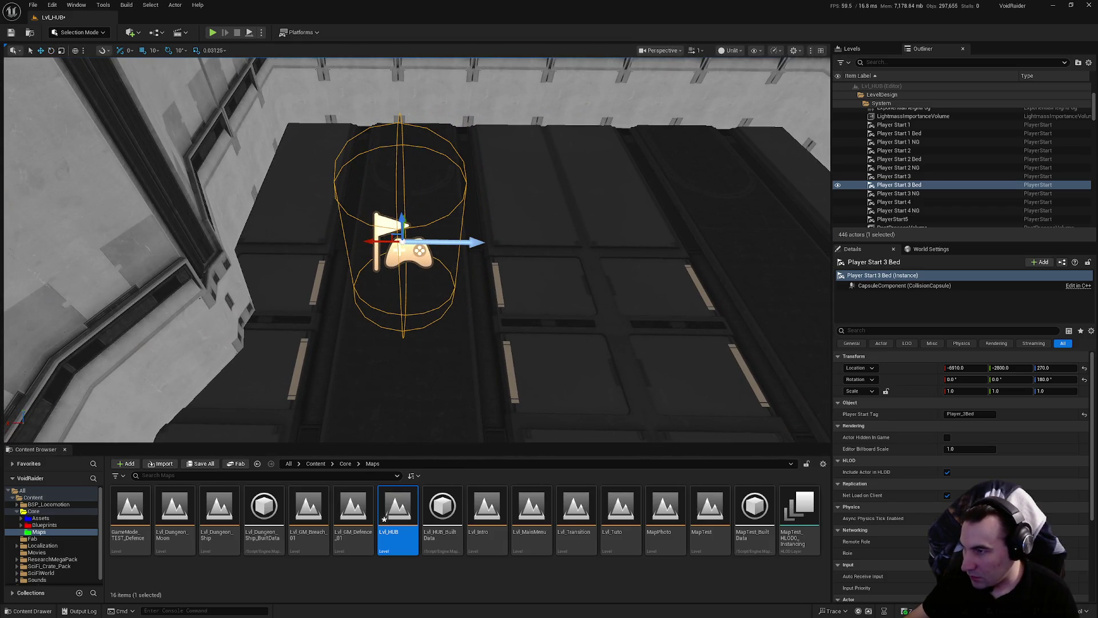
scroll(337, 244, "down", 5)
key("ctrl+d")
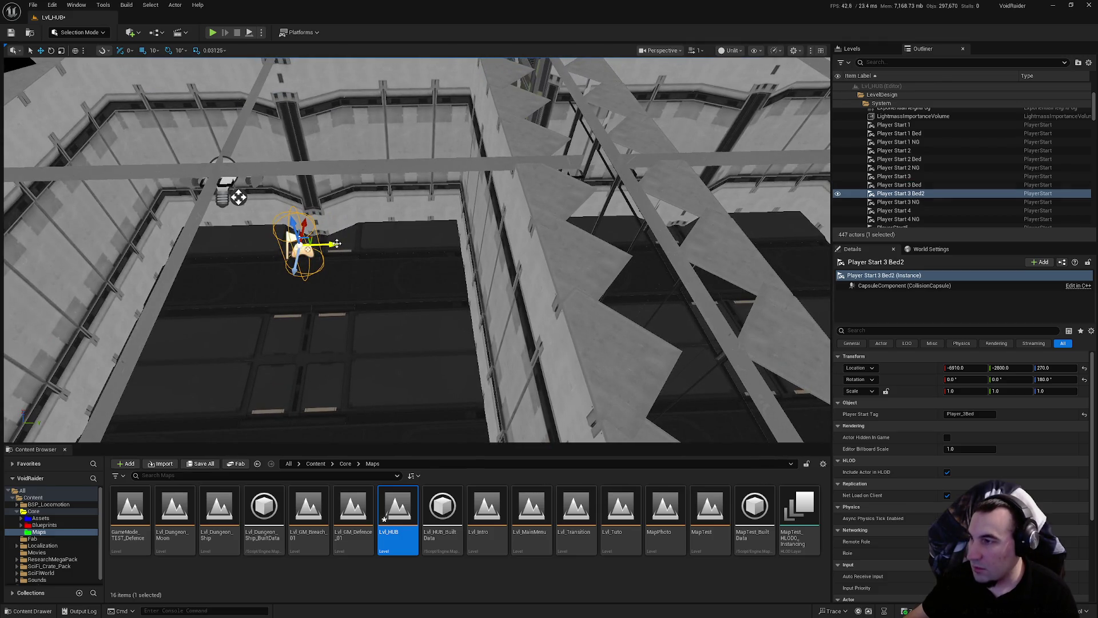
left_click_drag(338, 243, 714, 224)
key("f")
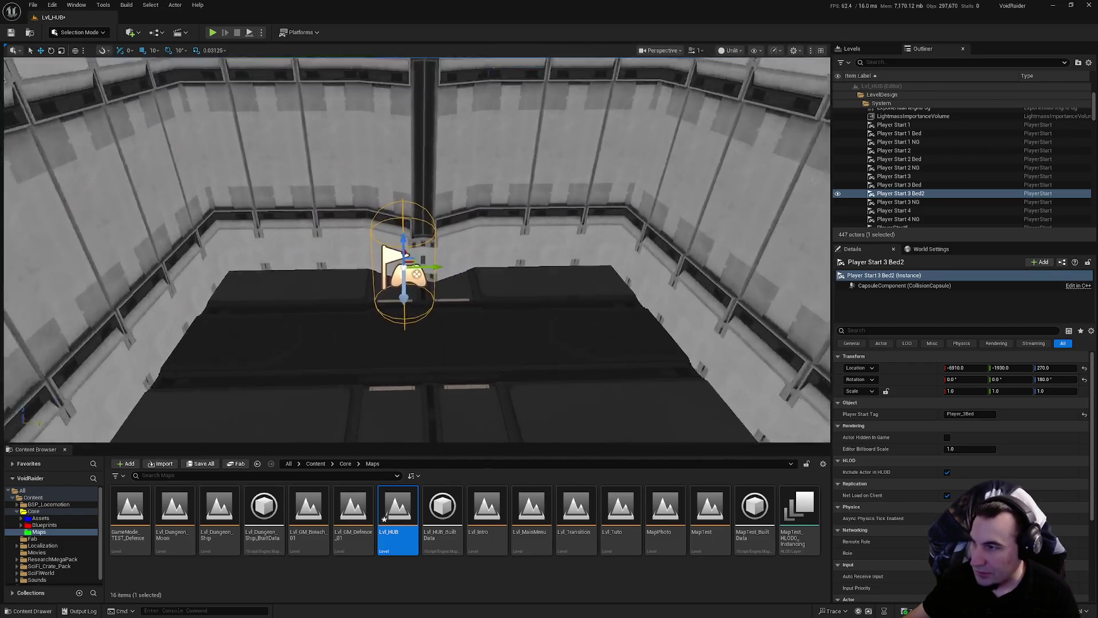
left_click_drag(422, 289, 479, 289)
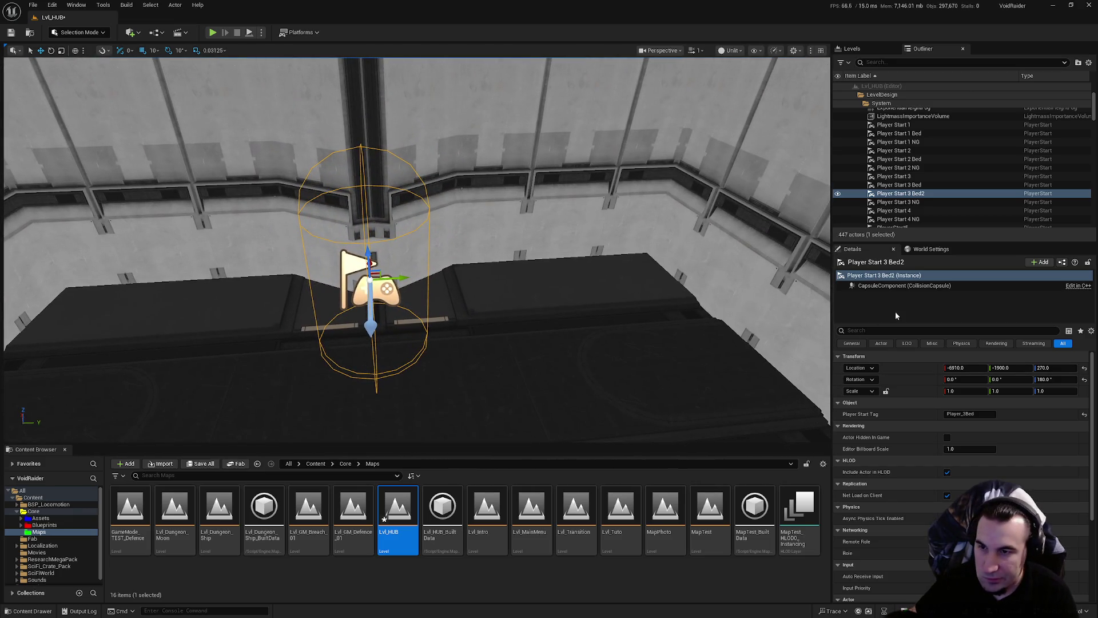
Rename the copy Player Start 4 Bed and set its Player Start Tag to Player_4Bed
left_click(901, 193)
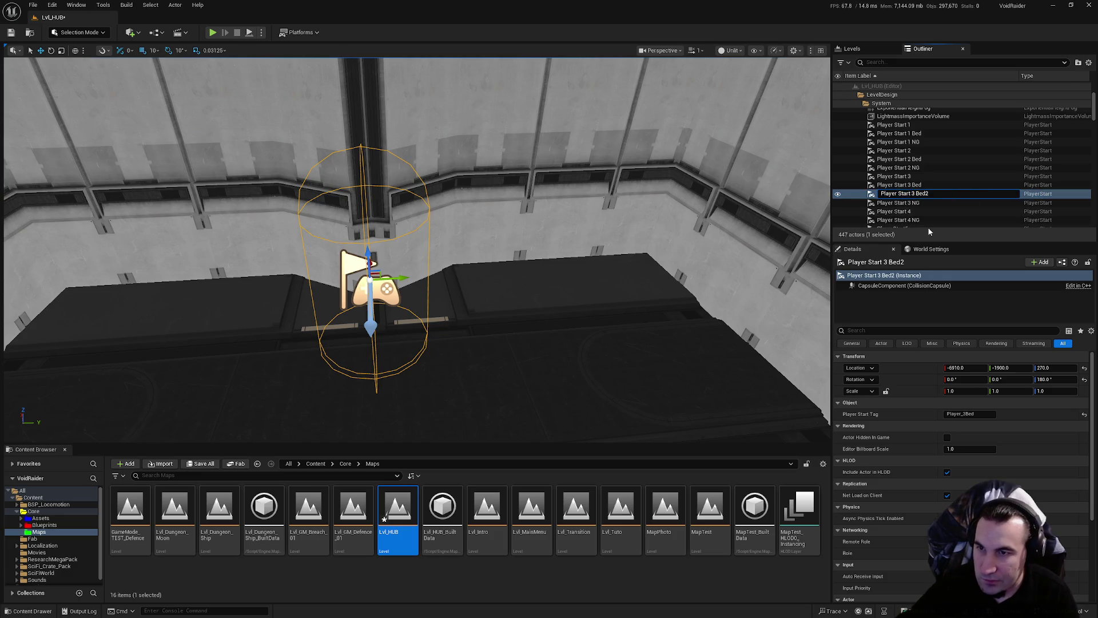
key("BackSpace")
type("4")
key("BackSpace")
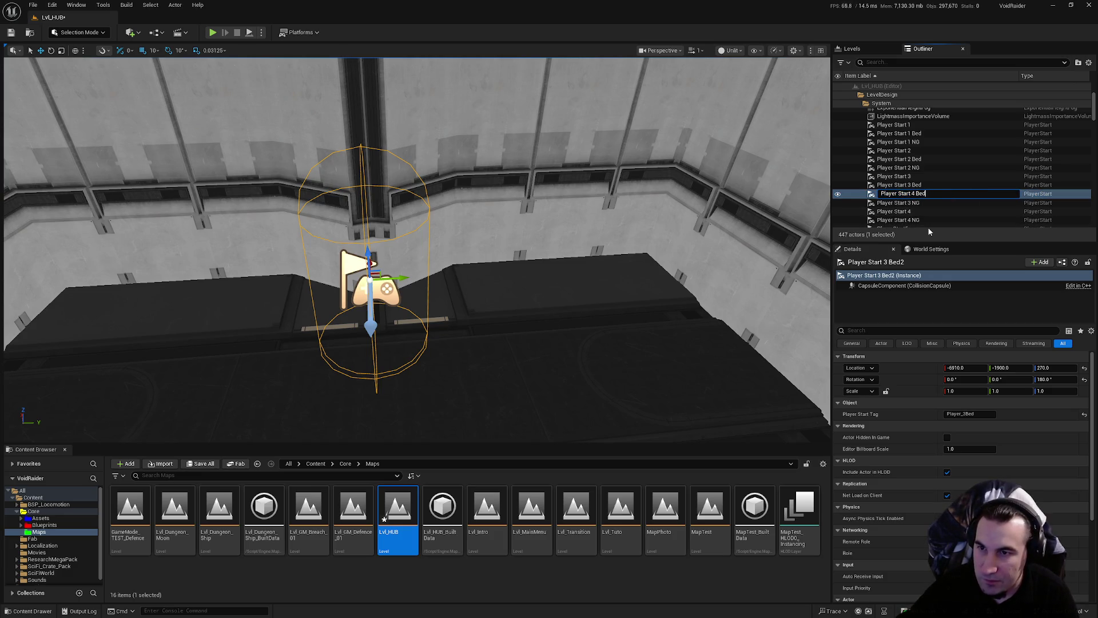
key("Return")
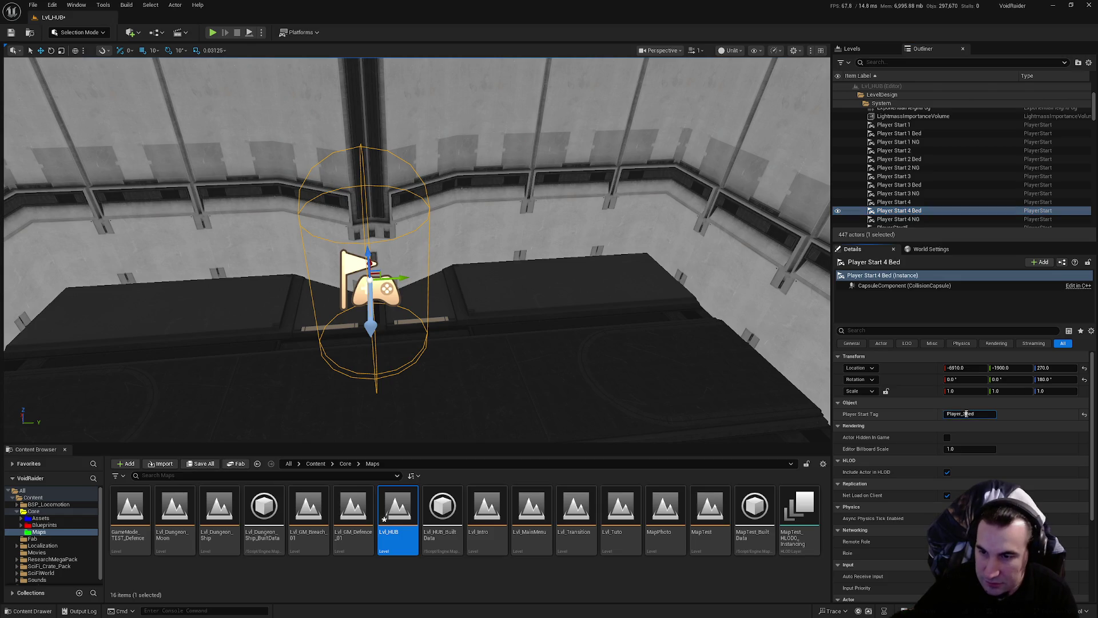
left_click(962, 413)
type("4")
key("Return")
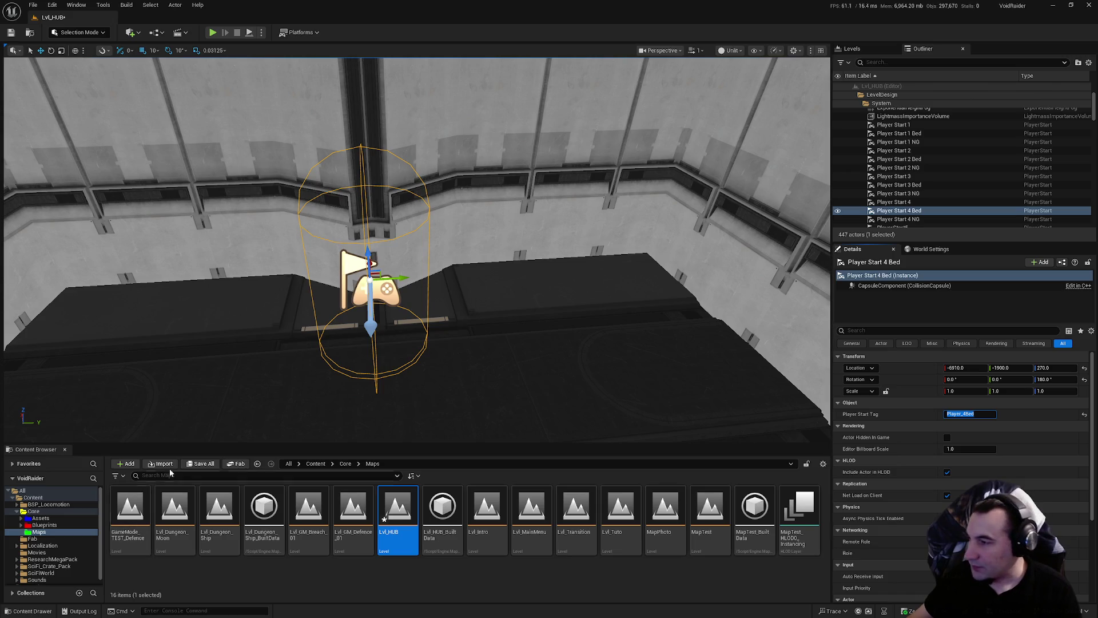
Save All and confirm saving Lvl_HUB in the Save Content dialog
left_click(200, 464)
left_click(614, 406)
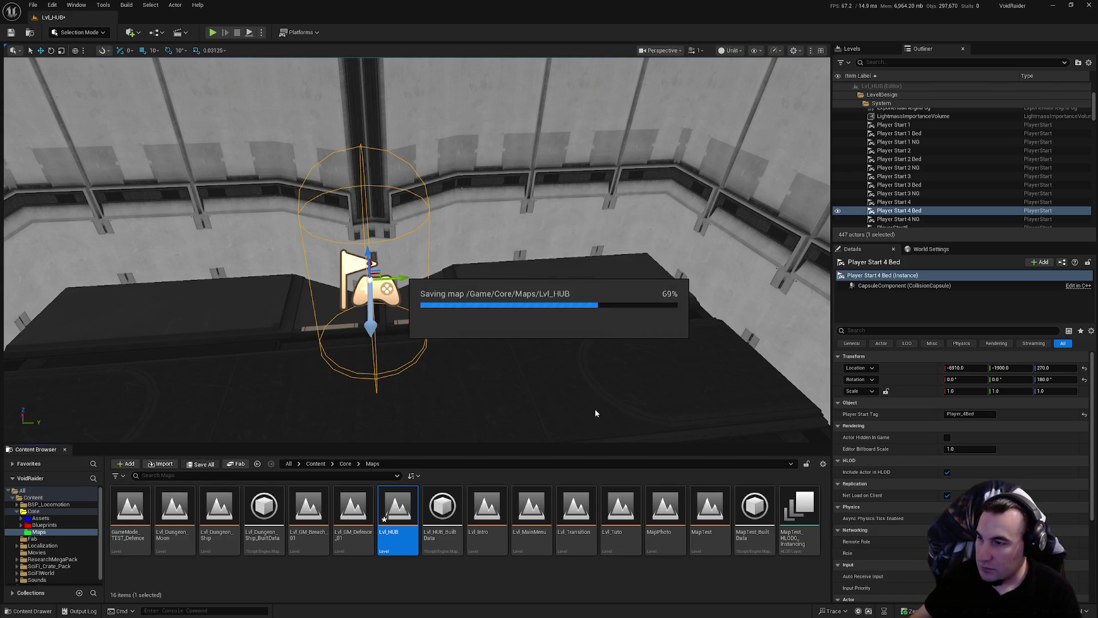
left_click_drag(586, 404, 573, 377)
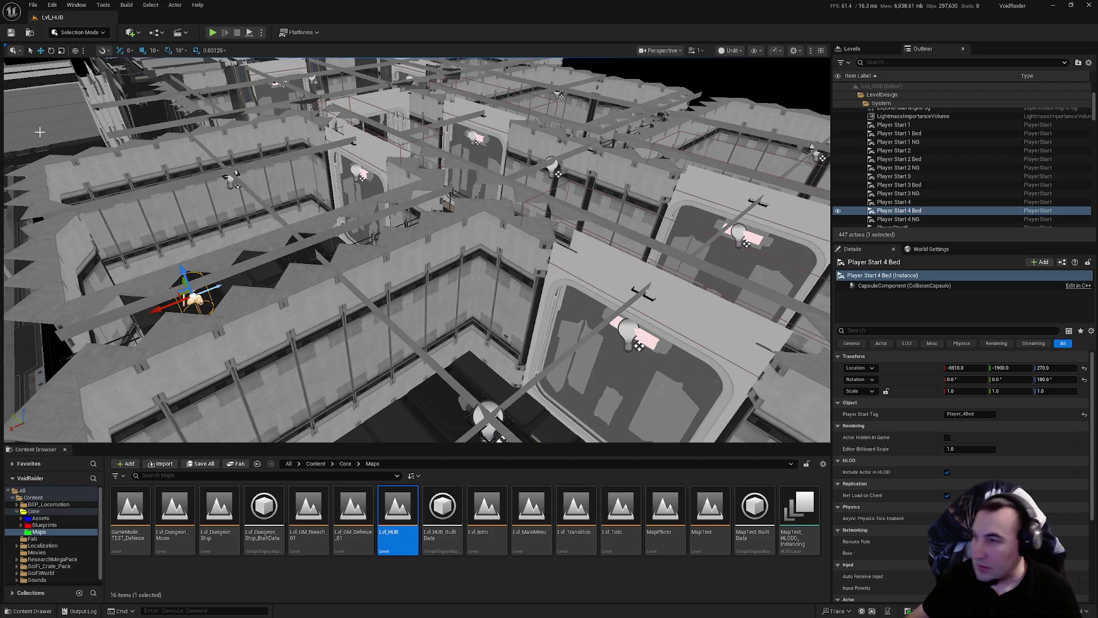
left_click_drag(739, 194, 739, 195)
Open Fab and search the marketplace for 'bed sci fi'
left_click(238, 463)
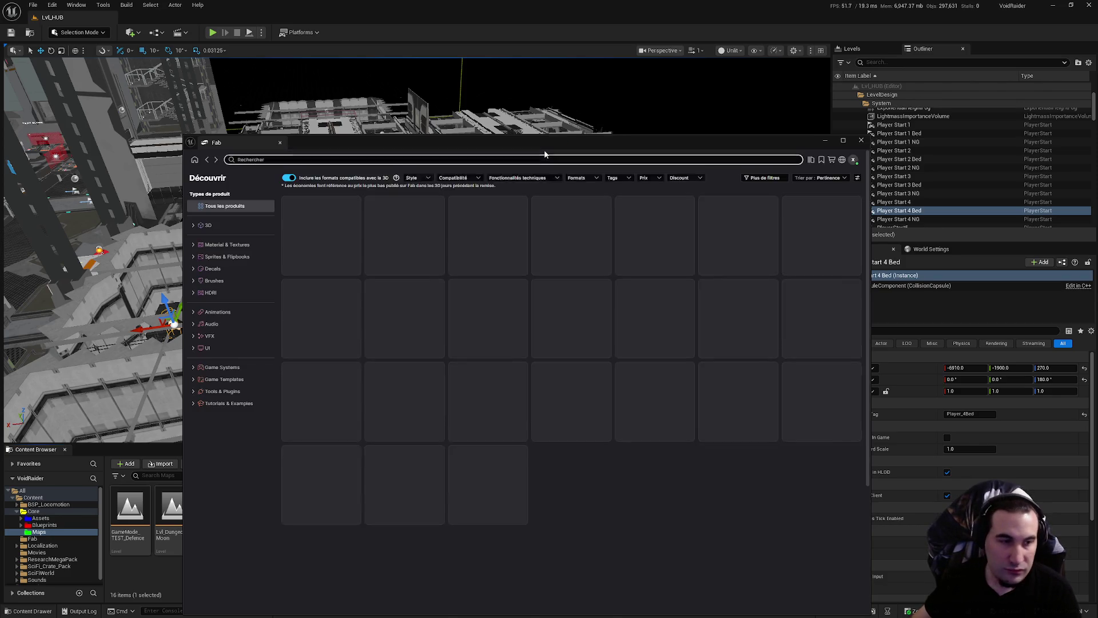
left_click(450, 159)
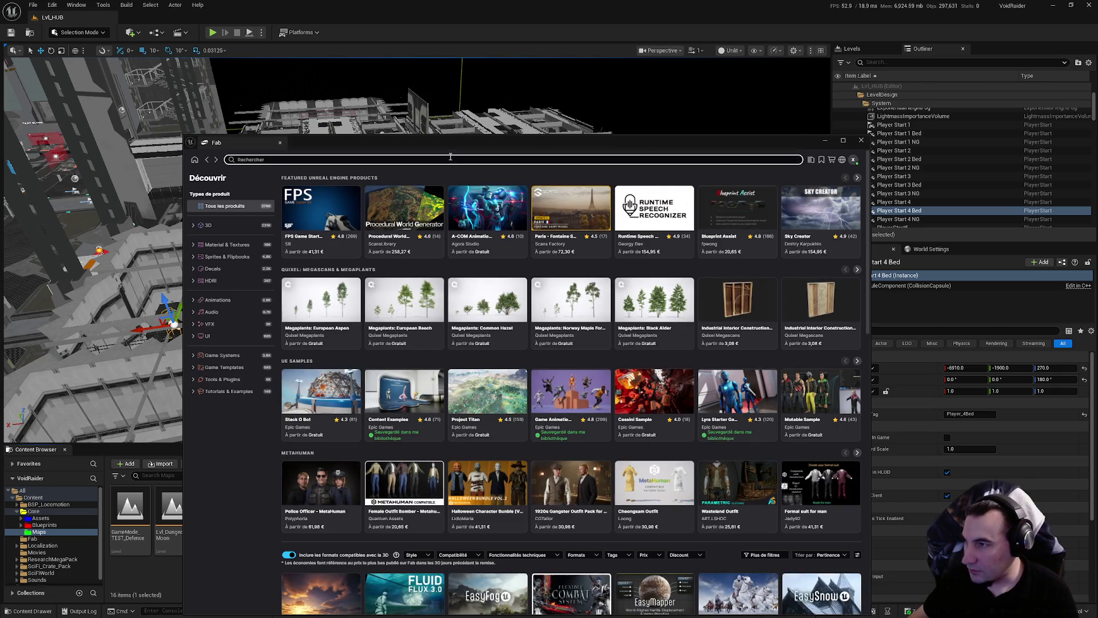
type("bed sci fi")
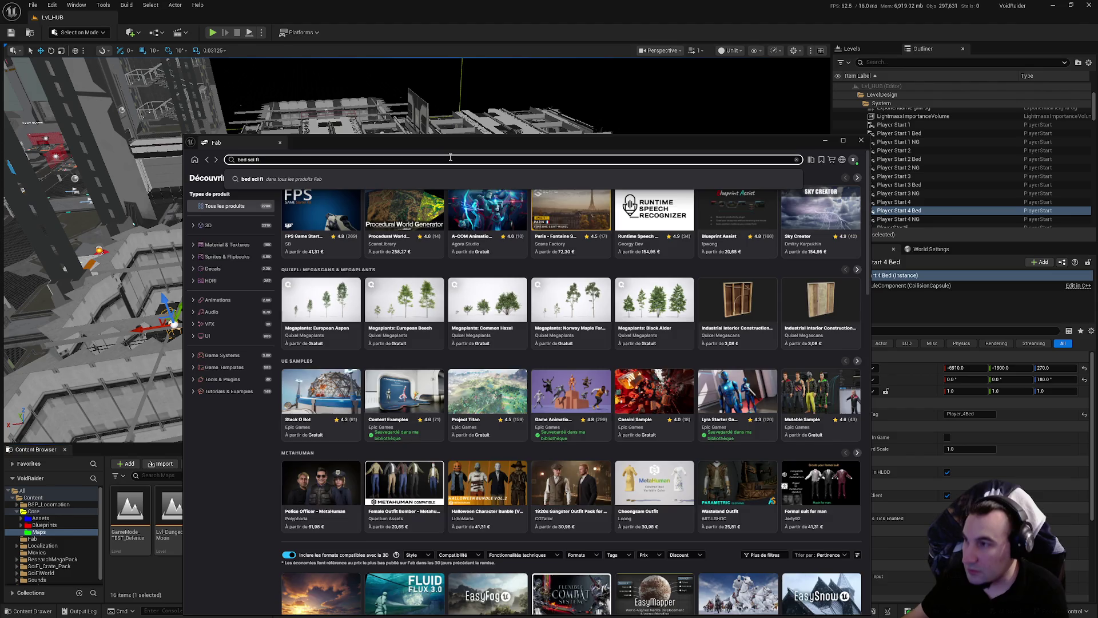
key("Return")
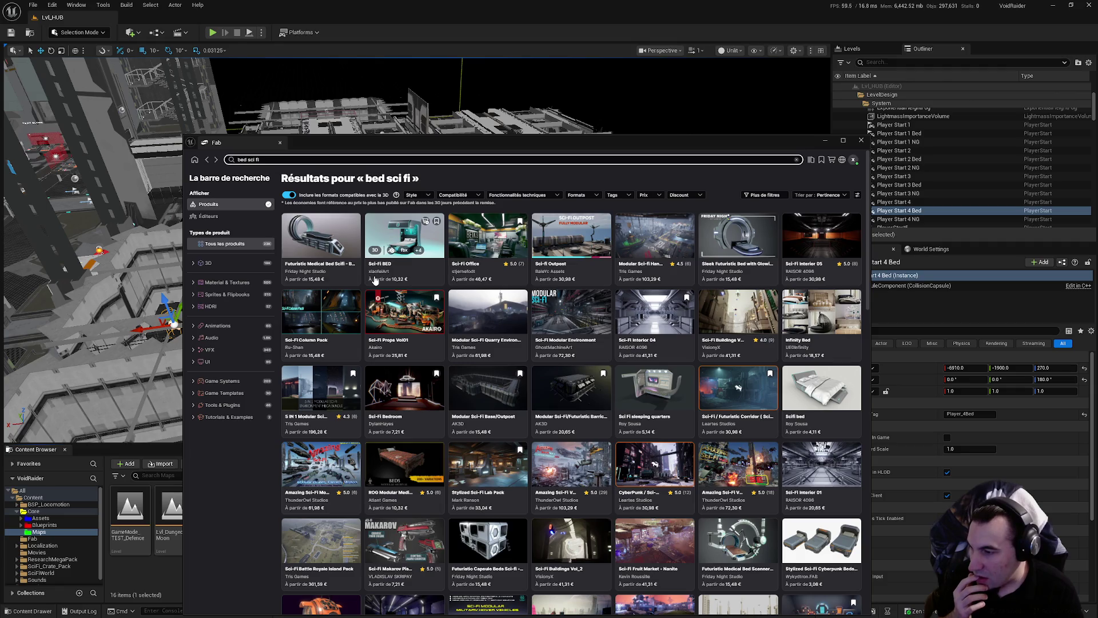
Look at the Futuristic Capsule Beds Sci-fi product page, then return to the bed sci fi results
left_click(478, 537)
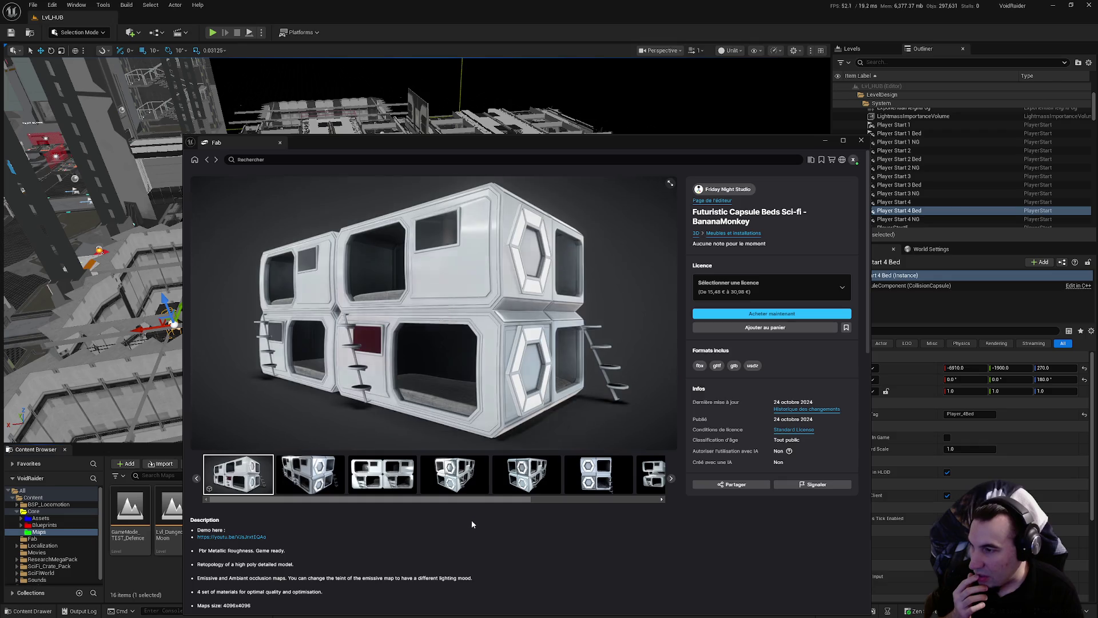
left_click(206, 161)
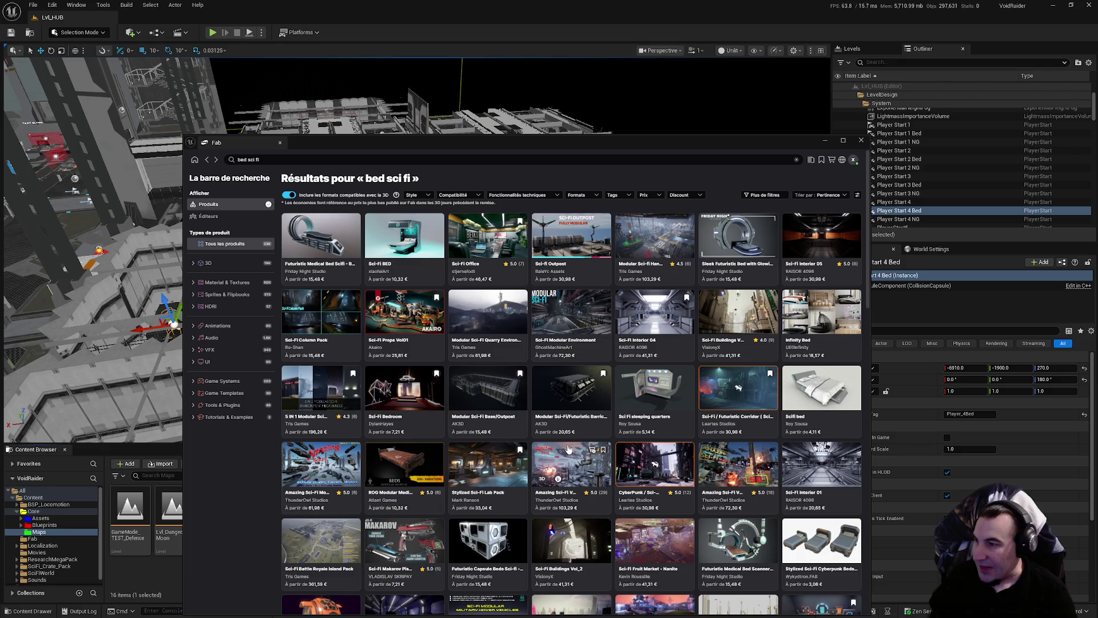
Filter the bed sci fi results by price to Gratuit (free) only
left_click(644, 196)
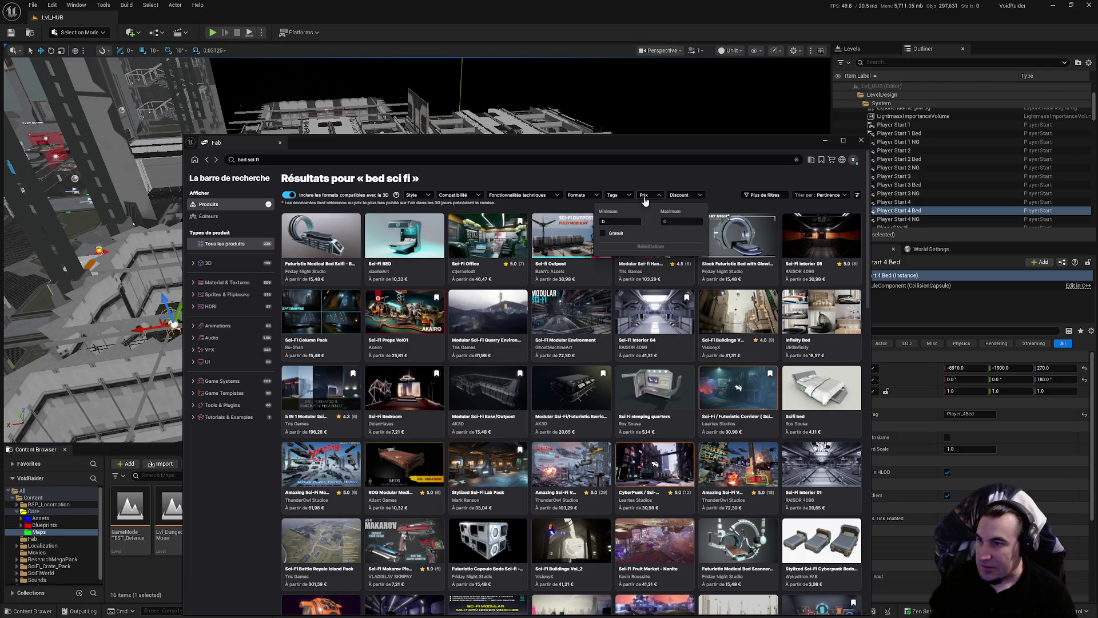
left_click(617, 234)
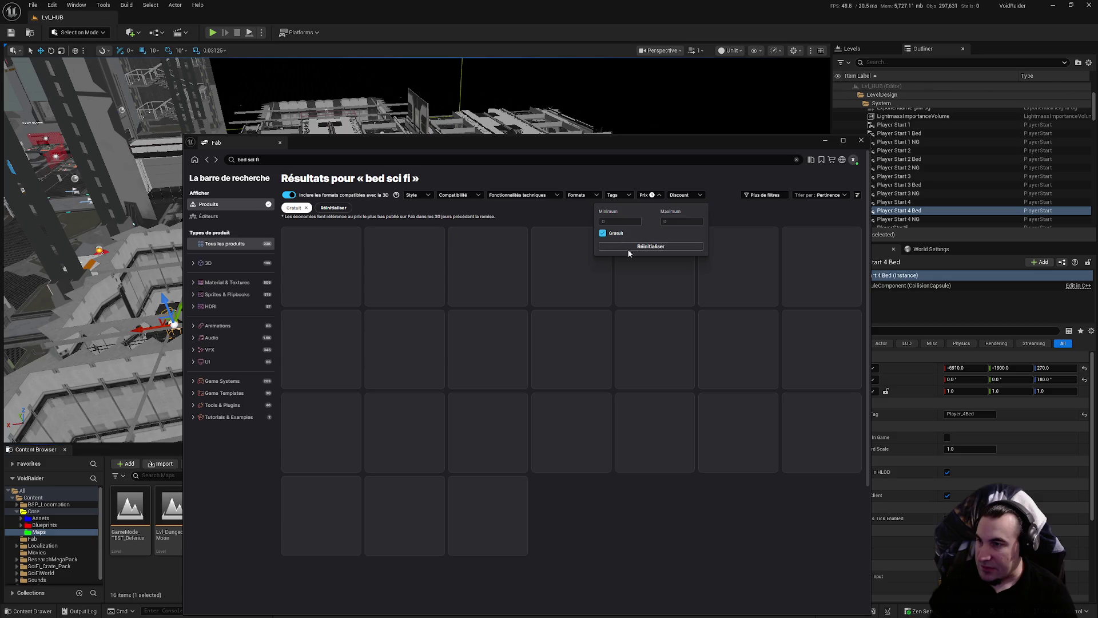
left_click(736, 211)
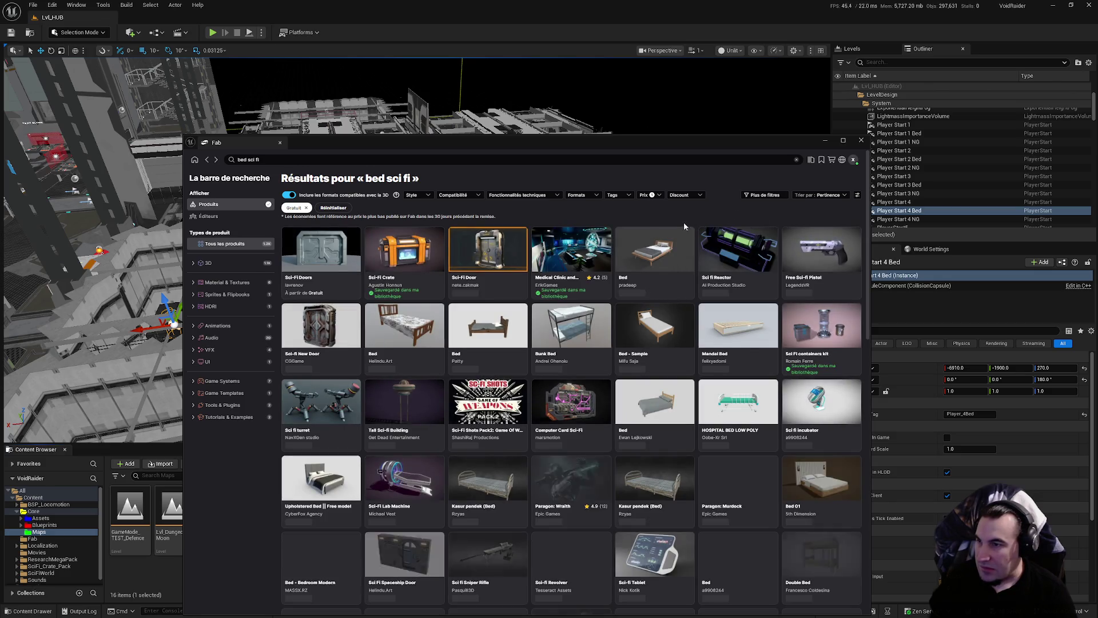
Open the Medical Clinic and Laboratory Futuristic Sci-Fi page and browse its preview gallery
left_click(587, 248)
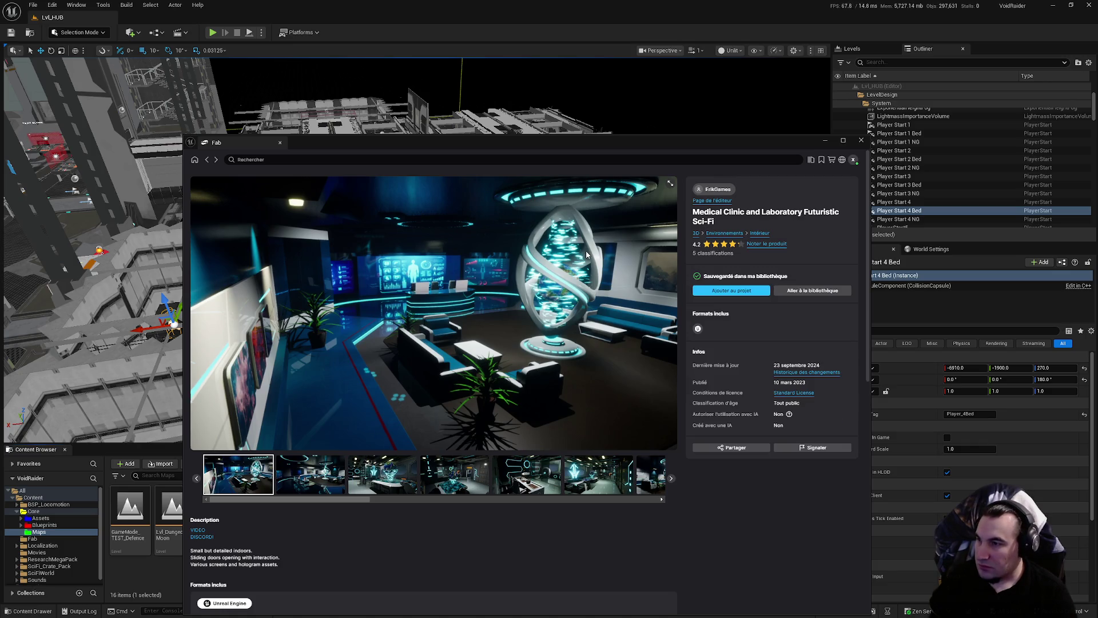
left_click(310, 480)
left_click(383, 480)
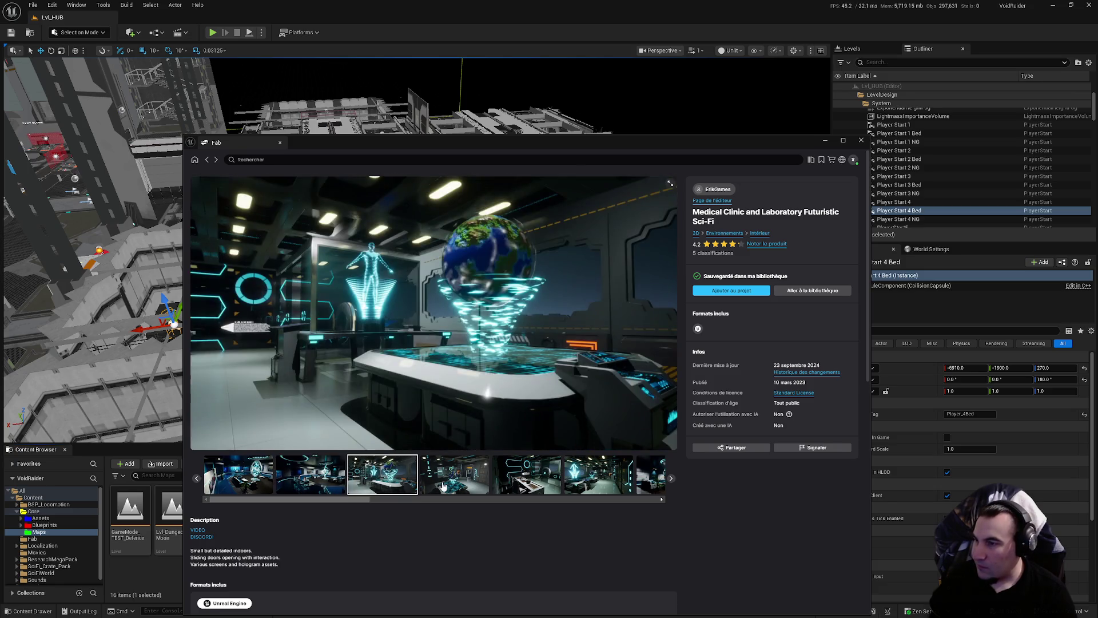
left_click(455, 483)
left_click(489, 487)
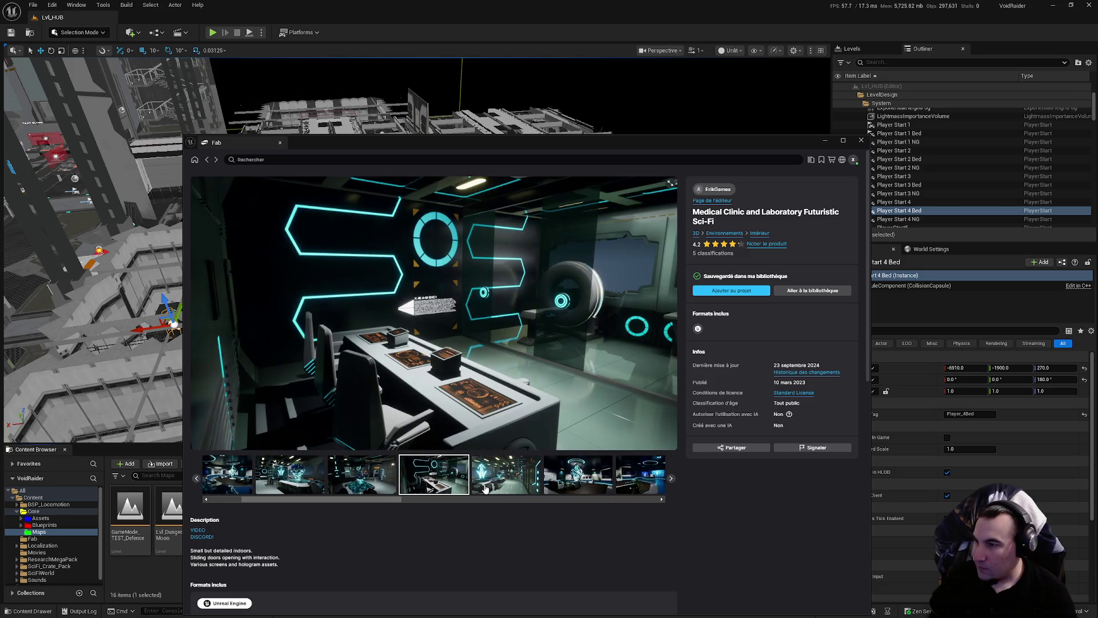
left_click(503, 490)
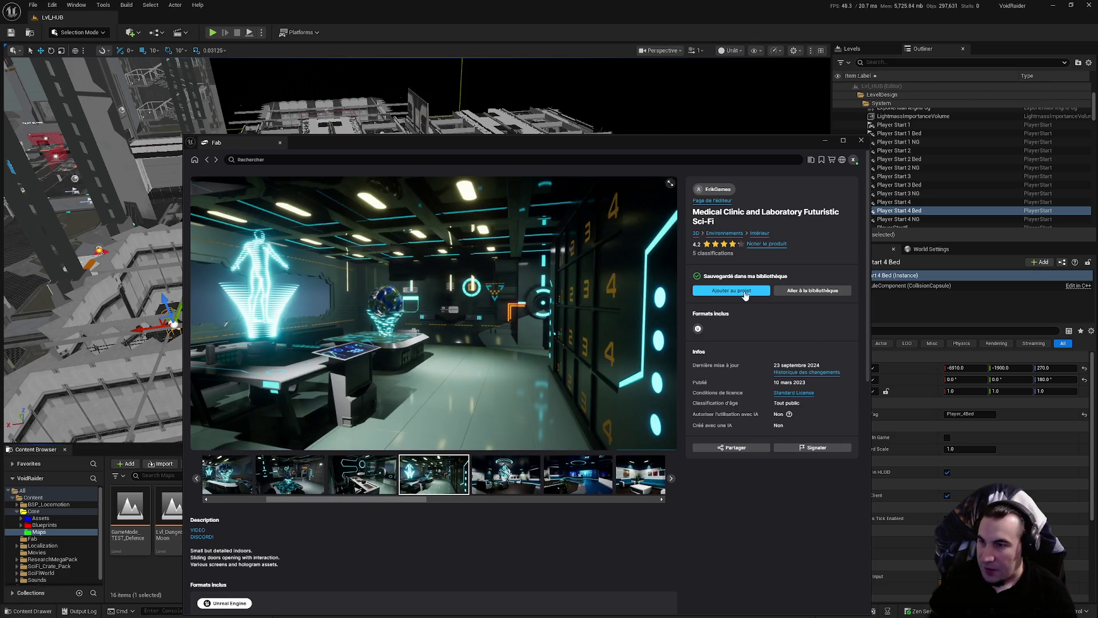
Try adding the clinic pack to the project for engine version 5.4, then dismiss the warning
left_click(744, 291)
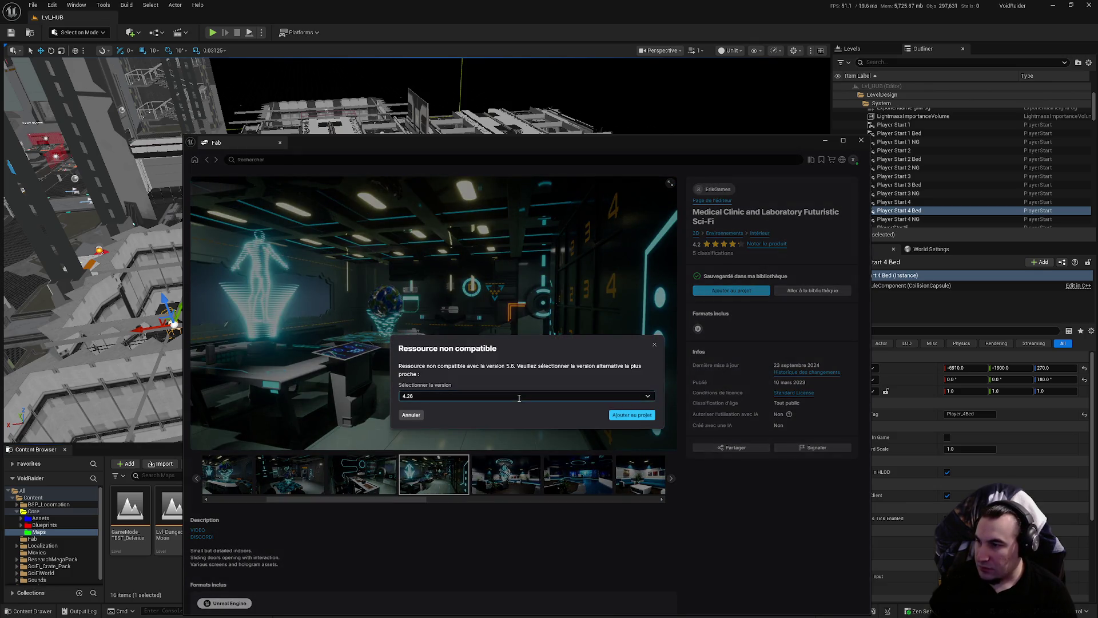
left_click(646, 396)
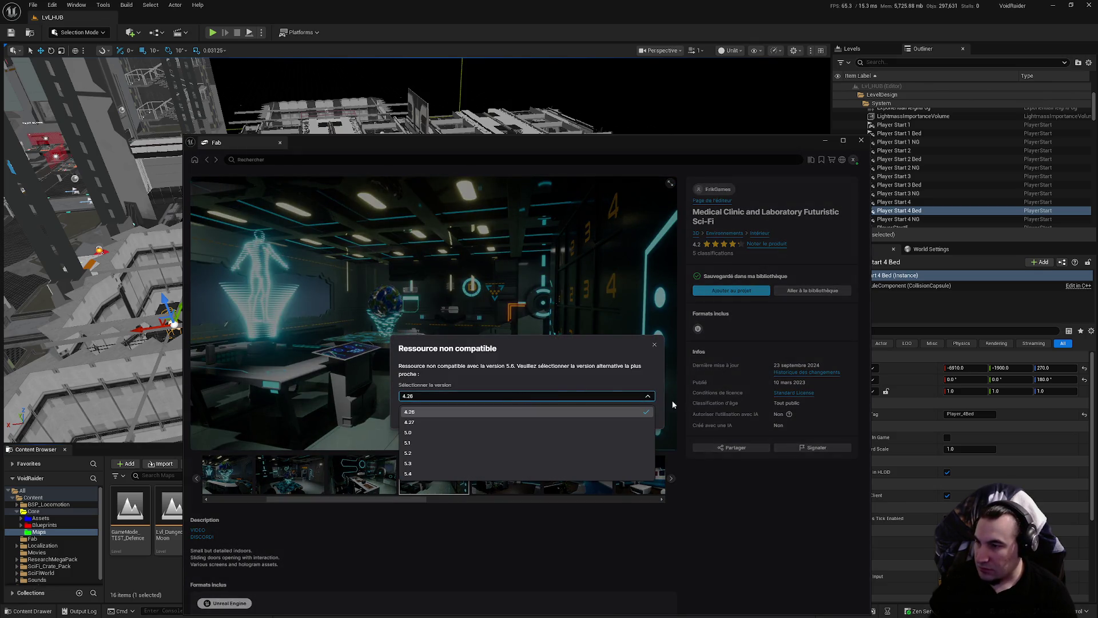
left_click(441, 474)
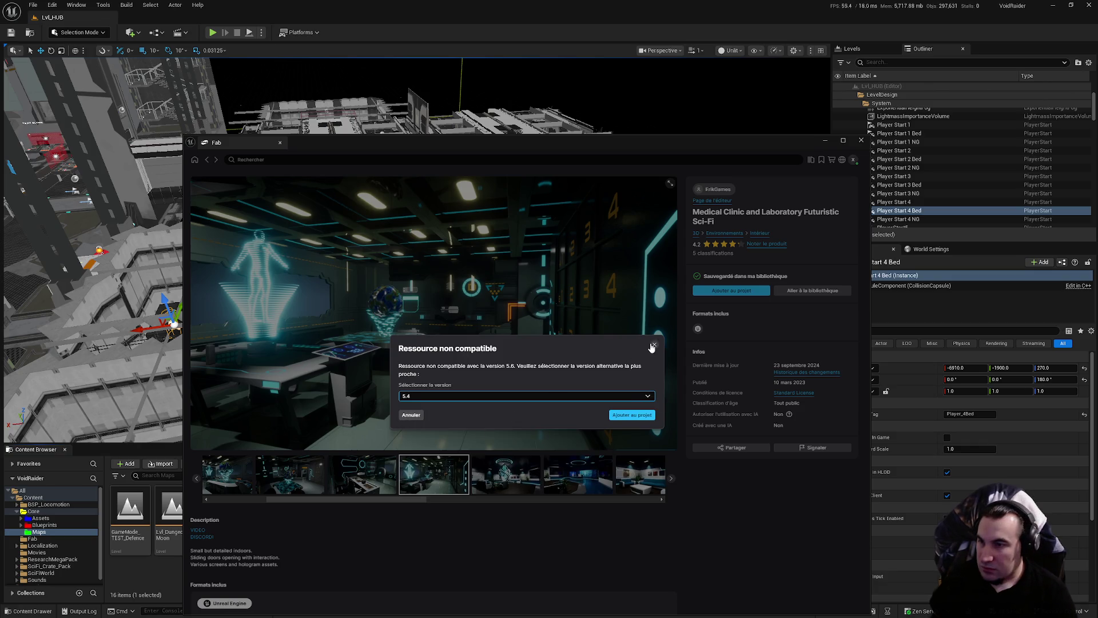
left_click(632, 415)
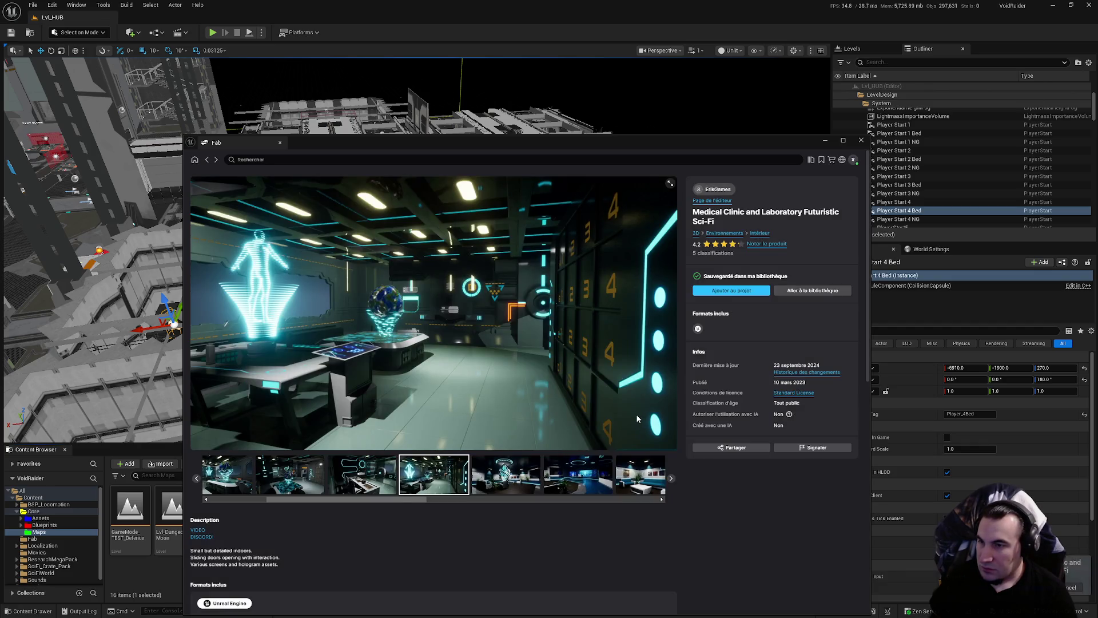
Go back to the free bed sci fi results and scroll down through them
left_click(206, 162)
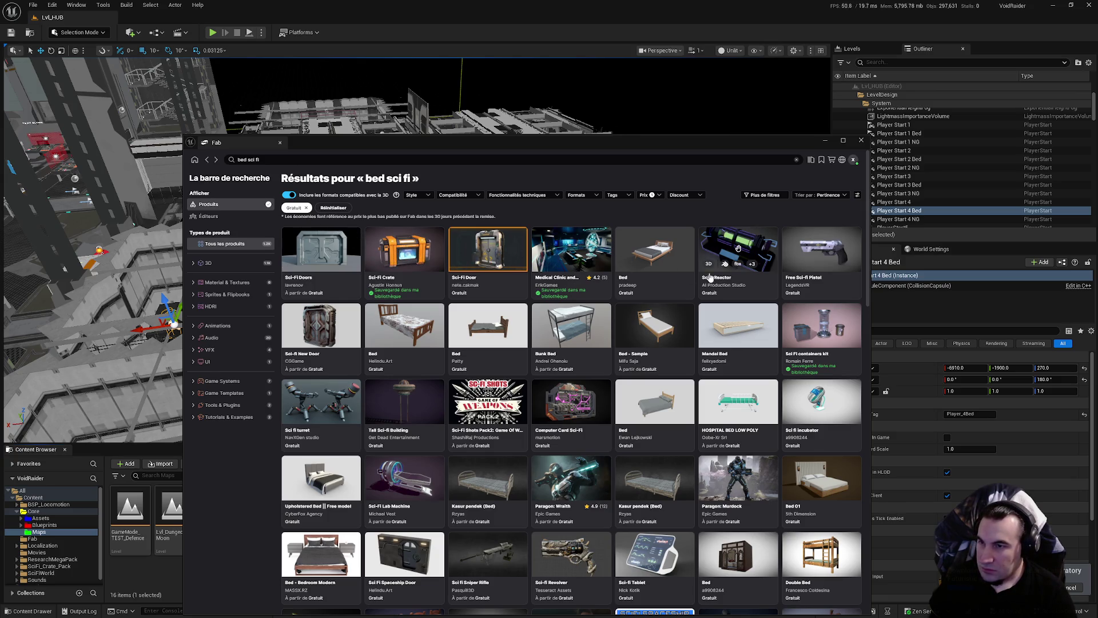
mouse_move(749, 265)
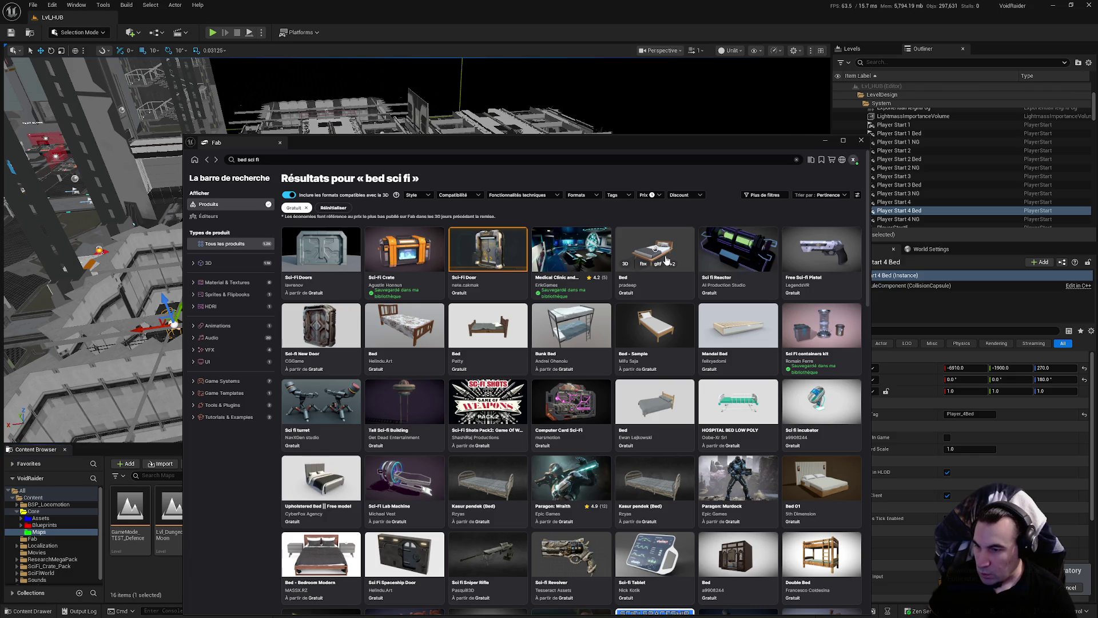
scroll(664, 261, "down", 2)
scroll(661, 263, "down", 2)
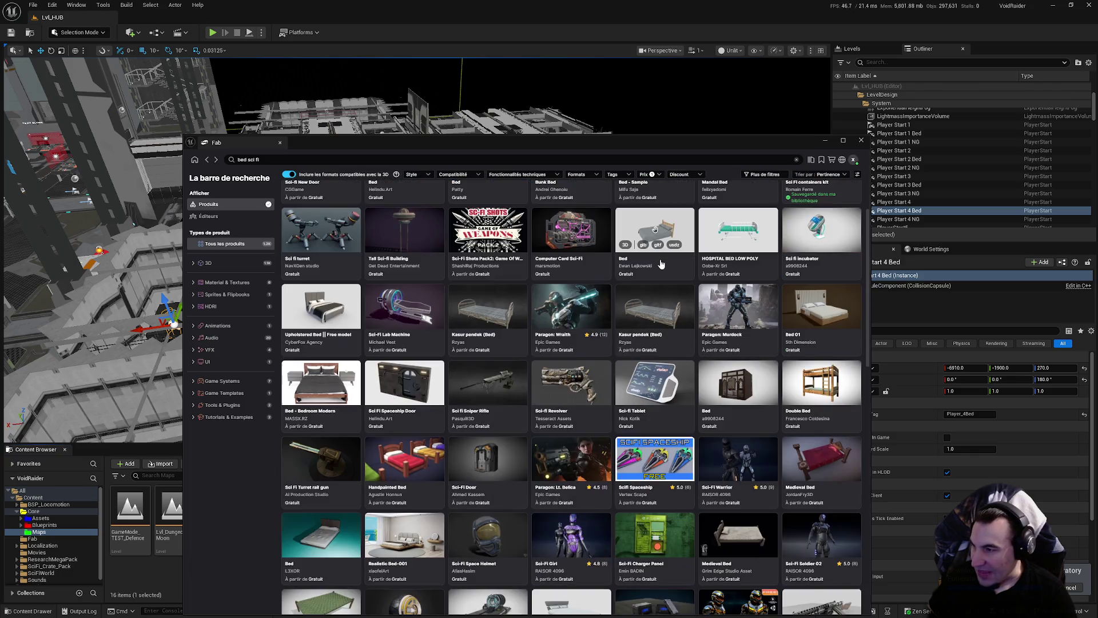
scroll(657, 264, "down", 2)
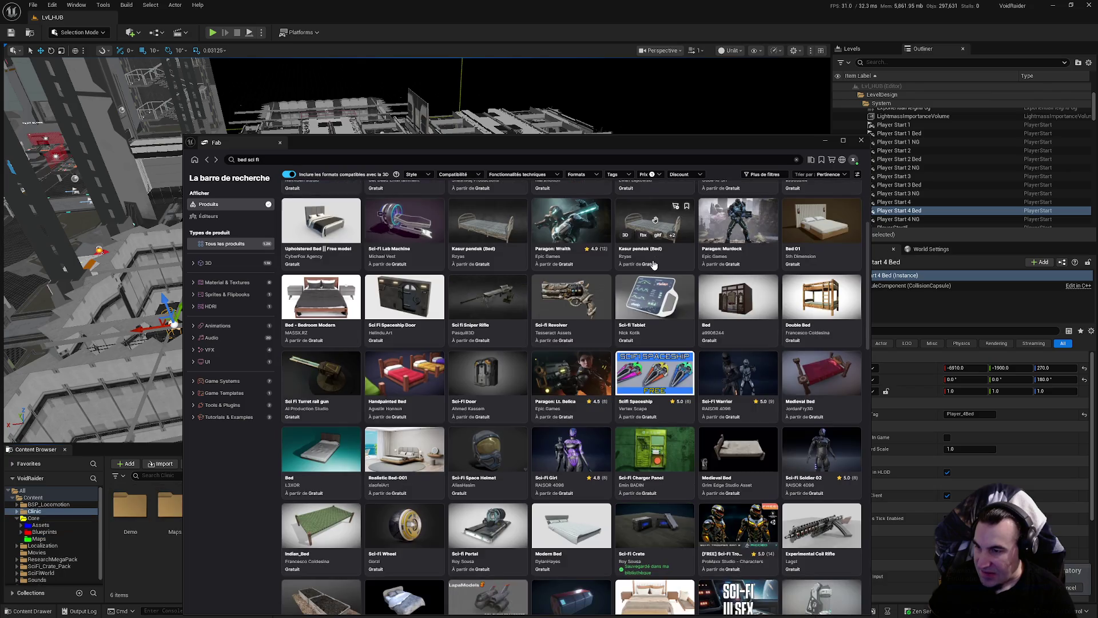
scroll(654, 264, "down", 3)
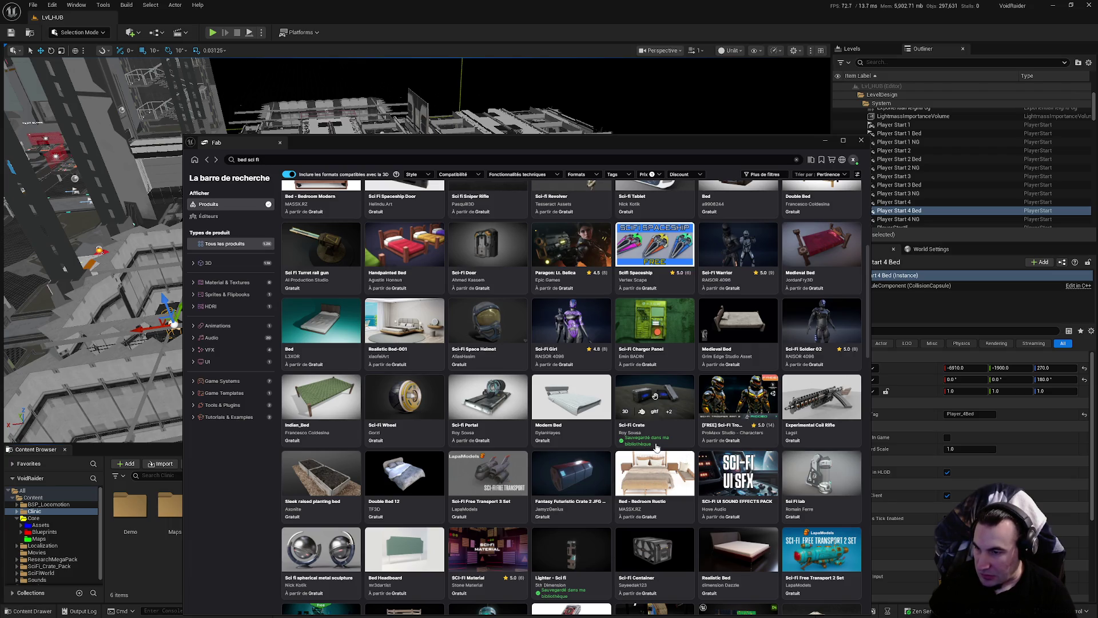
Check the SCI-FI UI SOUND EFFECTS PACK page, return, and browse further down the results
left_click(707, 483)
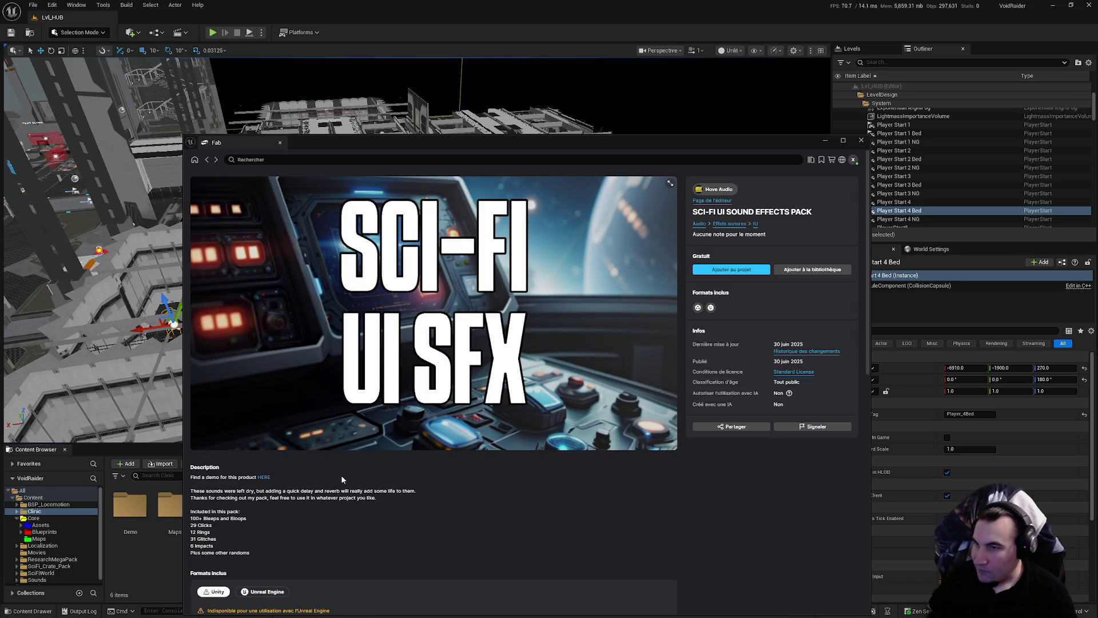
left_click(209, 161)
scroll(572, 509, "down", 3)
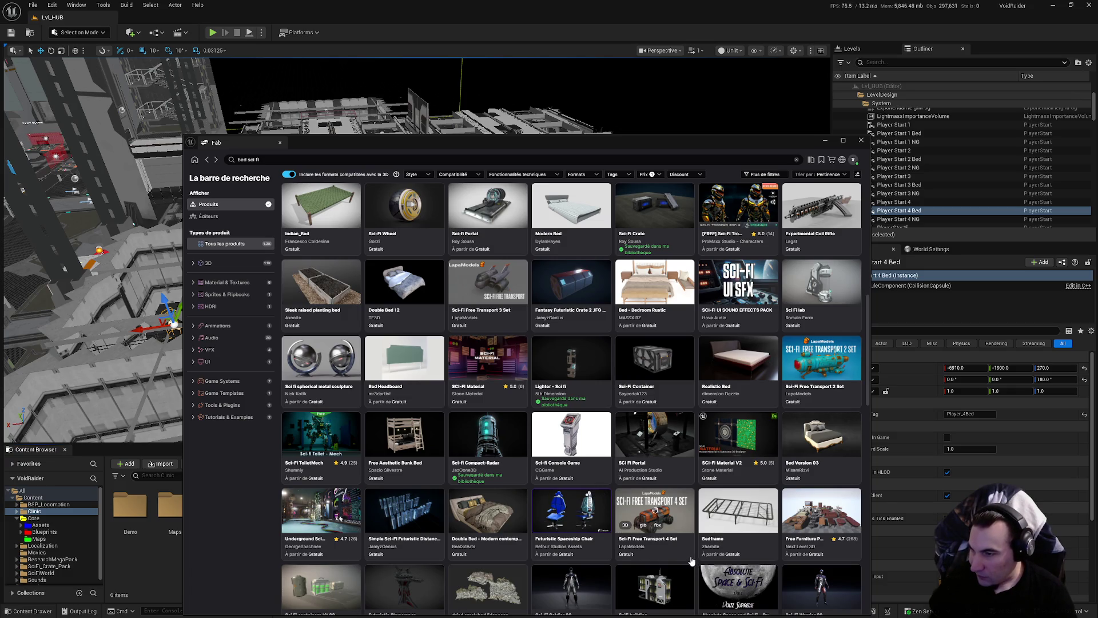
scroll(691, 559, "down", 2)
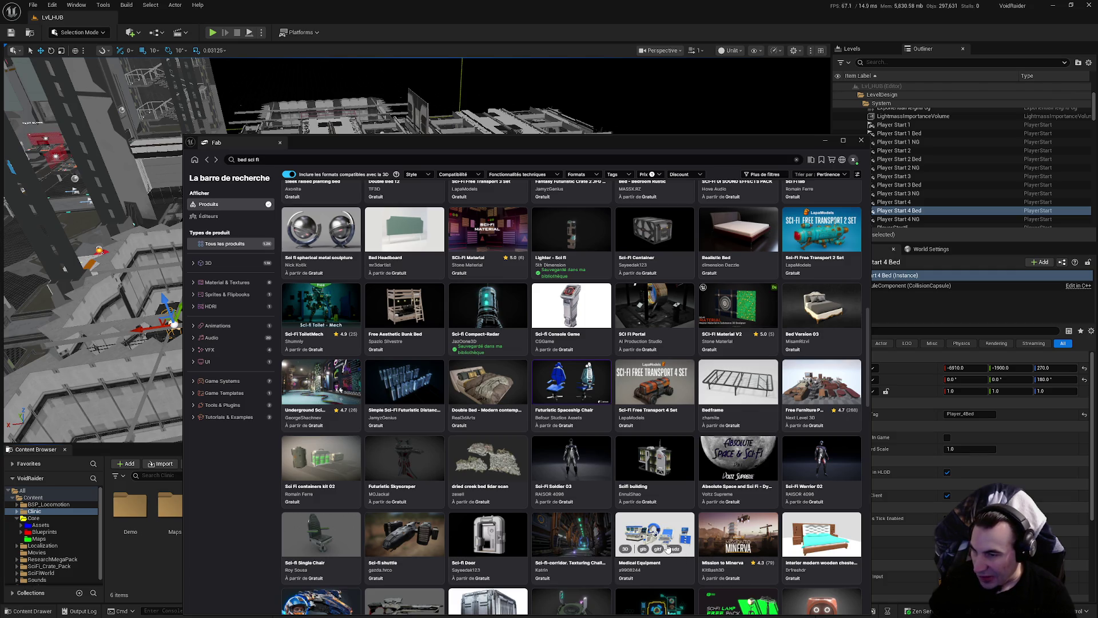
scroll(667, 548, "down", 1)
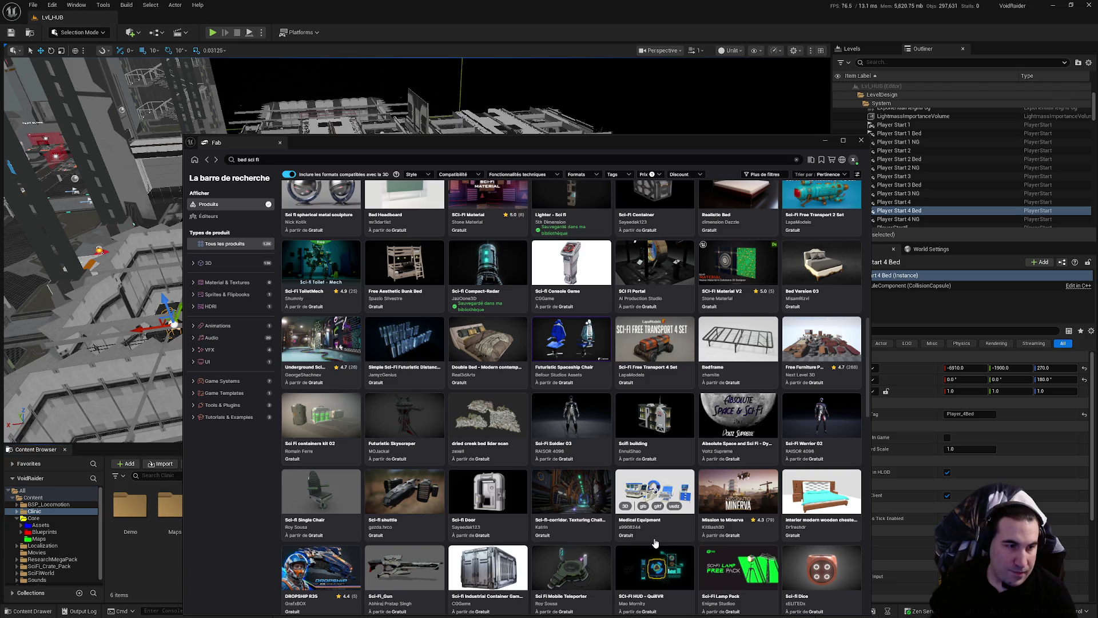
scroll(751, 432, "down", 2)
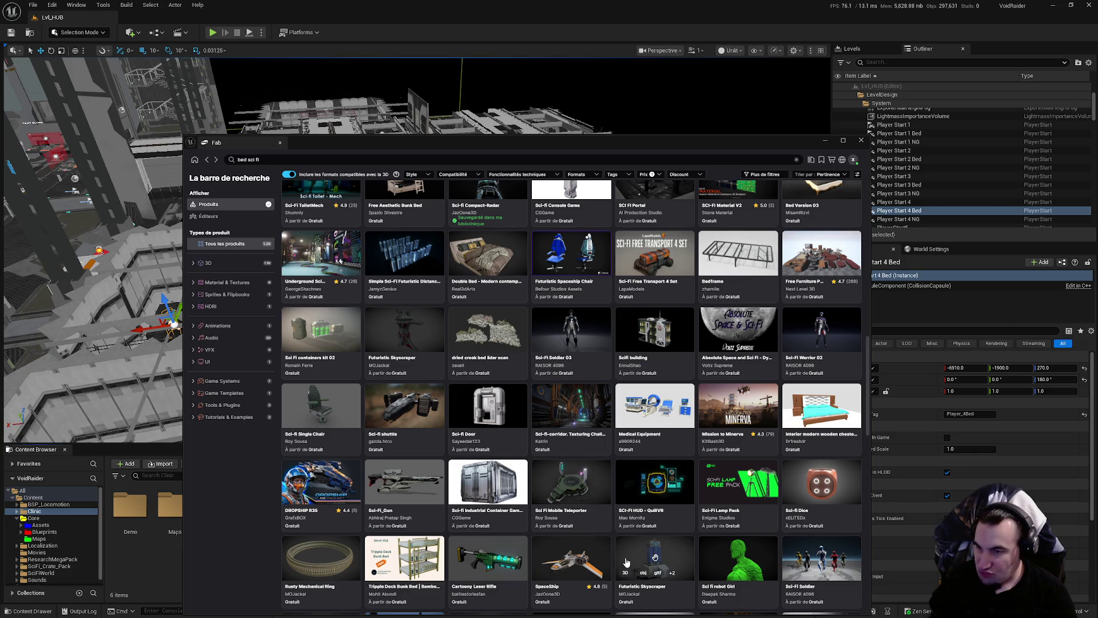
scroll(626, 562, "down", 3)
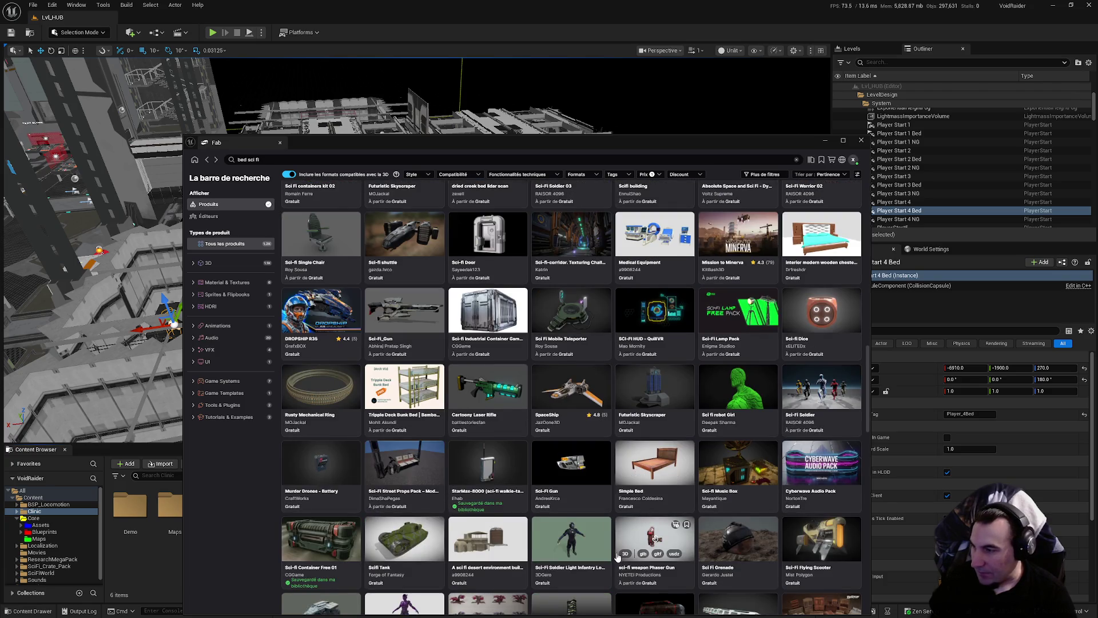
scroll(618, 558, "down", 3)
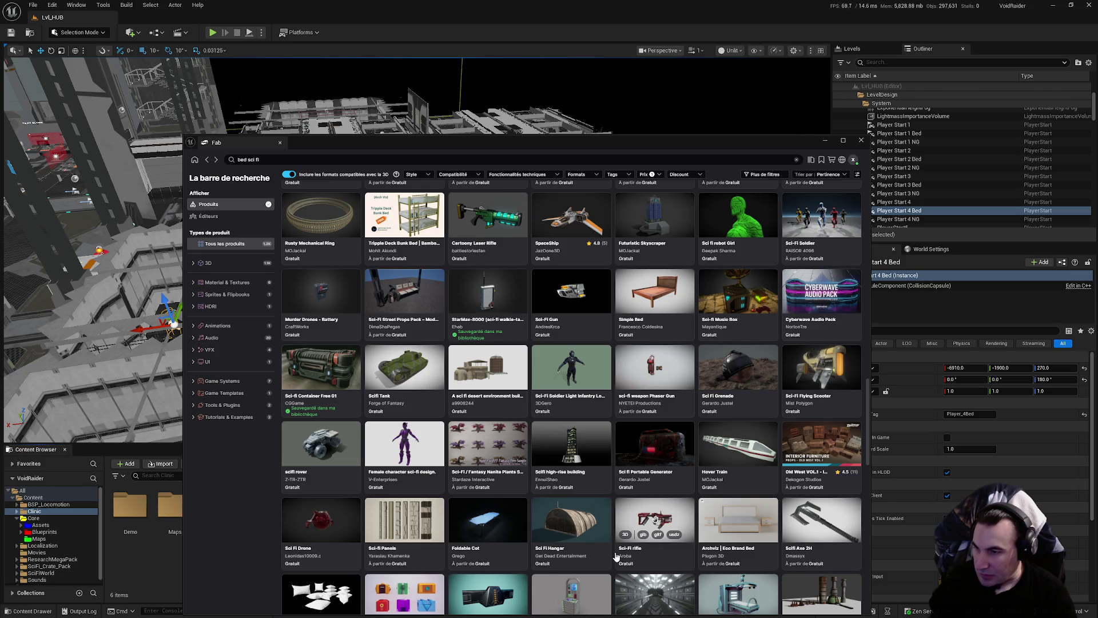
scroll(616, 555, "down", 1)
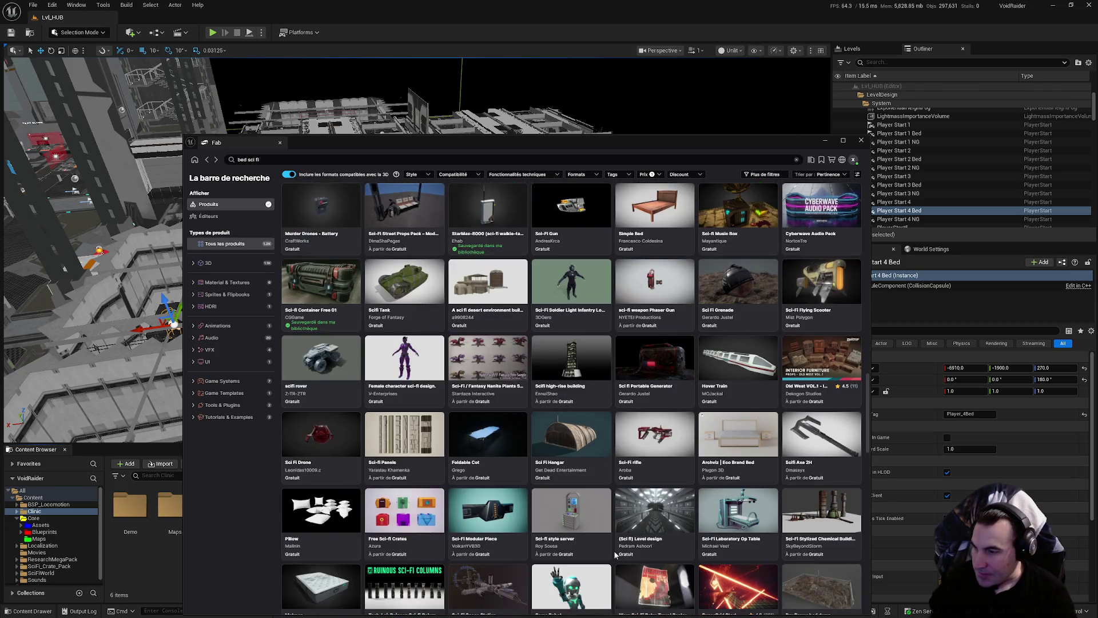
key("super")
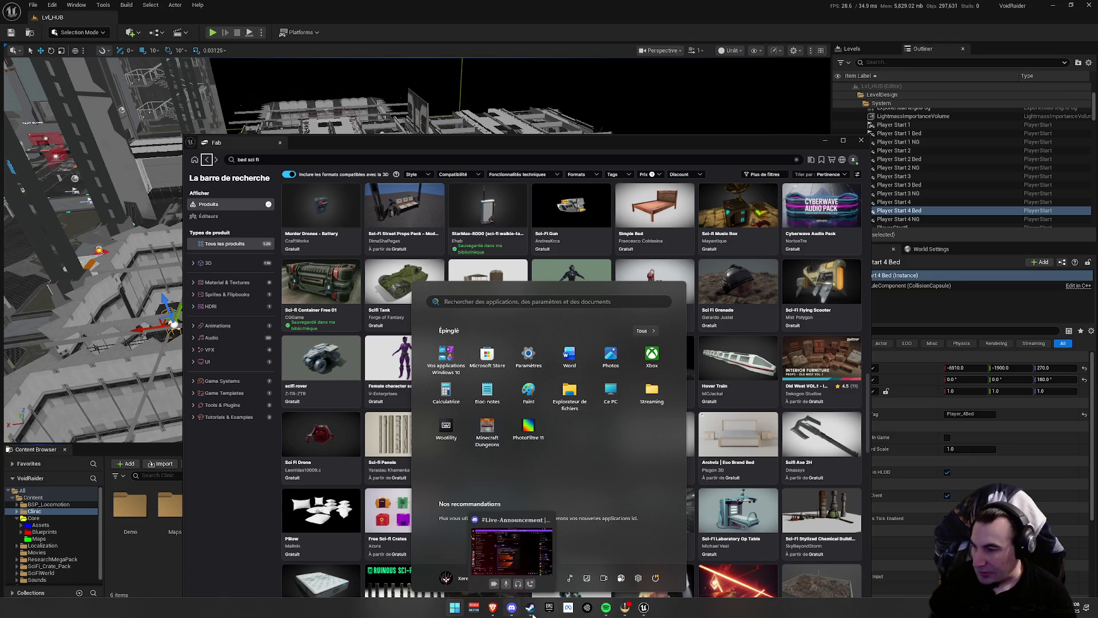
Play the Creepy album from Spotify's recent searches, then minimize the Spotify window
left_click(602, 612)
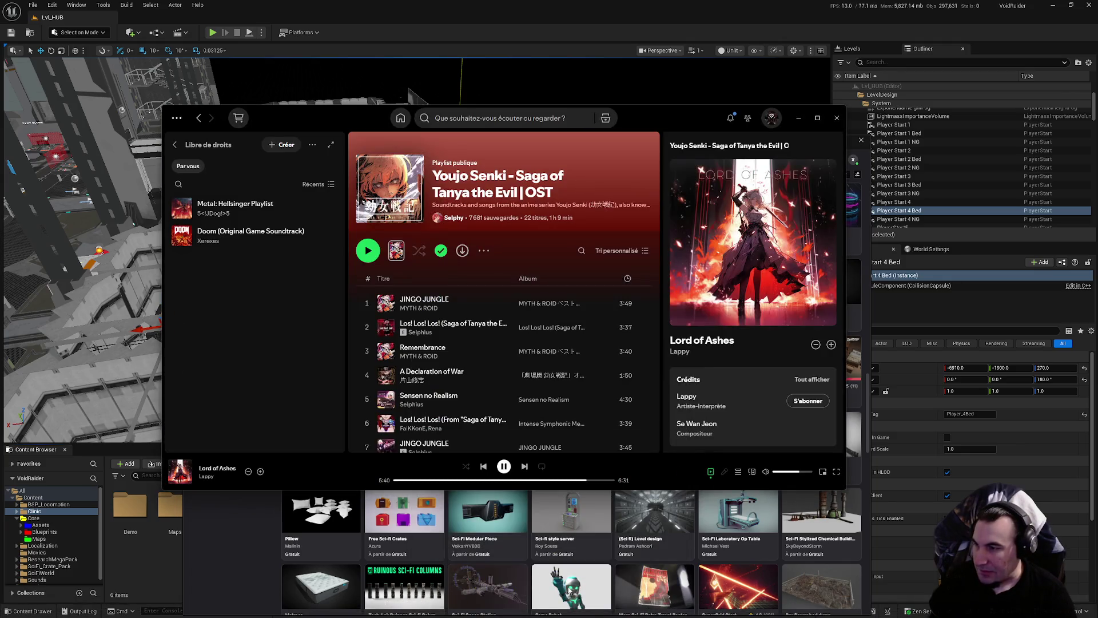
left_click(466, 119)
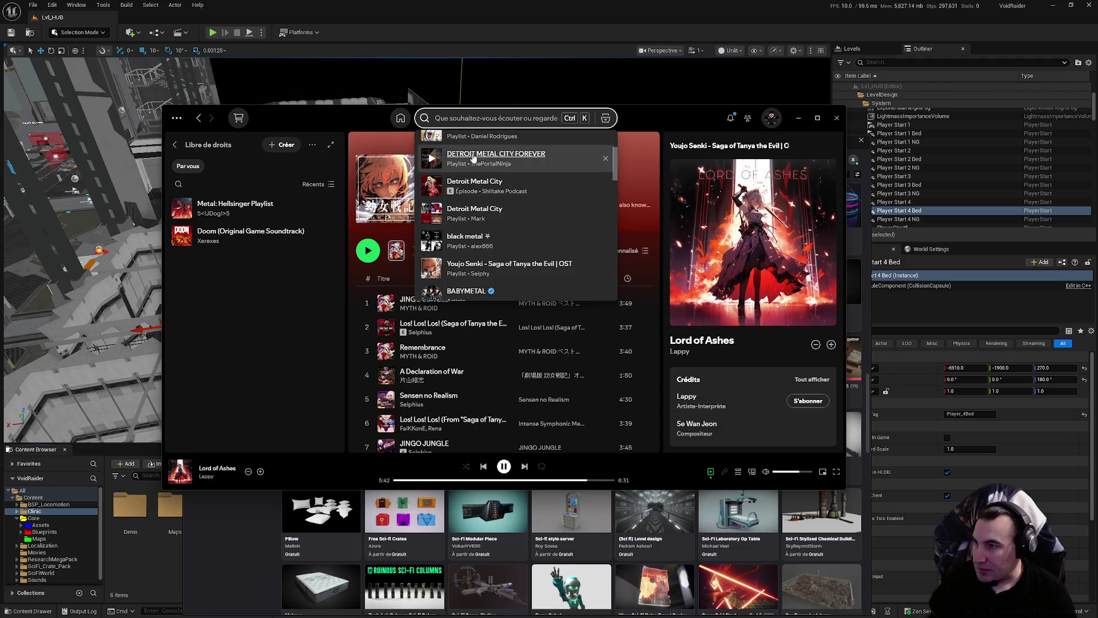
scroll(482, 194, "down", 3)
scroll(482, 193, "down", 3)
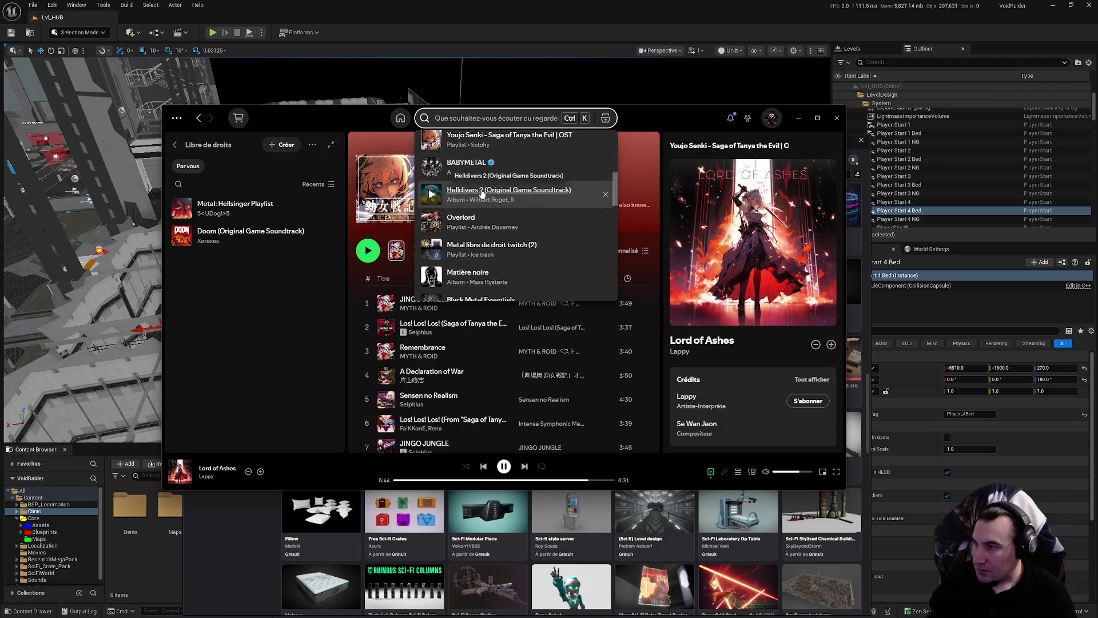
scroll(480, 195, "up", 5)
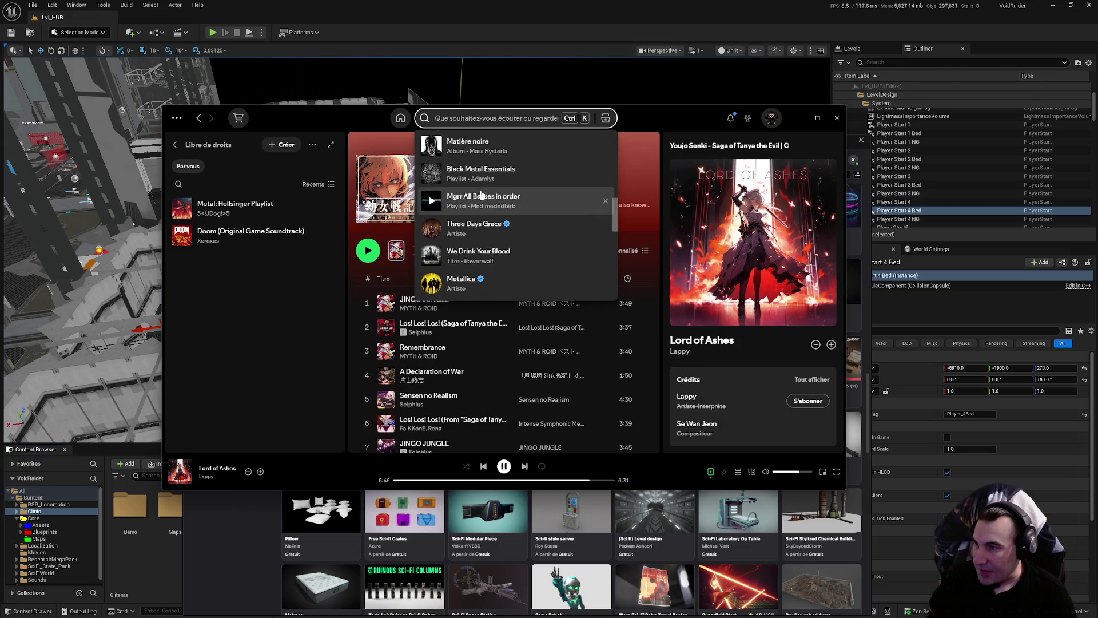
scroll(473, 203, "up", 3)
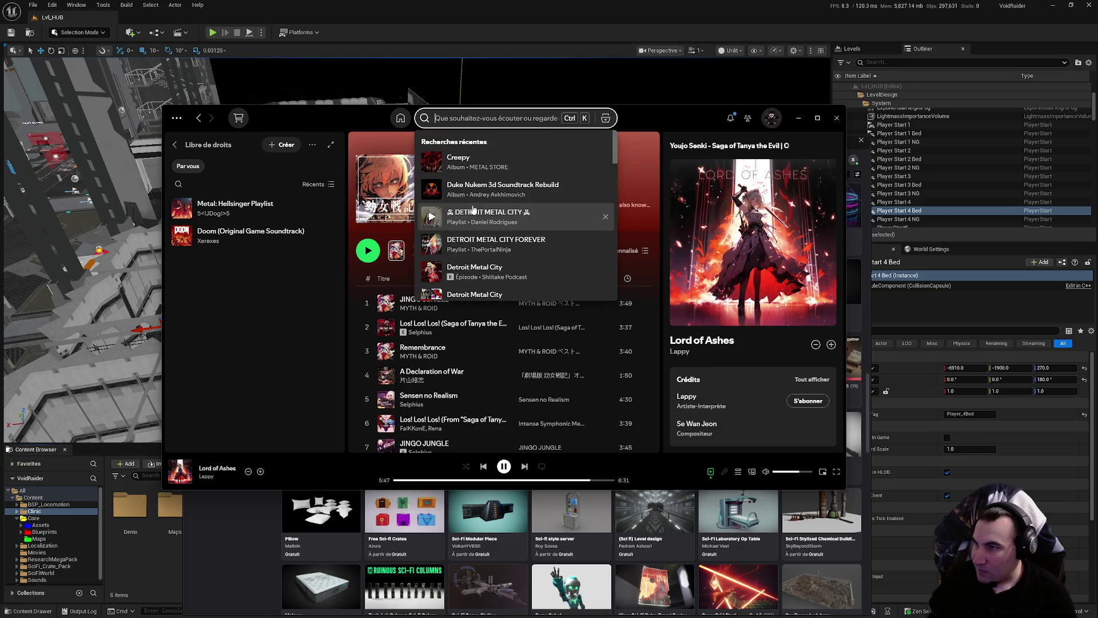
left_click(431, 161)
left_click(660, 135)
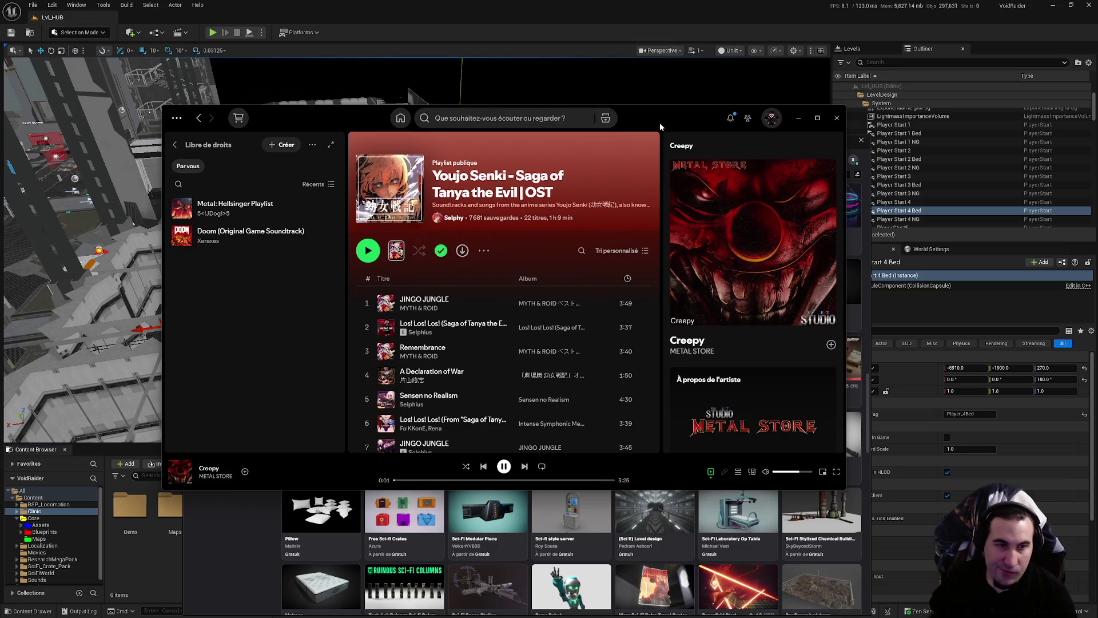
left_click(798, 118)
scroll(620, 322, "down", 3)
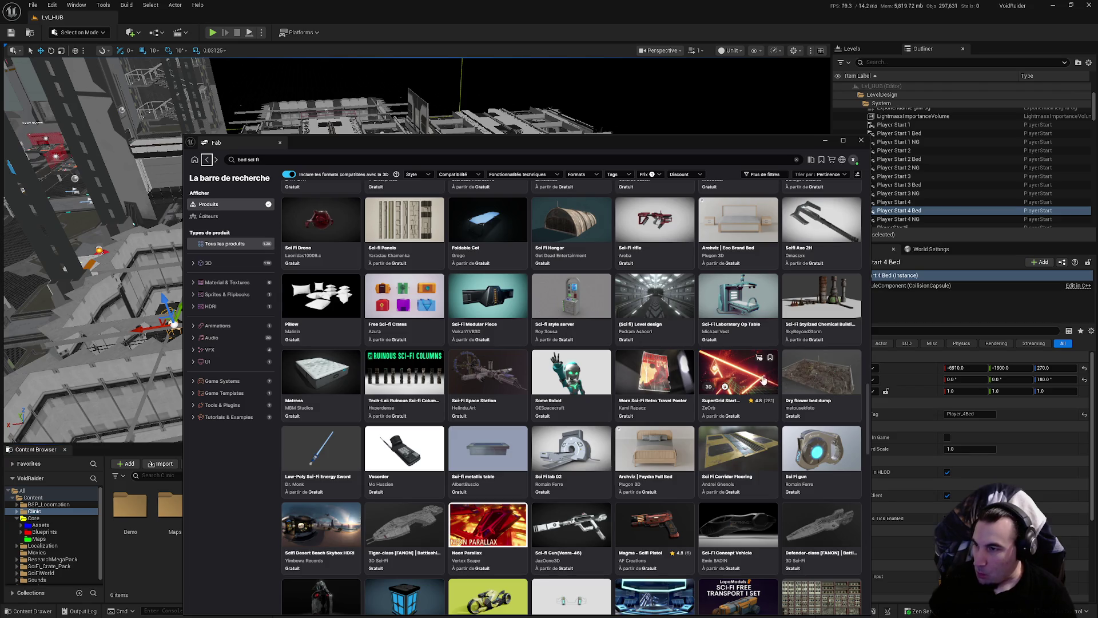
scroll(746, 374, "down", 5)
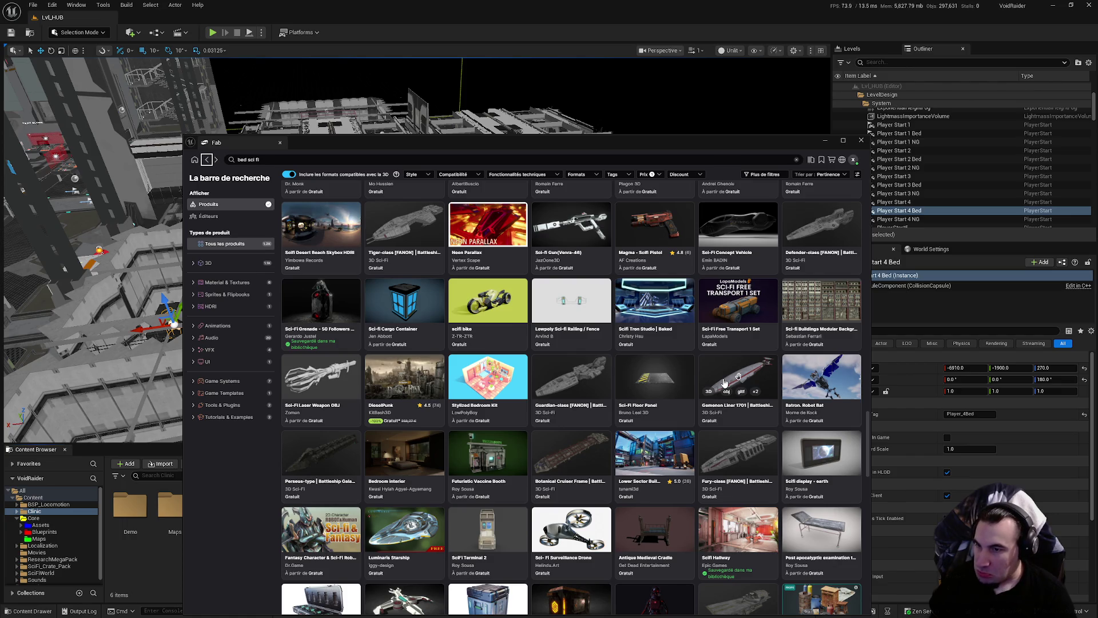
scroll(724, 382, "down", 2)
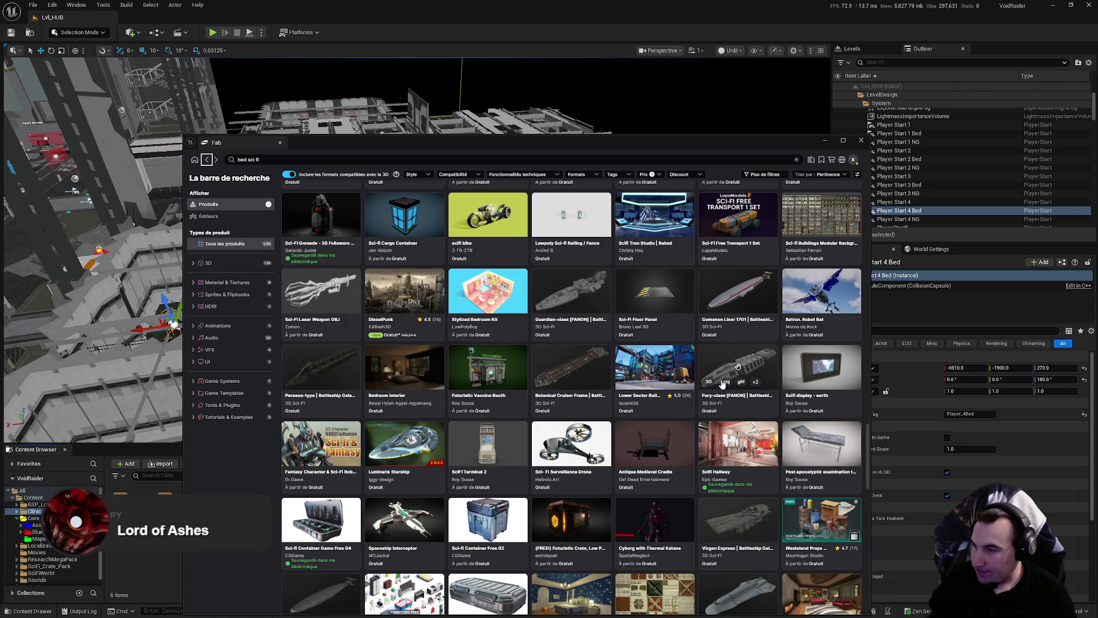
scroll(721, 384, "down", 1)
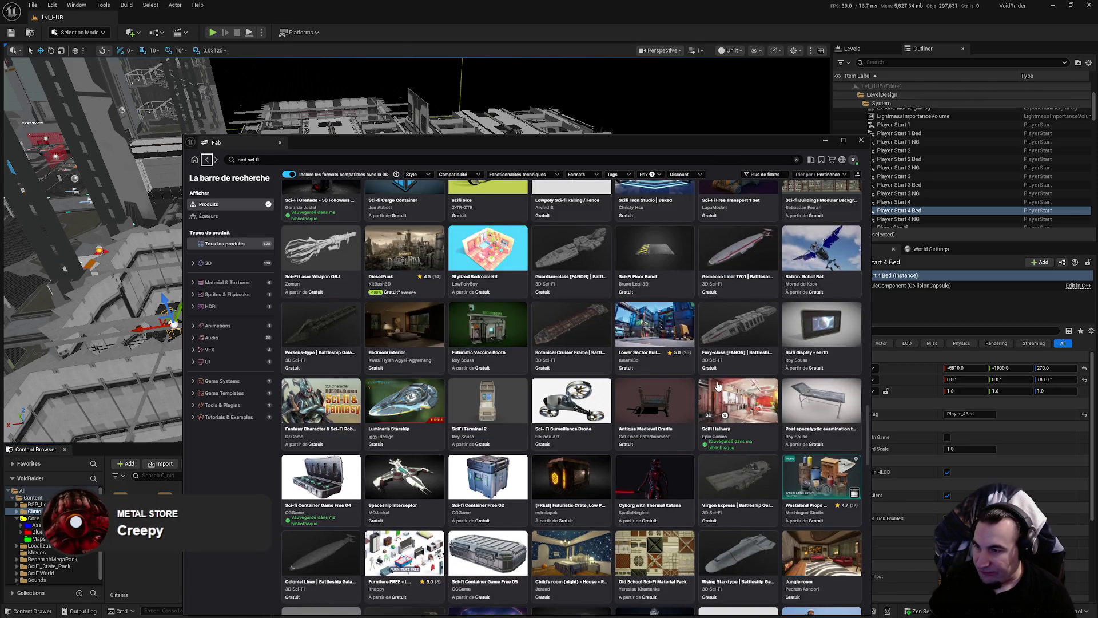
scroll(717, 387, "down", 3)
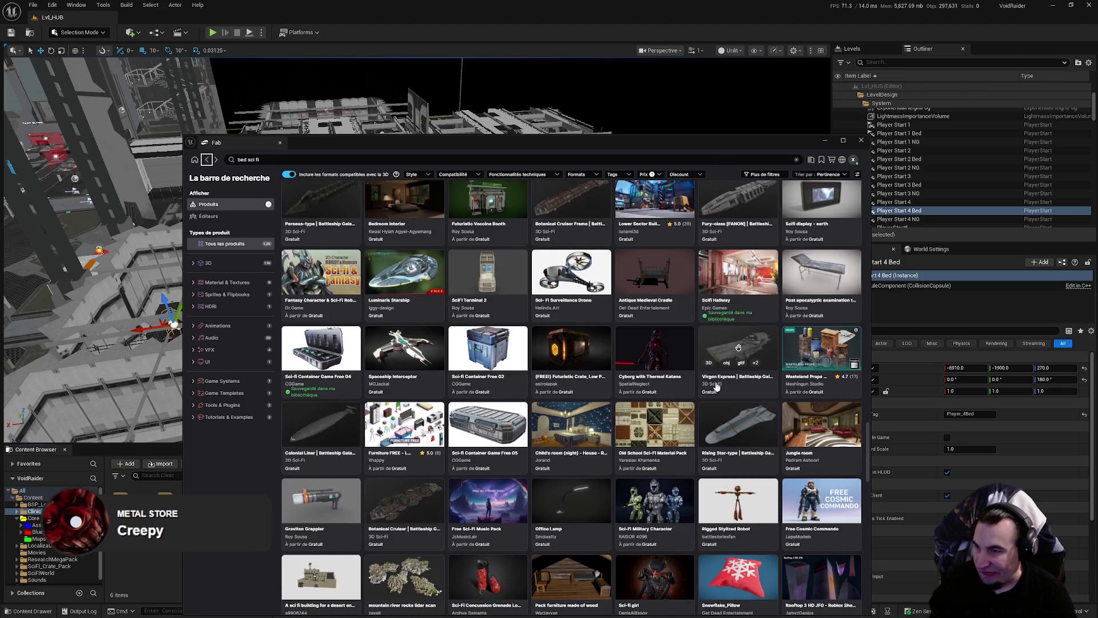
scroll(716, 386, "down", 2)
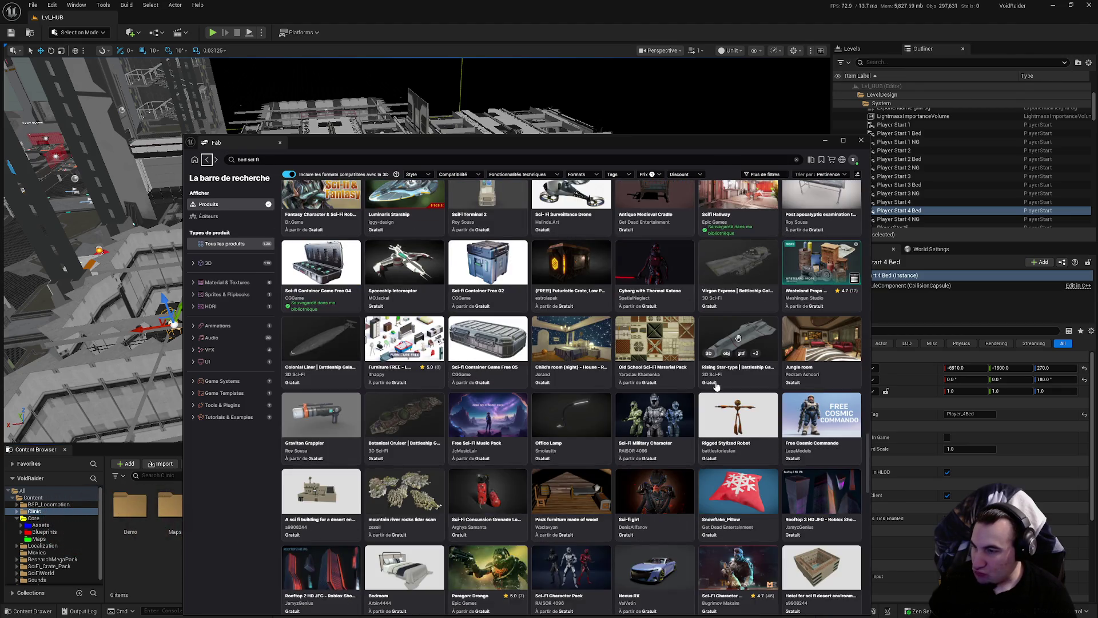
scroll(716, 386, "down", 4)
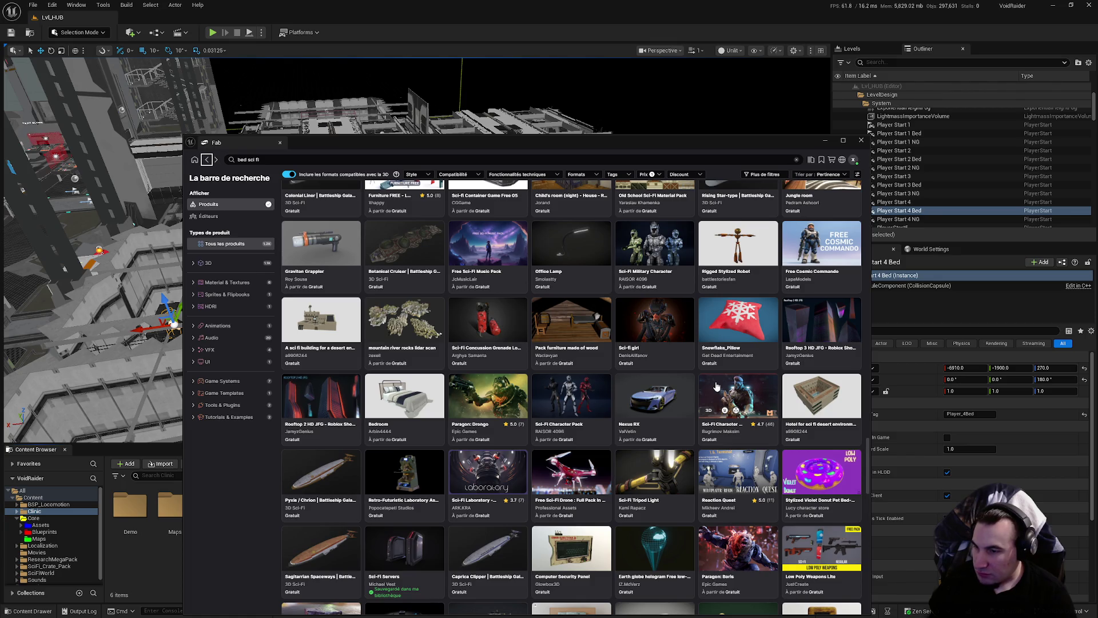
scroll(716, 387, "down", 4)
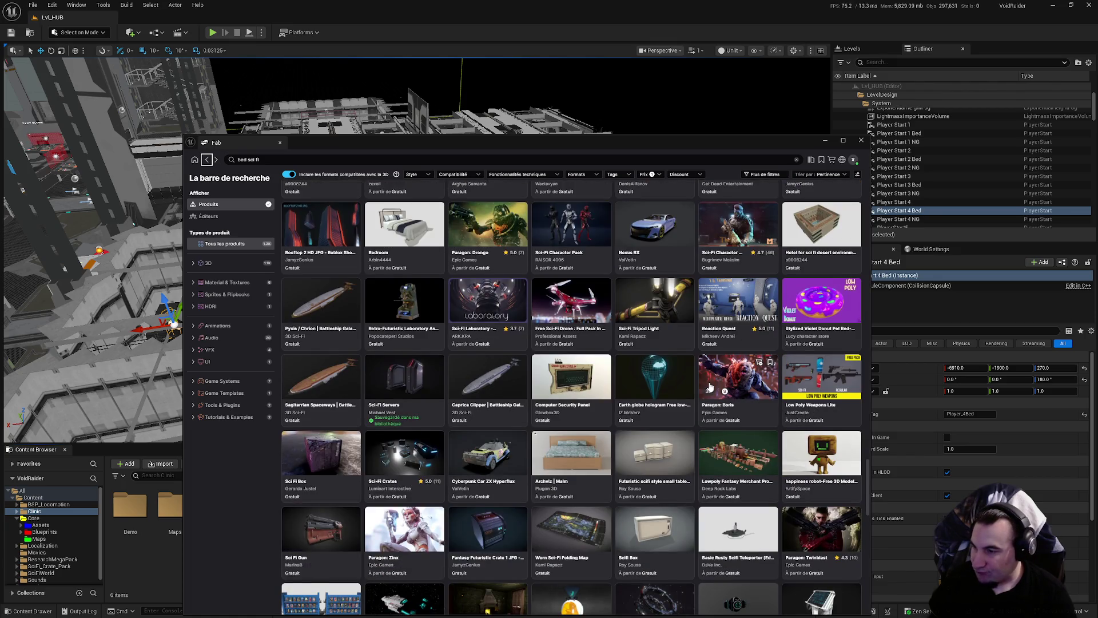
scroll(710, 387, "down", 4)
scroll(707, 387, "down", 3)
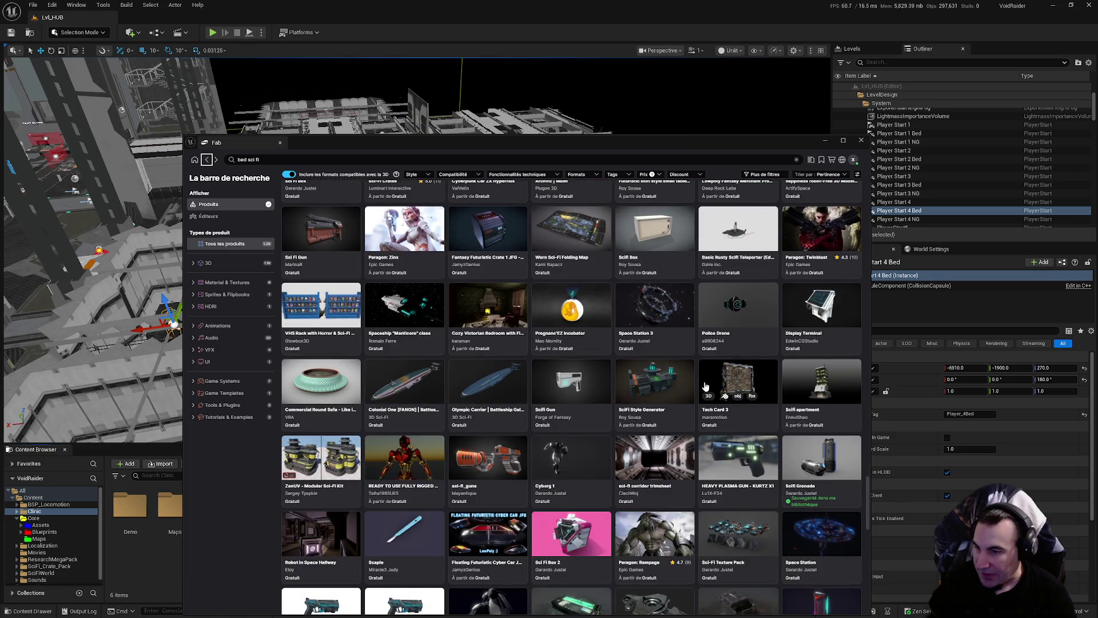
scroll(706, 387, "down", 6)
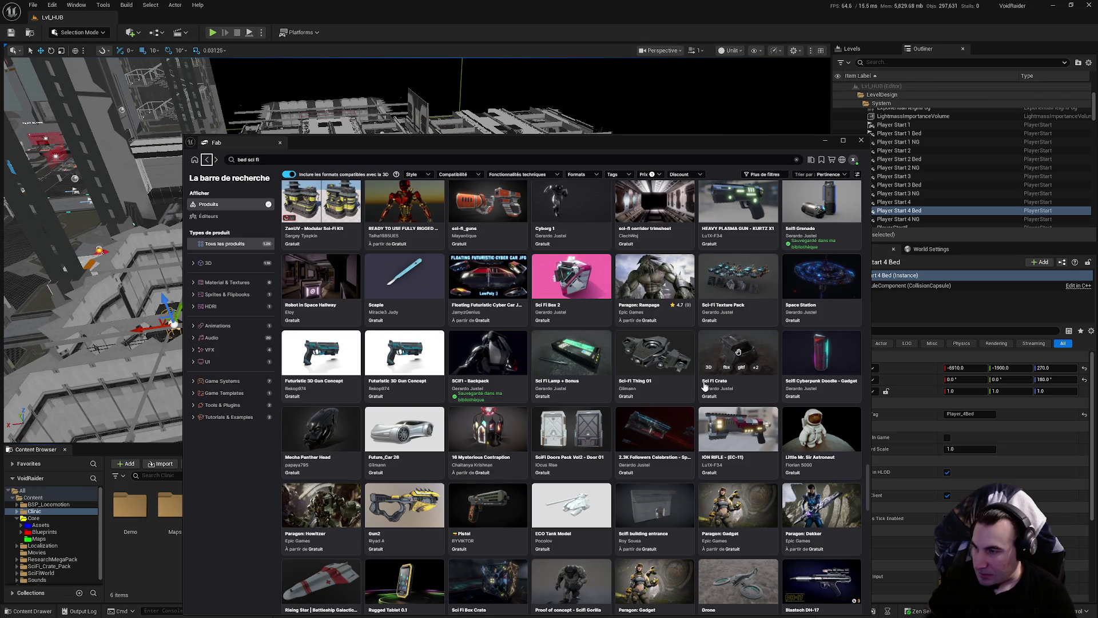
scroll(705, 387, "down", 2)
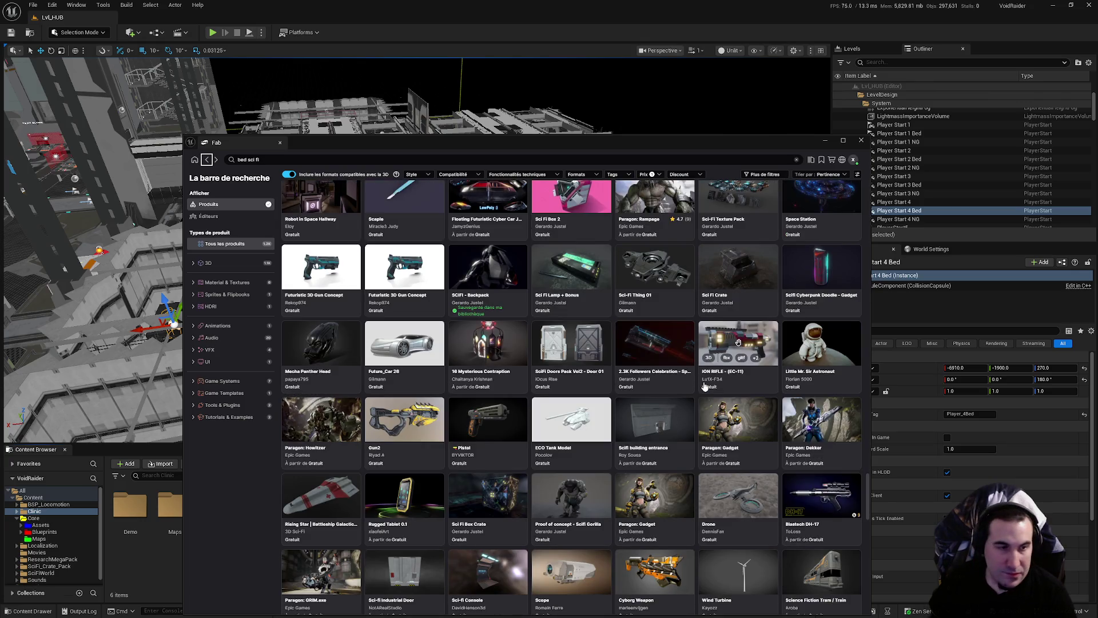
scroll(704, 387, "down", 2)
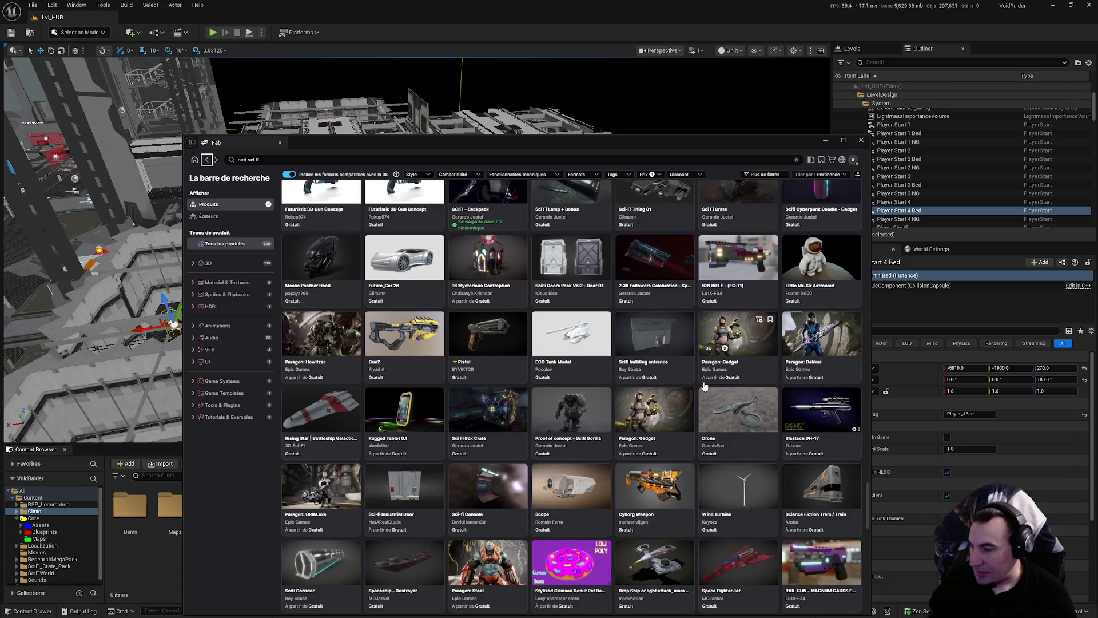
scroll(704, 387, "down", 3)
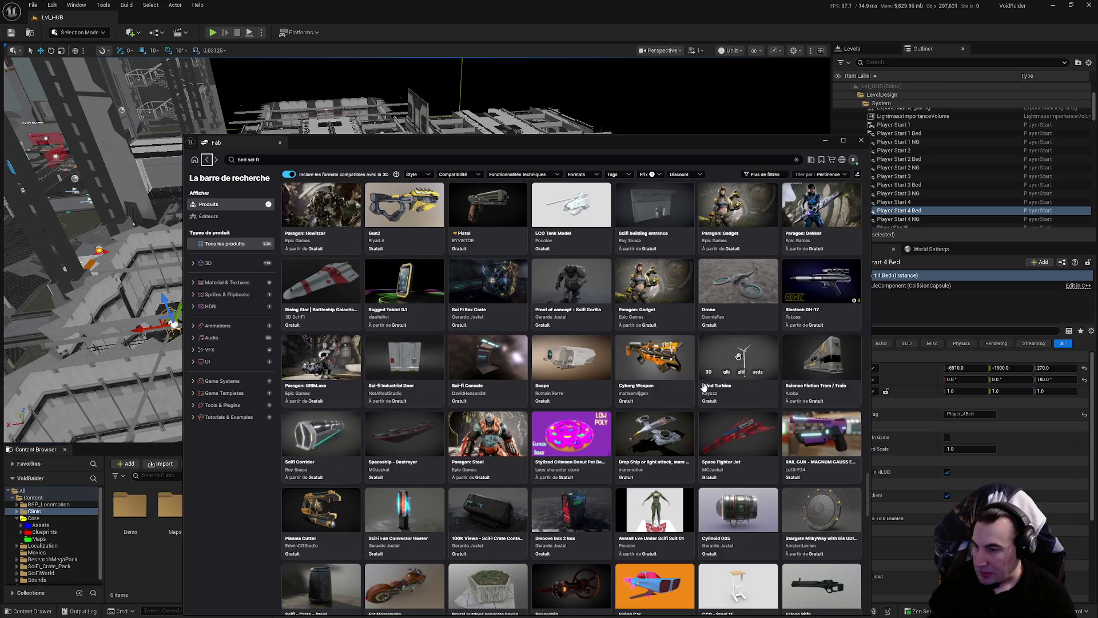
scroll(705, 386, "down", 1)
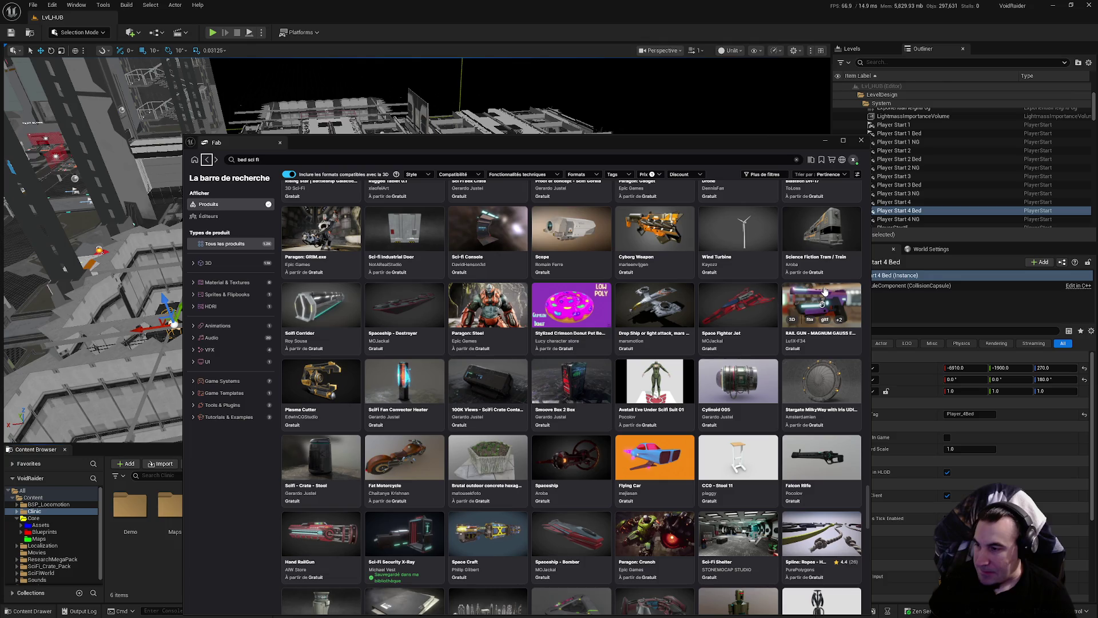
scroll(797, 294, "down", 3)
scroll(796, 294, "down", 4)
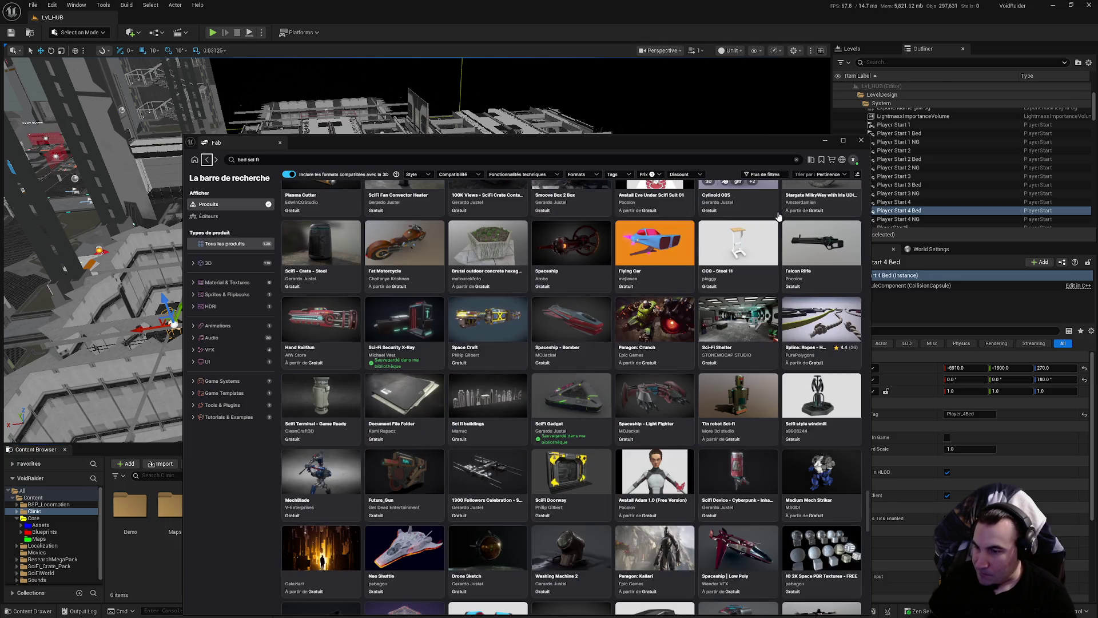
scroll(775, 219, "down", 3)
scroll(749, 228, "down", 3)
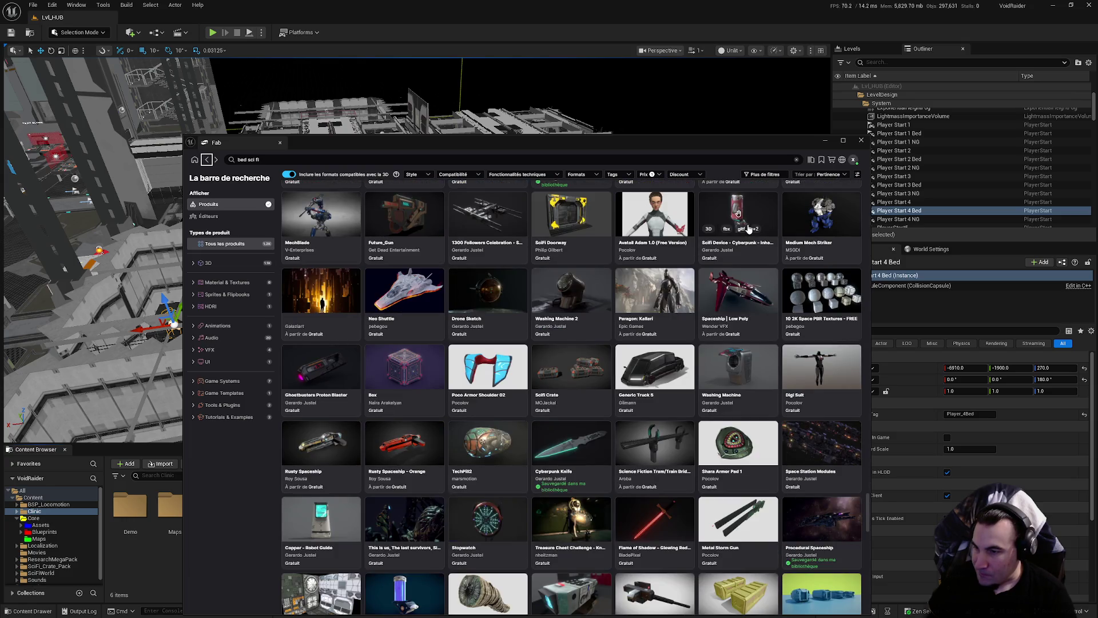
scroll(743, 230, "down", 3)
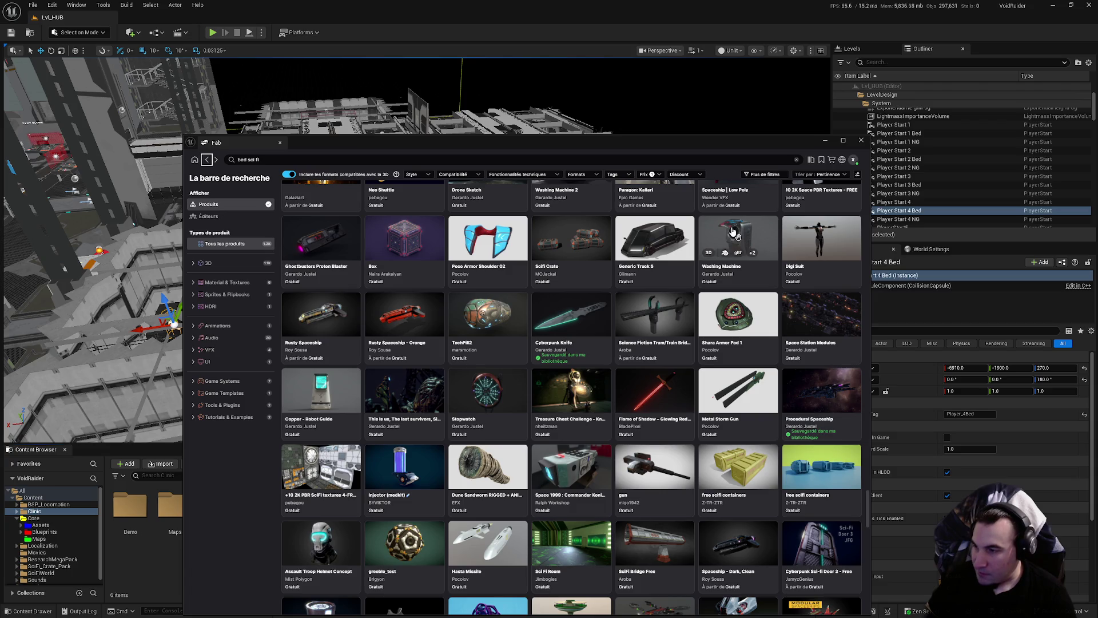
scroll(734, 232, "down", 4)
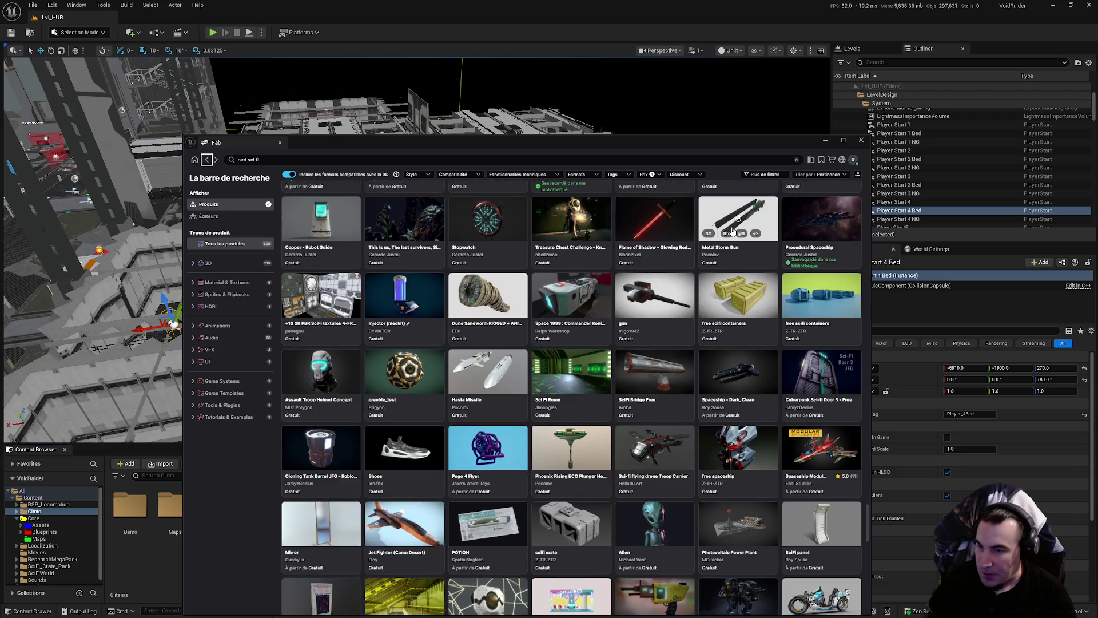
Close the Fab window and fly the viewport back to Player Start 4 Bed in the corridor
left_click(861, 140)
left_click_drag(416, 250, 417, 250)
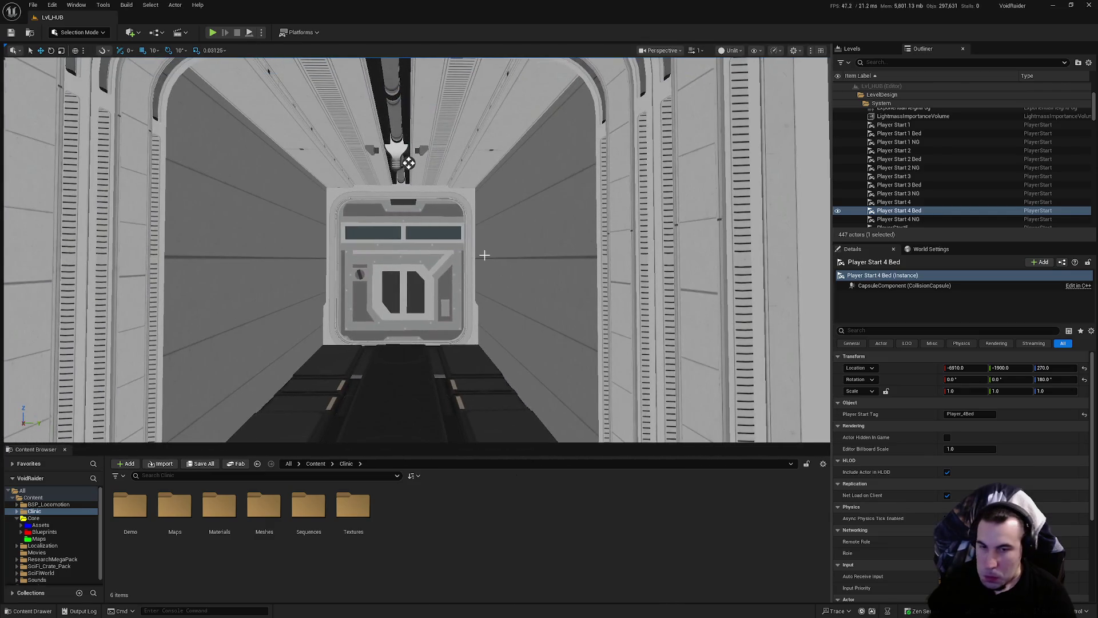
key("super")
mouse_move(493, 610)
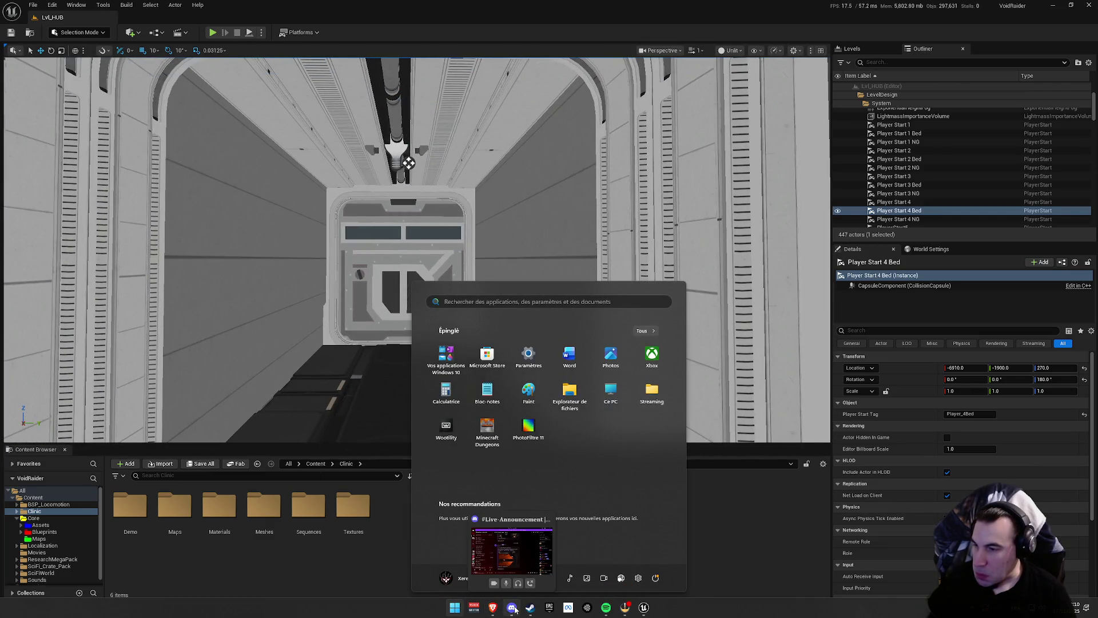
key("super")
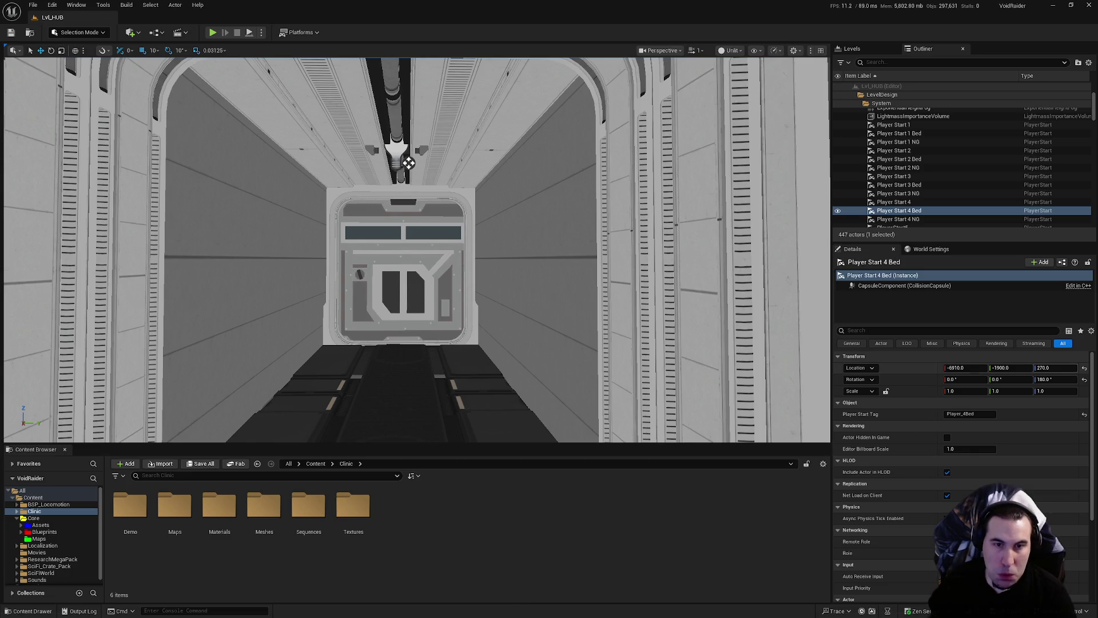
key("super")
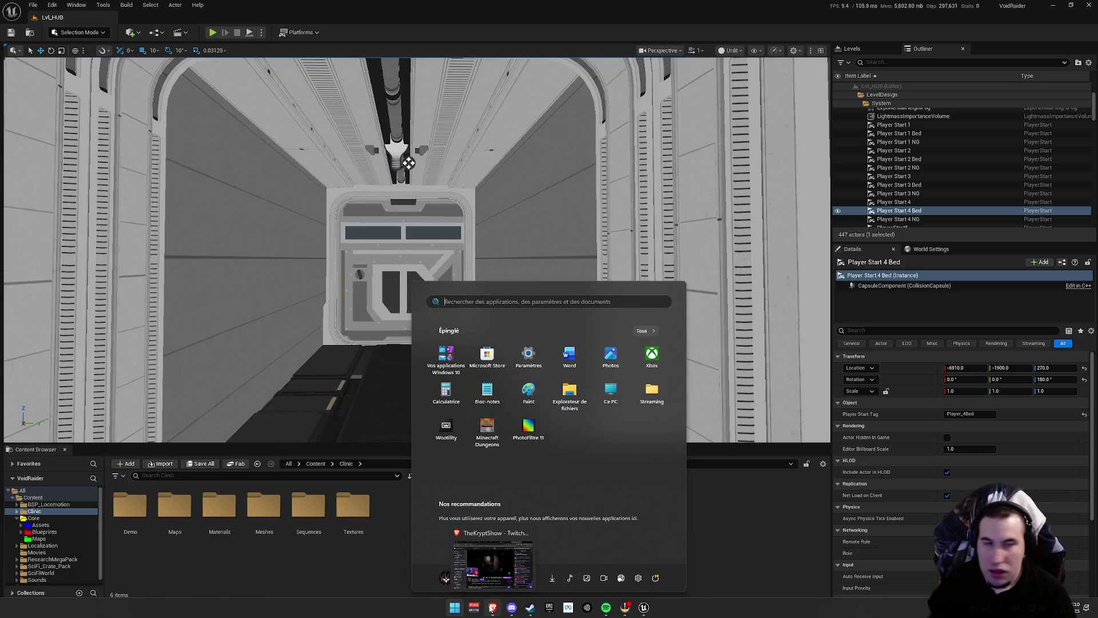
key("super")
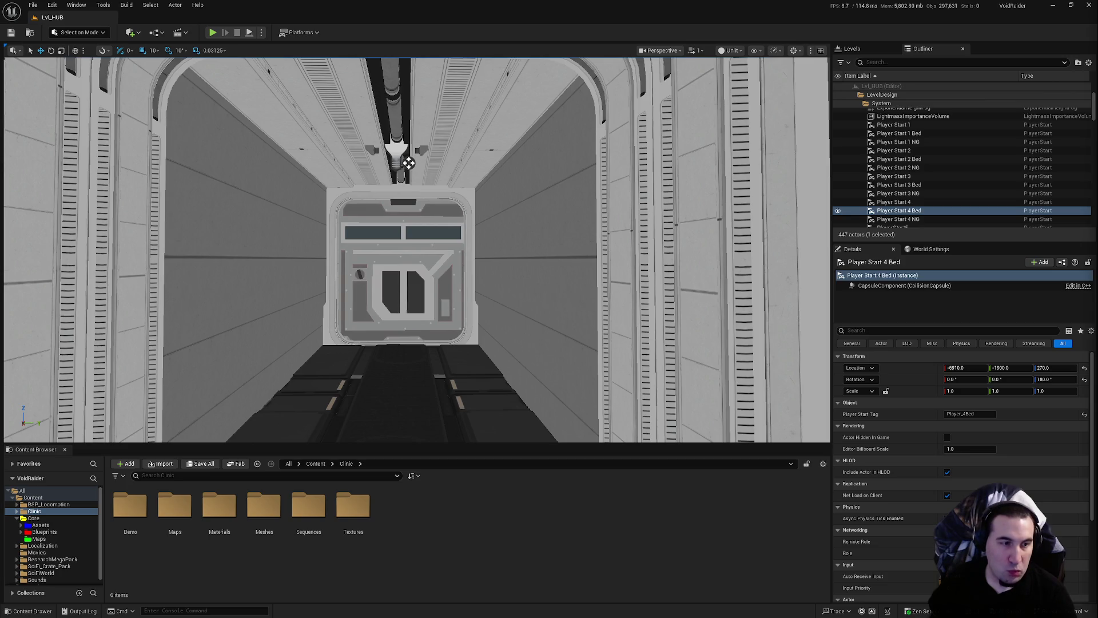
key("f")
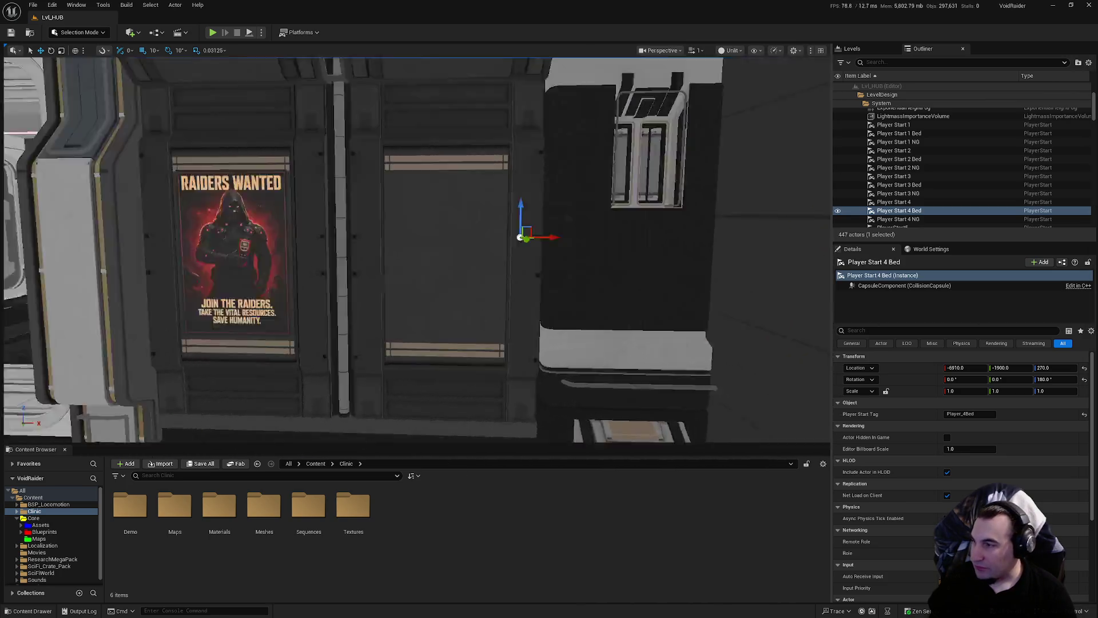
scroll(60, 561, "down", 1)
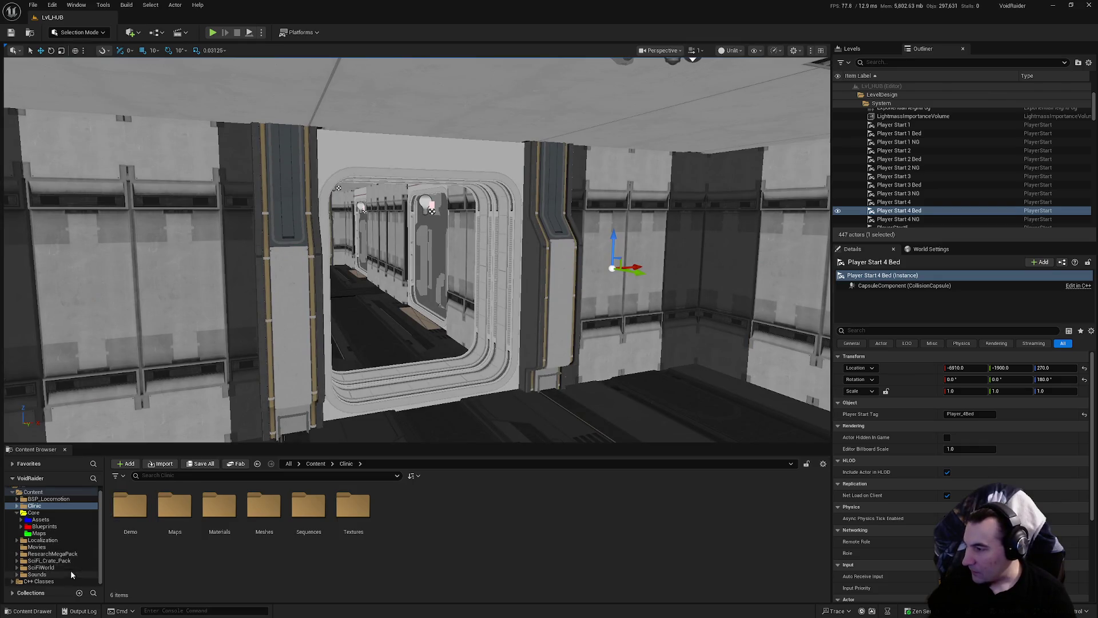
left_click(49, 560)
left_click(41, 567)
left_click(37, 574)
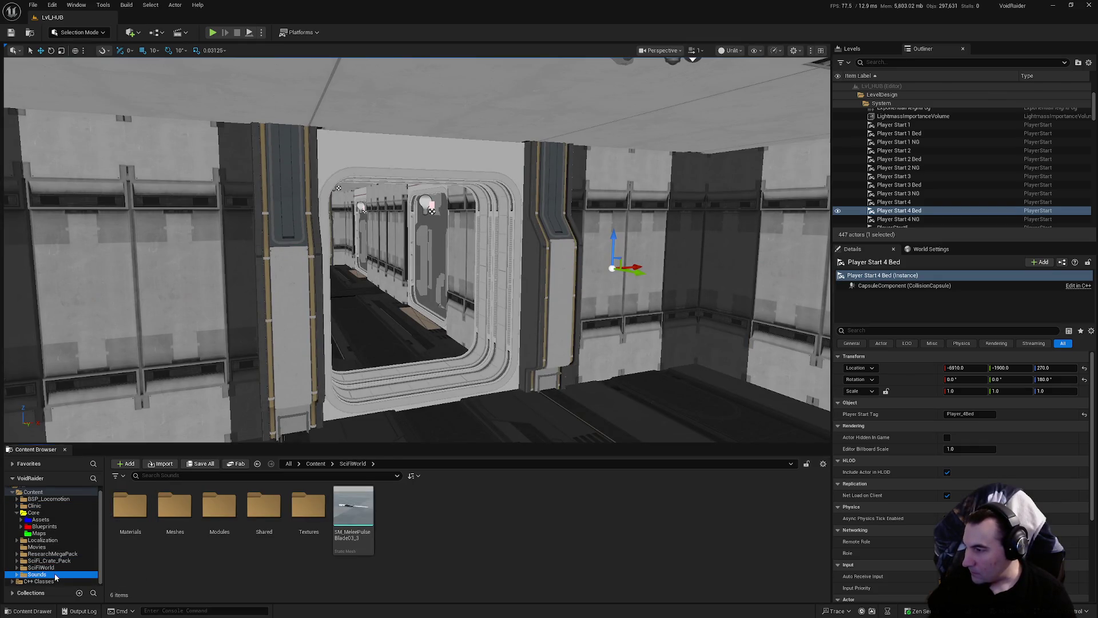
scroll(40, 546, "up", 1)
left_click(34, 511)
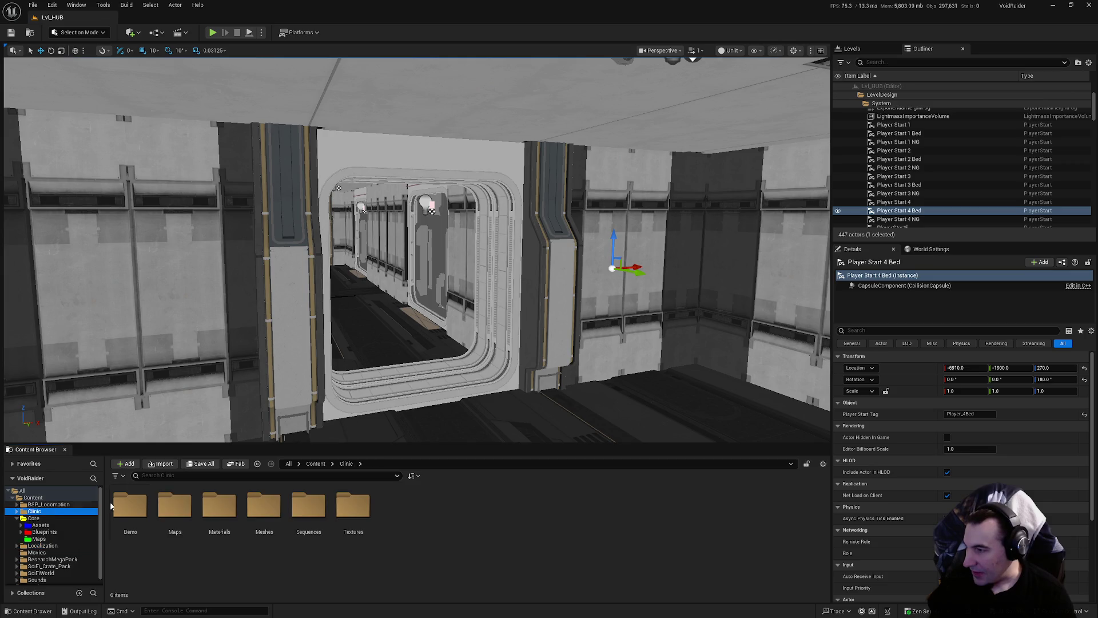
double_click(264, 506)
scroll(605, 571, "down", 1)
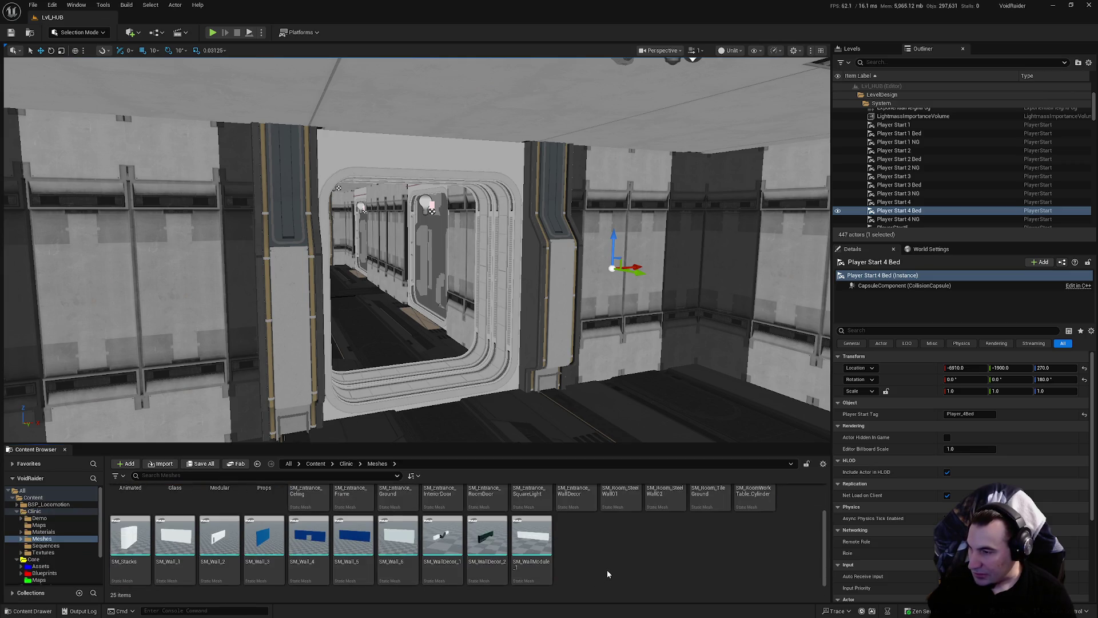
scroll(607, 573, "up", 1)
double_click(263, 506)
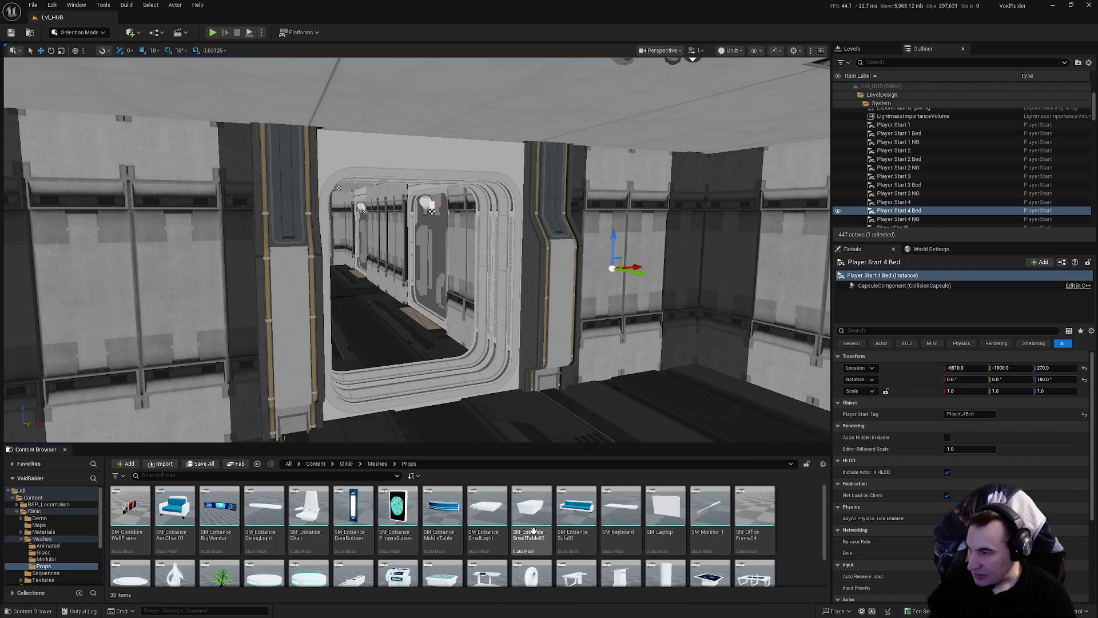
left_click_drag(538, 406, 572, 423)
scroll(623, 544, "down", 1)
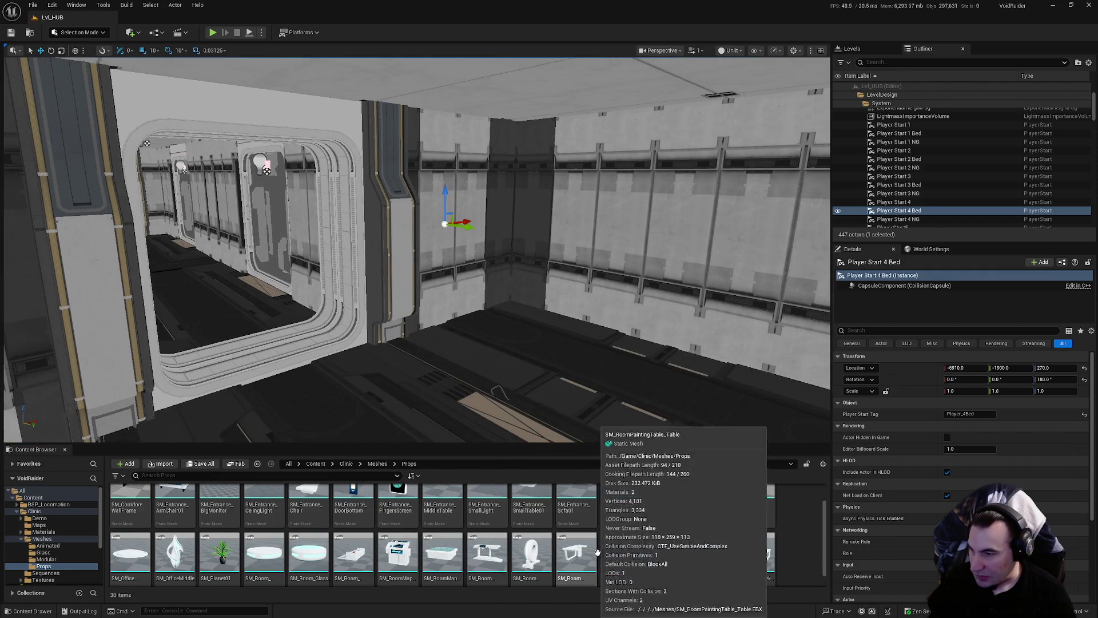
scroll(629, 549, "down", 1)
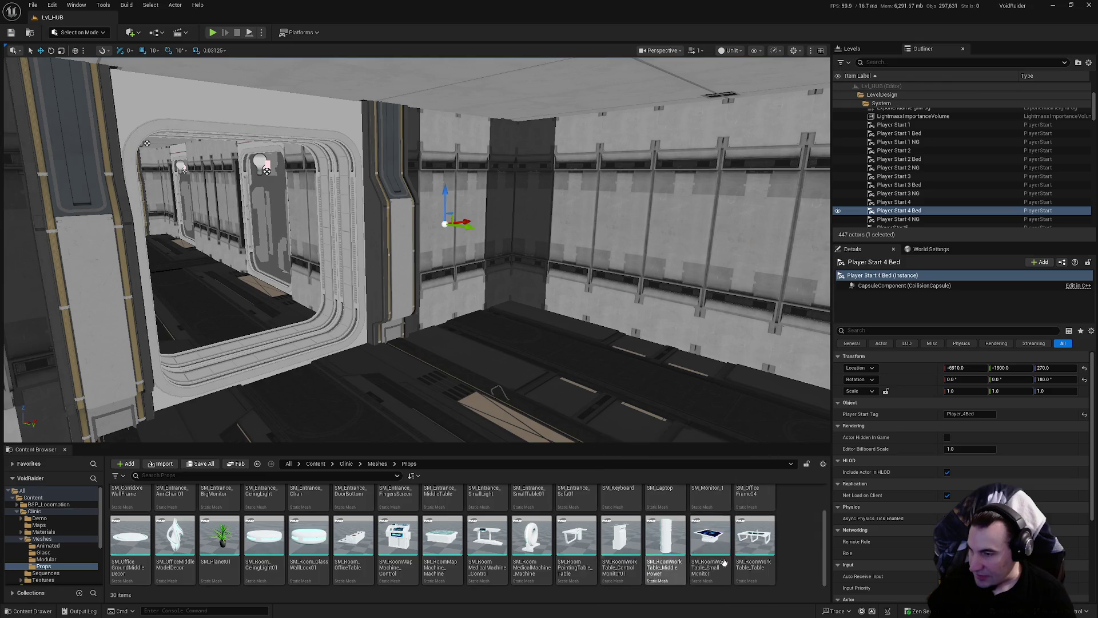
scroll(721, 544, "up", 1)
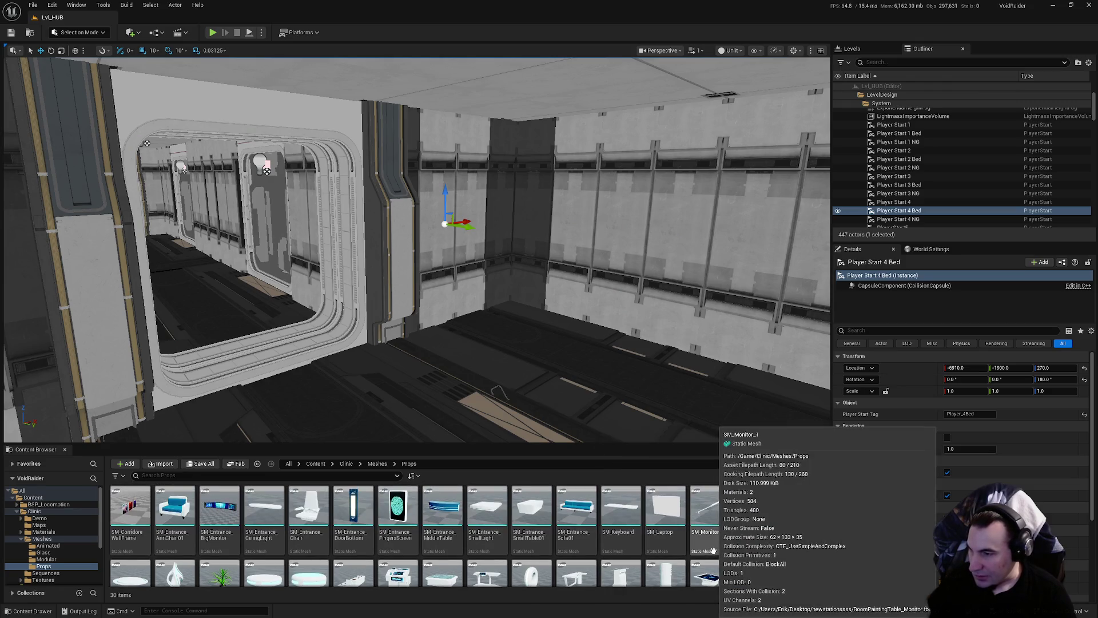
mouse_move(689, 331)
left_mouse_down()
mouse_move(681, 286)
mouse_move(688, 336)
left_mouse_up()
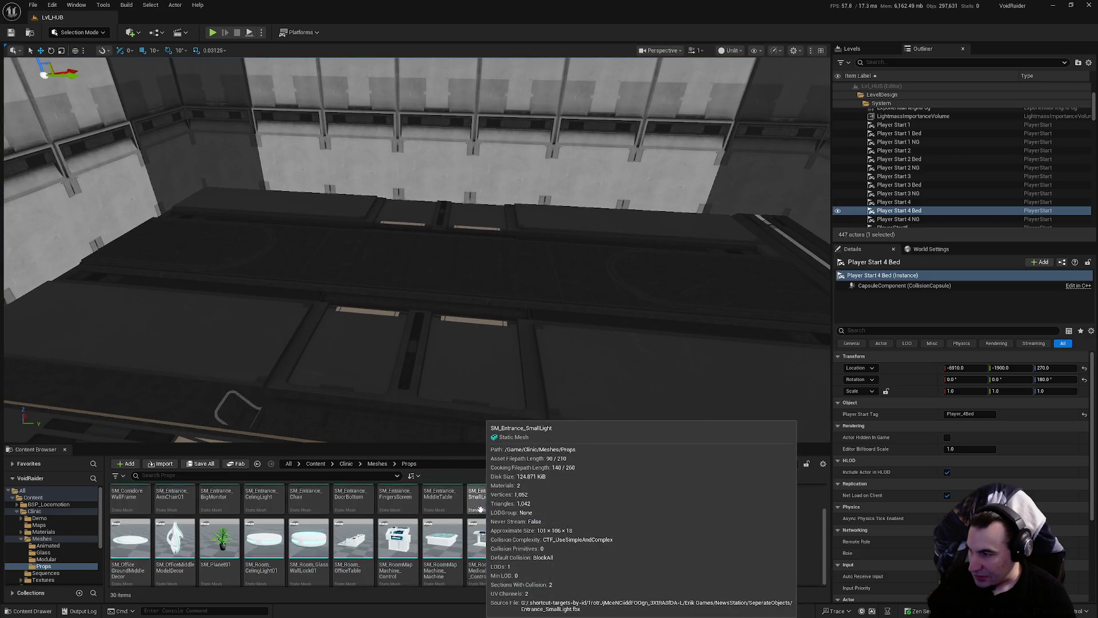
scroll(443, 516, "down", 1)
Test-place SM_Room_CeilingLight01, SM_RoomWorkTable_SmallMonitor and SM_RoomWorkTable_Table in the hub, deleting them again
mouse_move(264, 534)
left_mouse_down()
mouse_move(453, 346)
mouse_move(477, 343)
mouse_move(468, 346)
left_mouse_up()
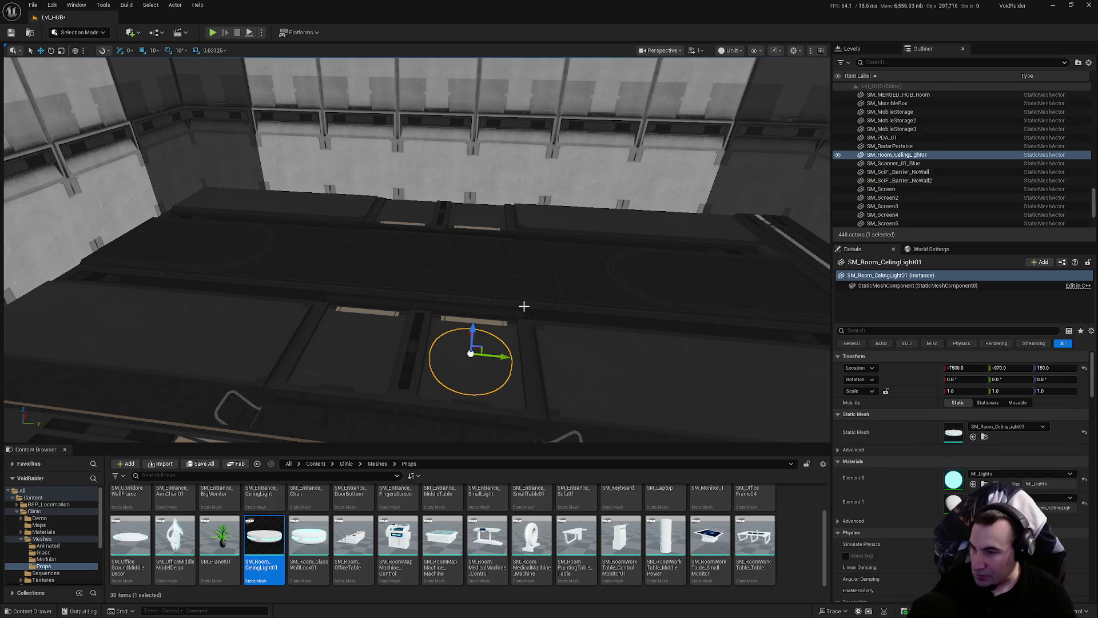
key("Delete")
mouse_move(710, 534)
left_mouse_down()
mouse_move(629, 434)
mouse_move(480, 334)
mouse_move(458, 340)
left_mouse_up()
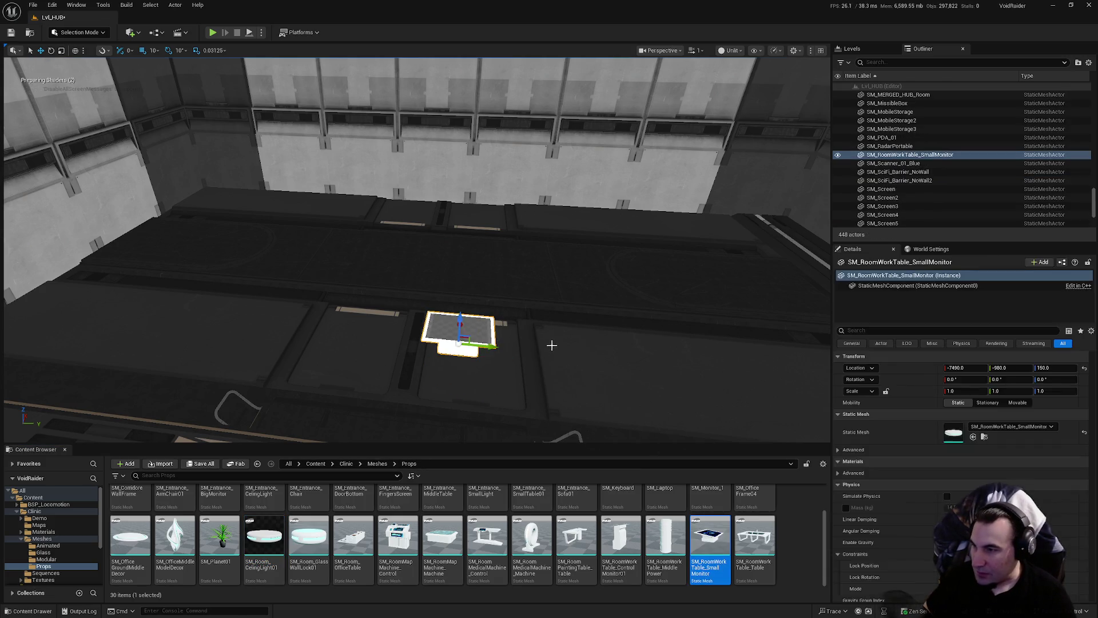
scroll(416, 250, "down", 5)
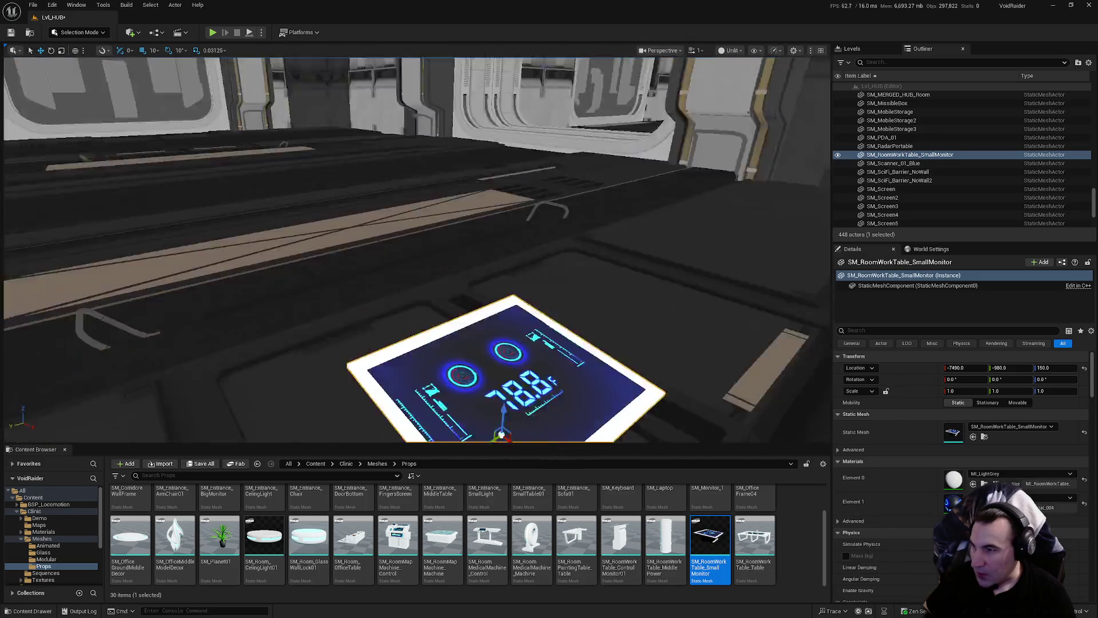
mouse_move(755, 534)
left_mouse_down()
mouse_move(693, 345)
mouse_move(508, 225)
mouse_move(448, 208)
left_mouse_up()
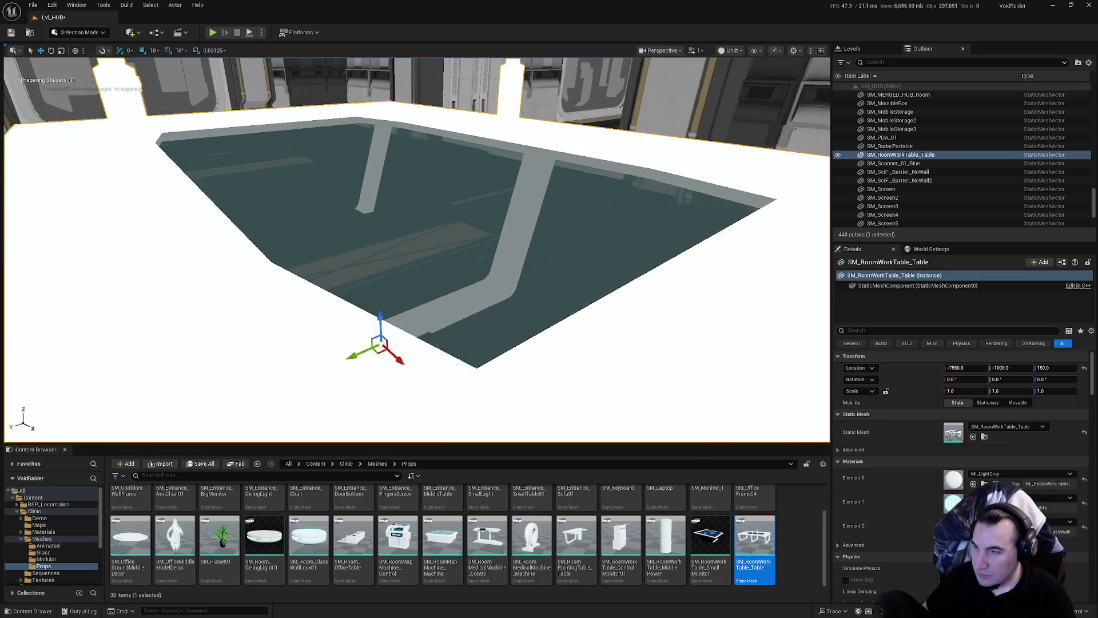
key("f")
scroll(416, 250, "down", 5)
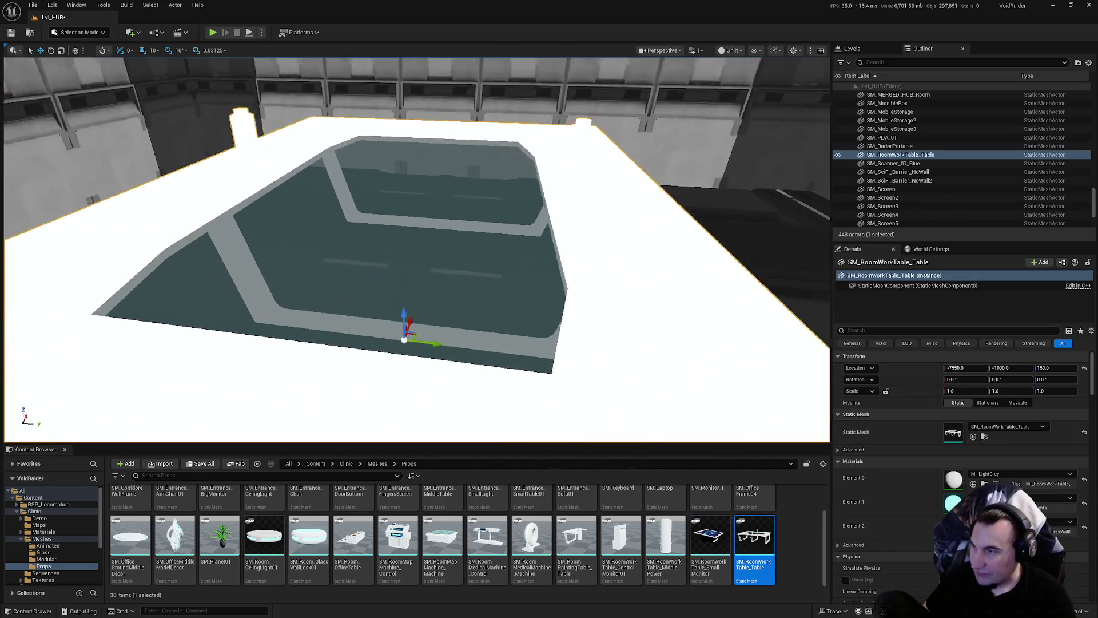
scroll(416, 250, "up", 5)
key("Delete")
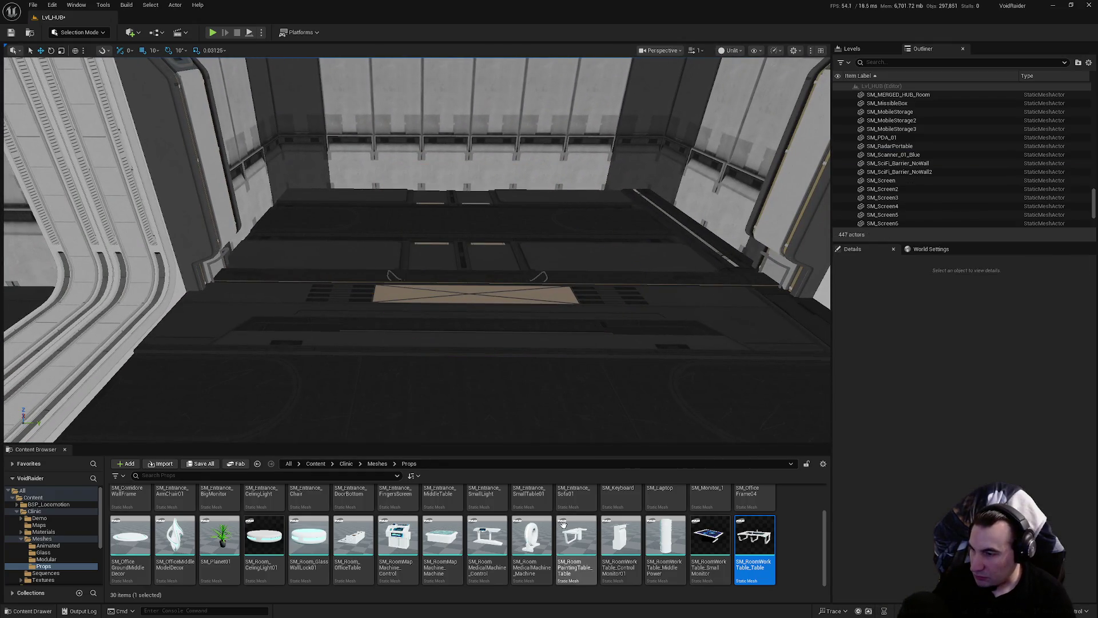
Try the medical machine and its control console, inspecting the console in Lit mode
left_click(531, 543)
left_click_drag(530, 543, 517, 318)
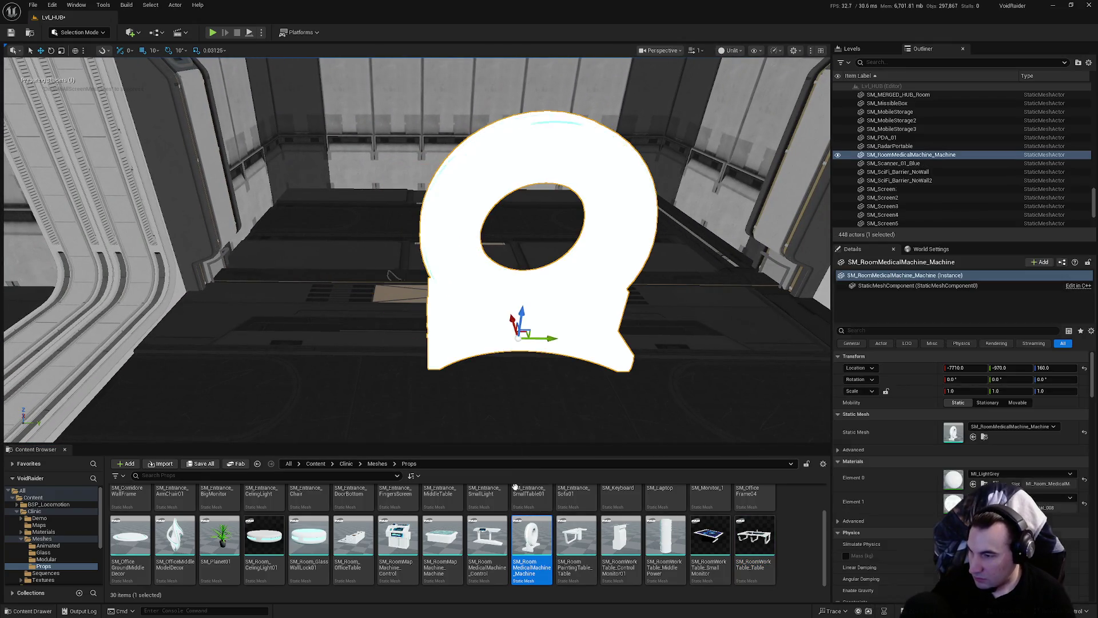
key("Delete")
mouse_move(490, 536)
left_mouse_down()
mouse_move(532, 323)
mouse_move(522, 326)
left_mouse_up()
key("f")
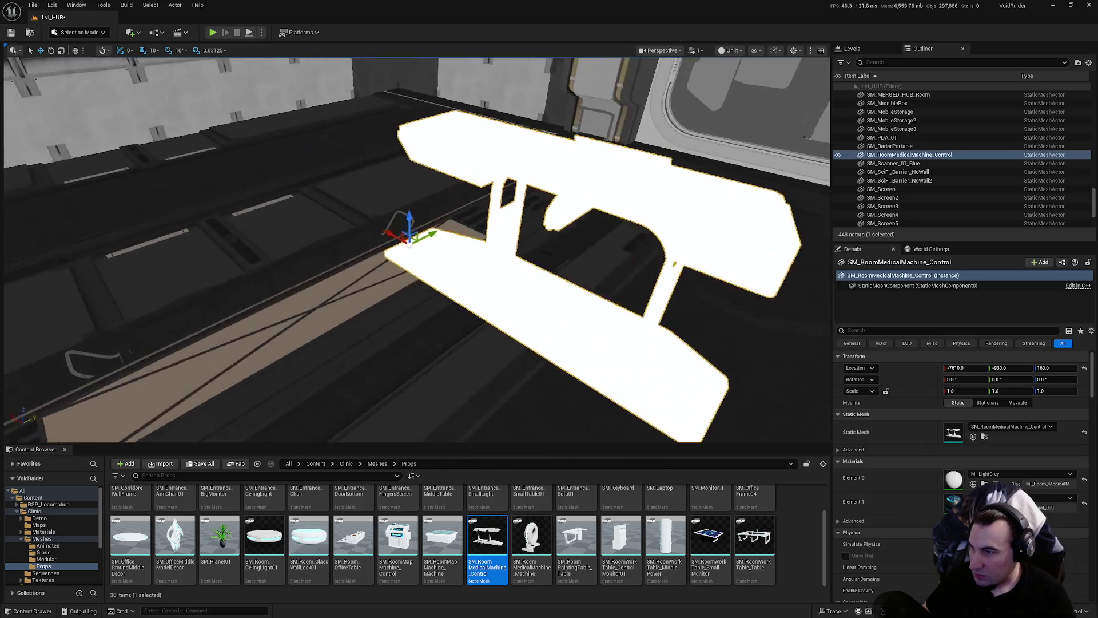
mouse_move(416, 250)
left_mouse_down()
mouse_move(377, 240)
mouse_move(371, 286)
mouse_move(394, 252)
mouse_move(403, 277)
left_mouse_up()
left_click(736, 52)
left_click(731, 87)
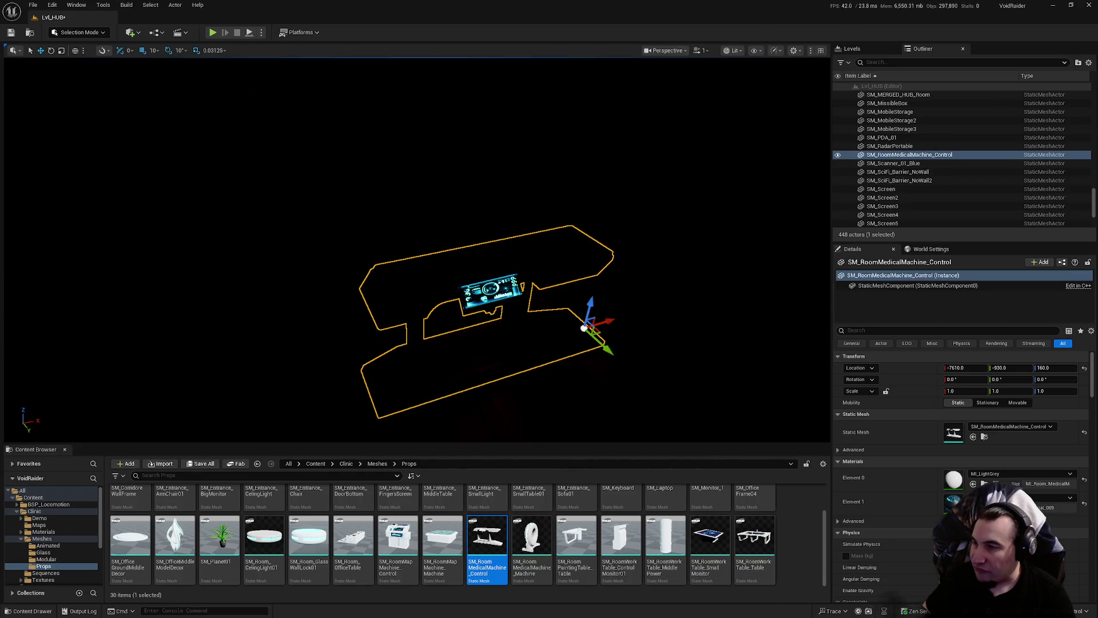
key("f")
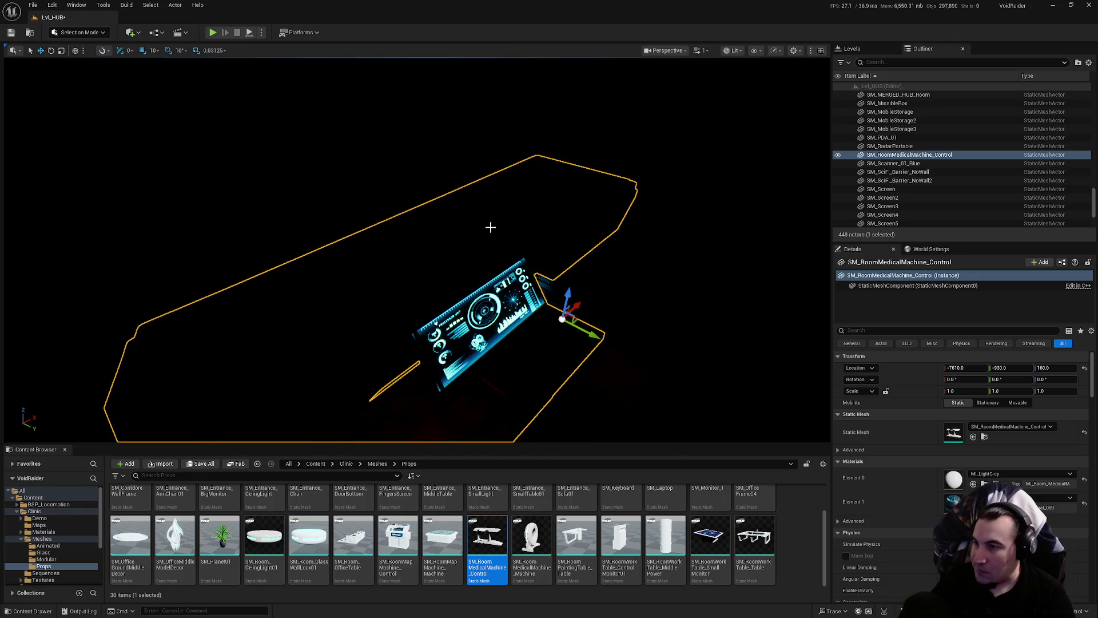
left_click(489, 225)
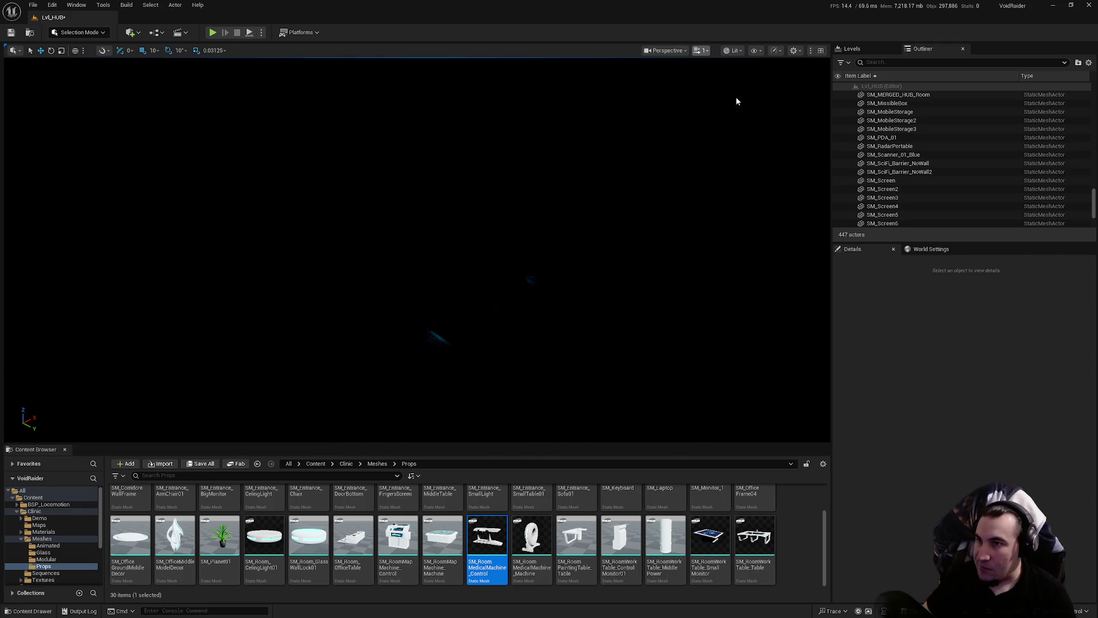
Switch back to Unlit, test and delete the map machine control, then drop SM_Room_OfficeTable
left_click(734, 50)
left_click(735, 95)
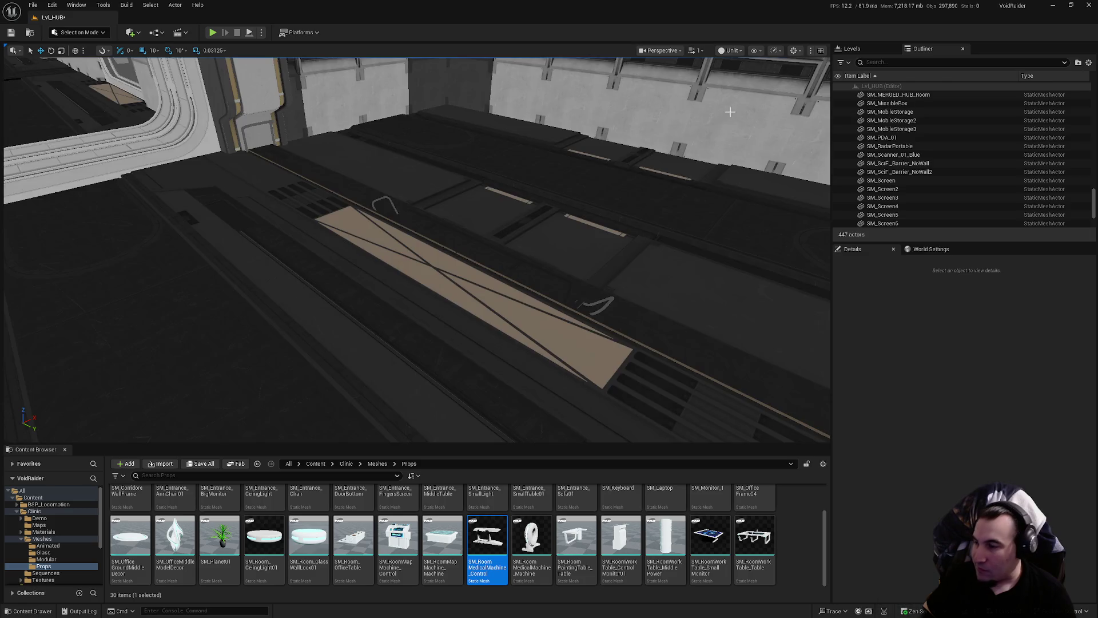
mouse_move(398, 534)
left_mouse_down()
mouse_move(441, 392)
mouse_move(429, 312)
left_mouse_up()
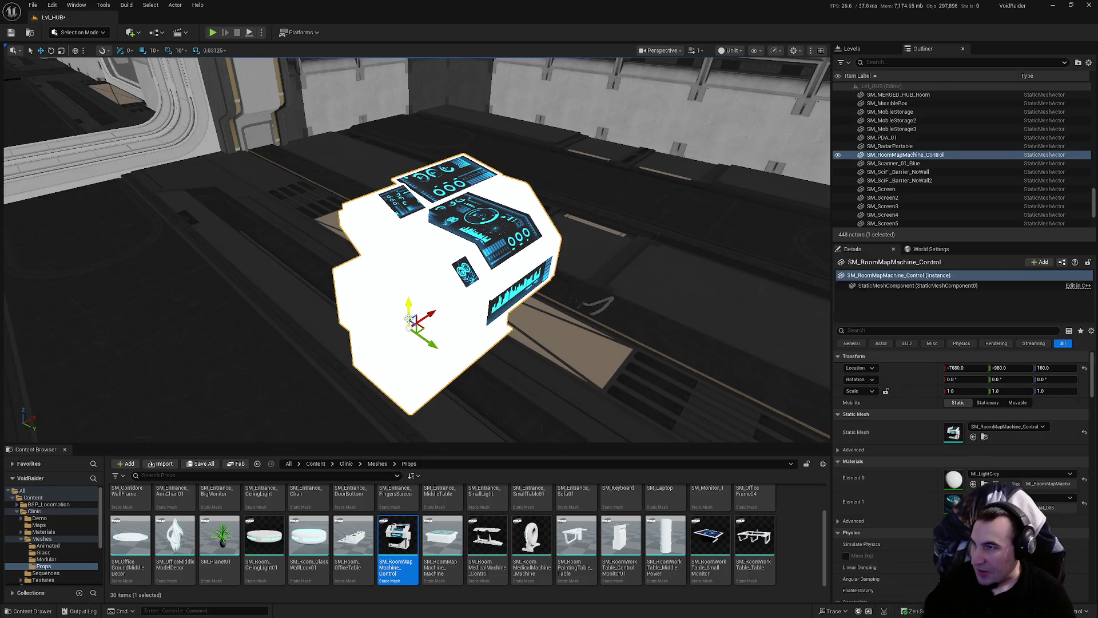
key("Delete")
mouse_move(353, 535)
left_mouse_down()
mouse_move(451, 410)
mouse_move(515, 290)
mouse_move(488, 261)
mouse_move(496, 342)
left_mouse_up()
Delete the test office table and look into the Modular, Glass and Animated mesh folders
key("Delete")
scroll(492, 537, "up", 1)
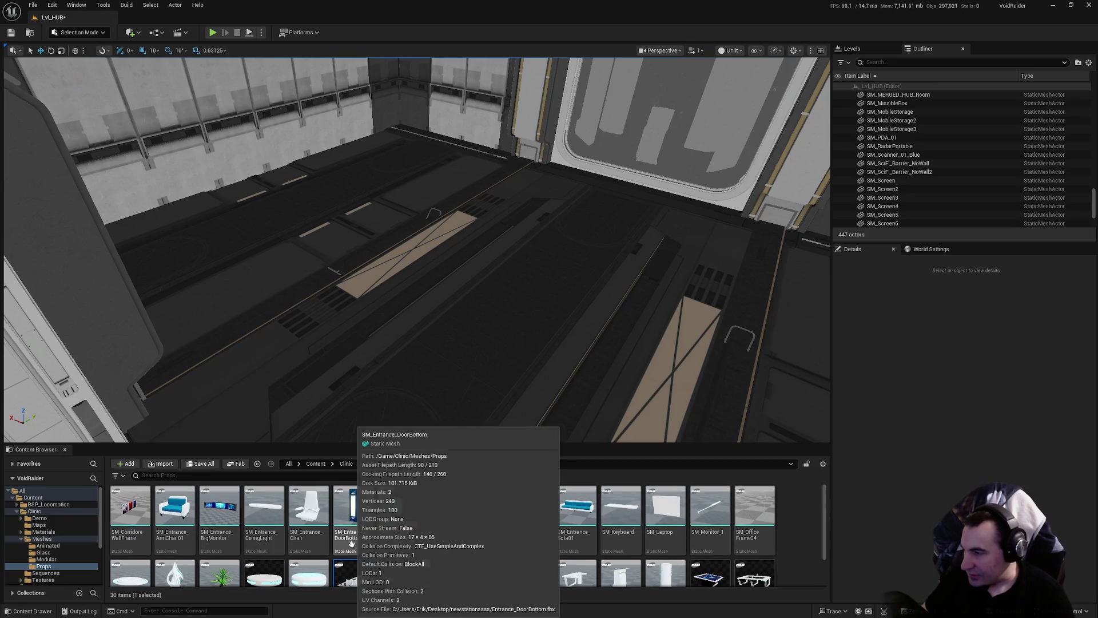
key("alt+Left")
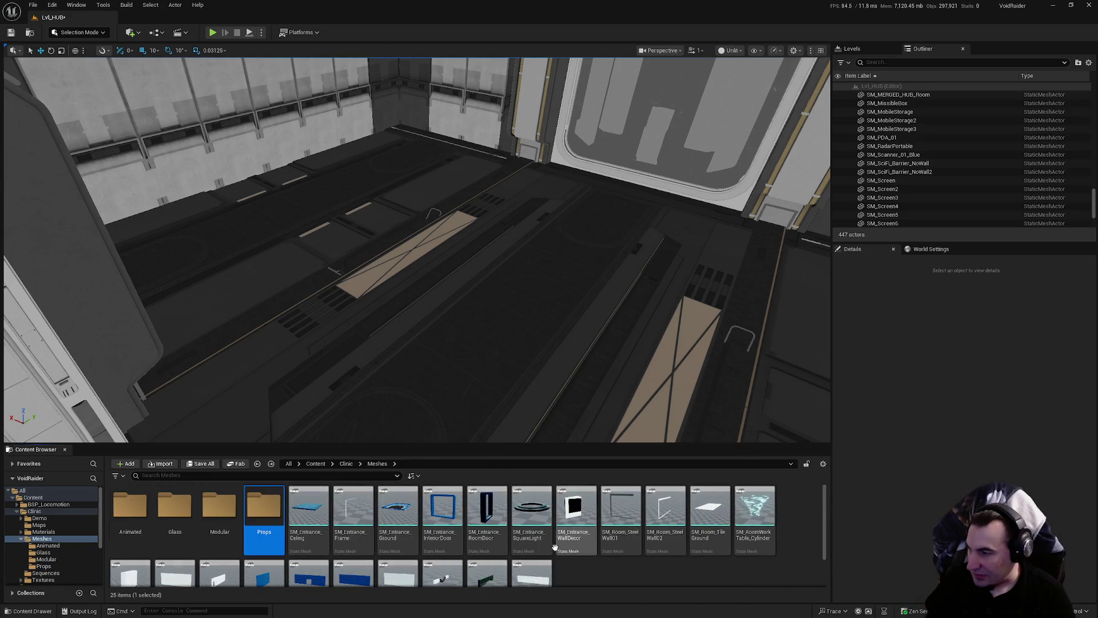
double_click(225, 523)
key("alt+Left")
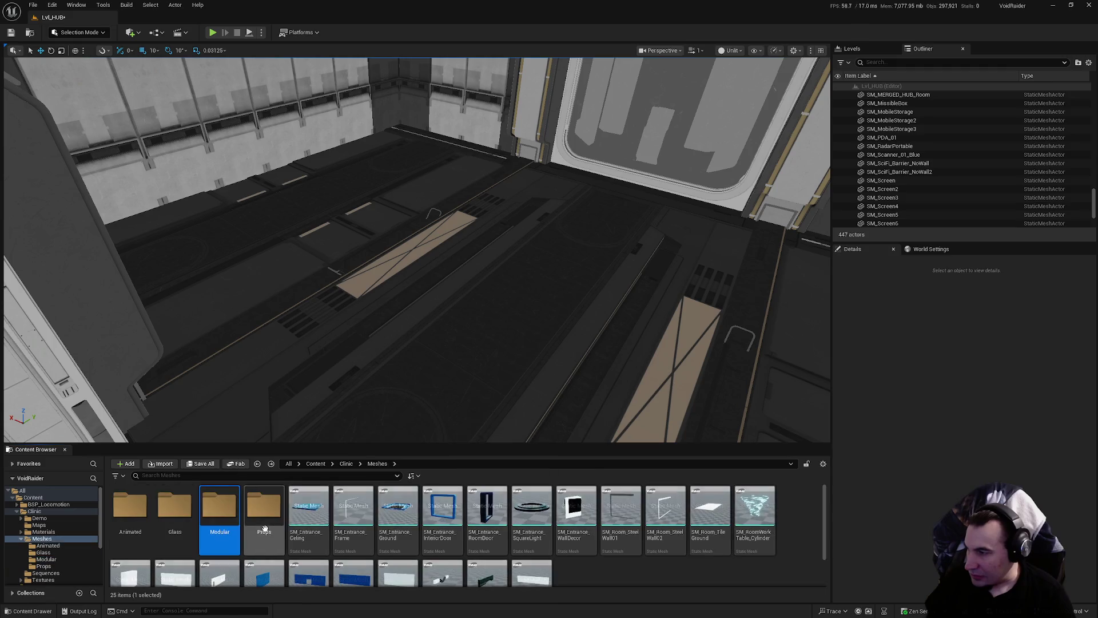
left_click(172, 523)
double_click(172, 509)
key("alt+Left")
double_click(130, 508)
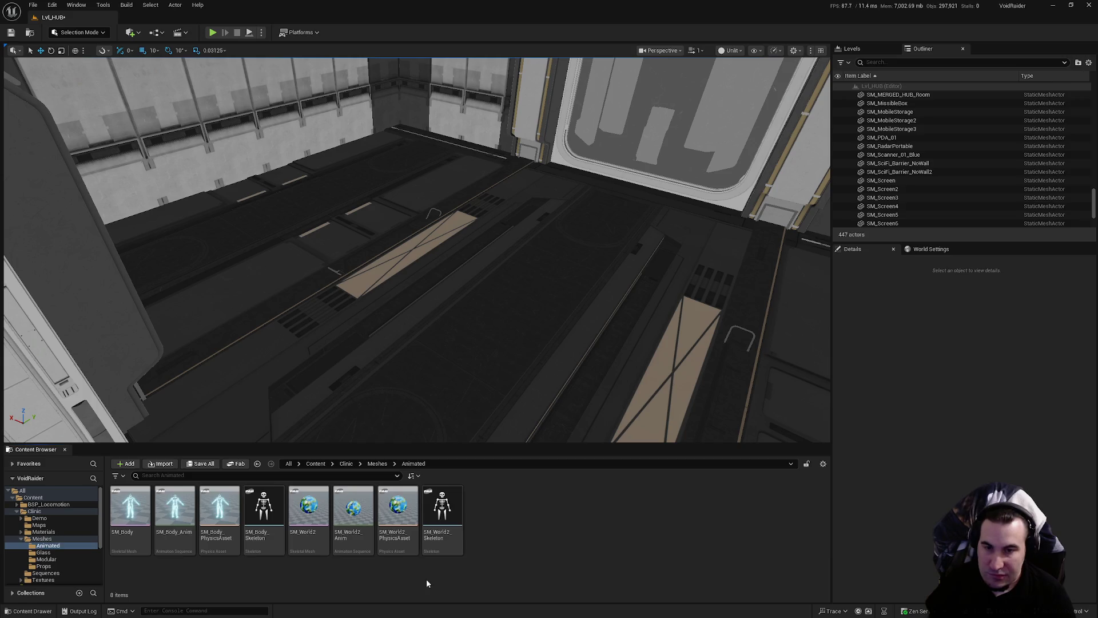
key("alt+Left")
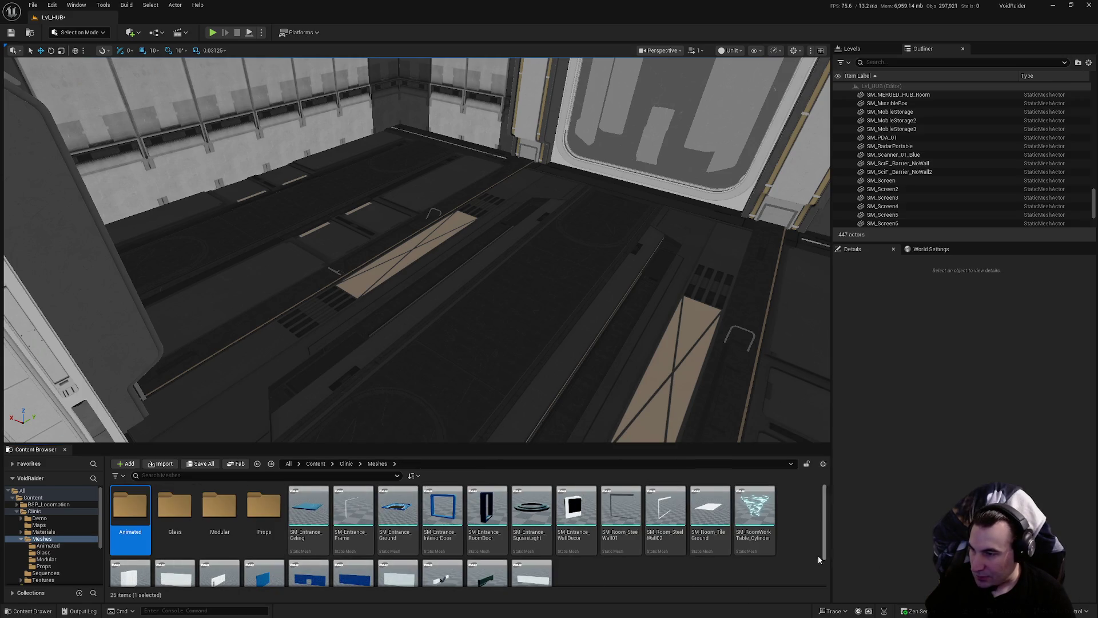
Browse the Clinic Sequences, Textures and Maps folders, then open the Fab store
scroll(744, 557, "down", 2)
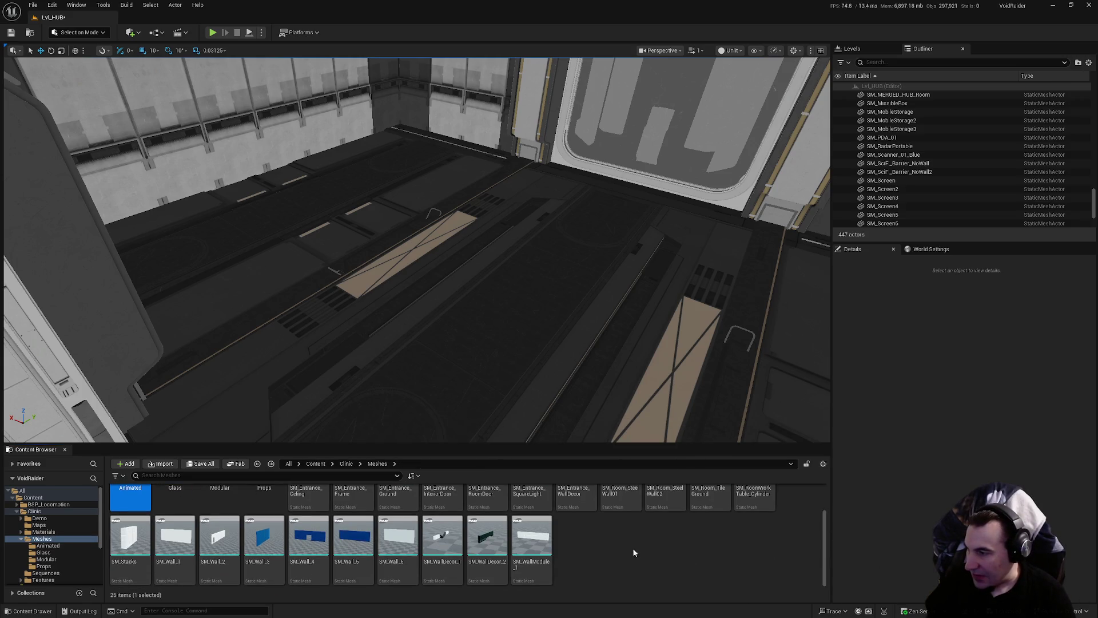
left_click(21, 539)
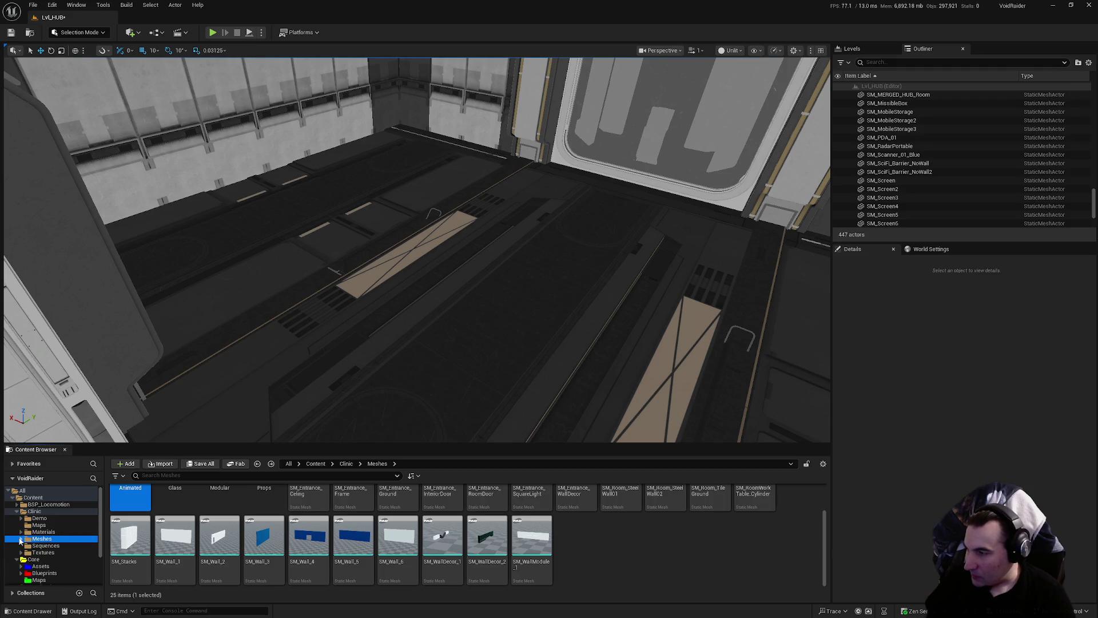
left_click(52, 546)
left_click(57, 552)
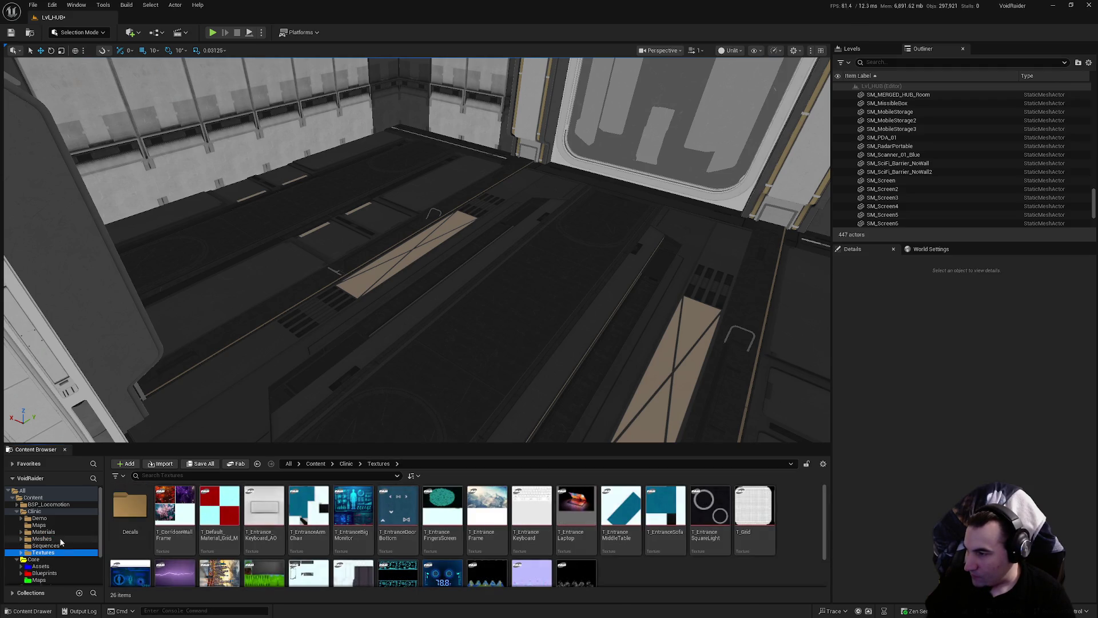
left_click(52, 524)
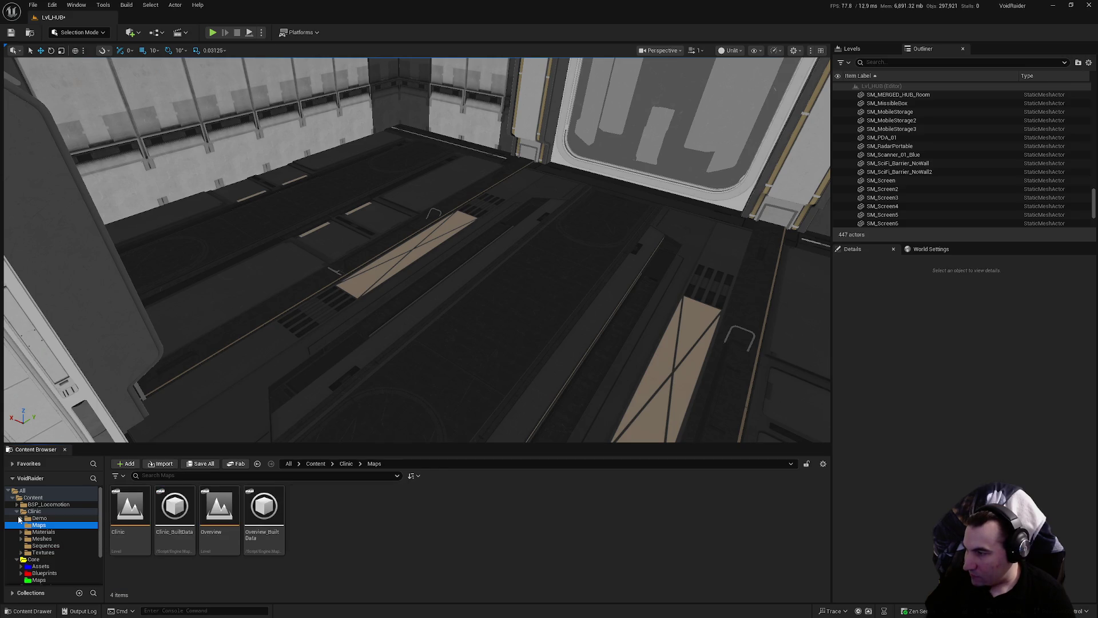
double_click(35, 511)
left_click(238, 466)
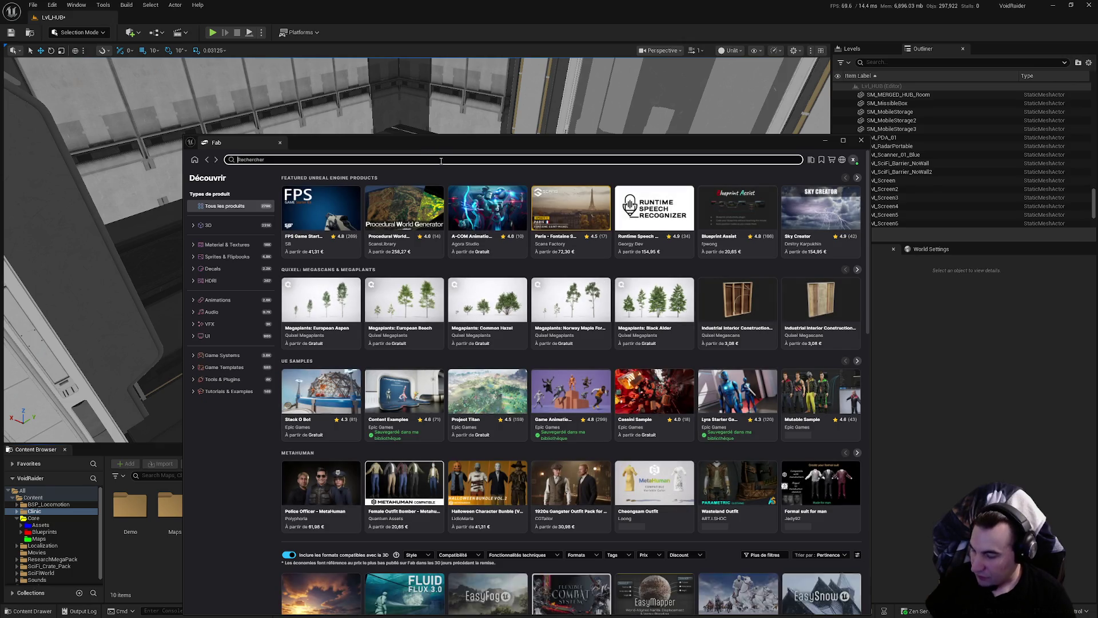
Search Fab for 'sci fi' and set the Prix filter to Gratuit only
type("sci fi+")
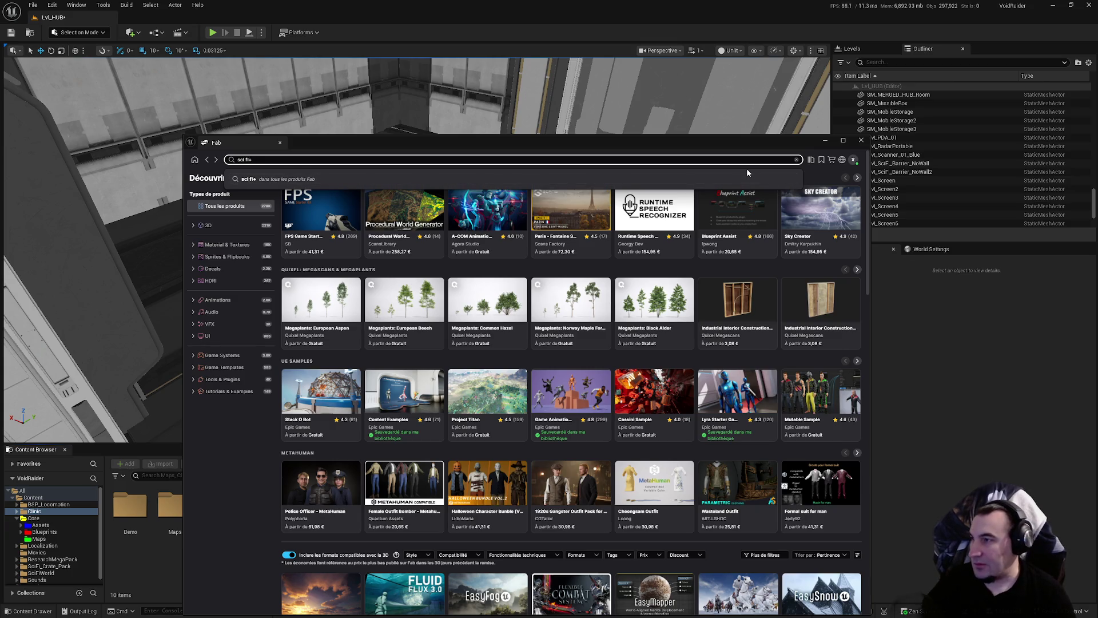
key("Return")
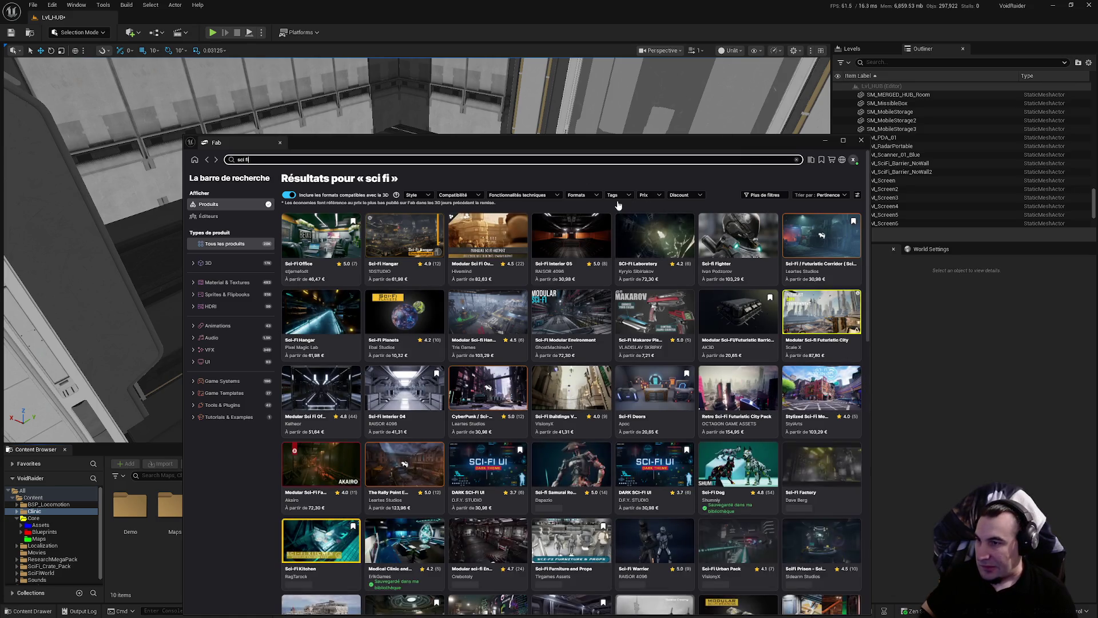
left_click(615, 196)
left_click(652, 195)
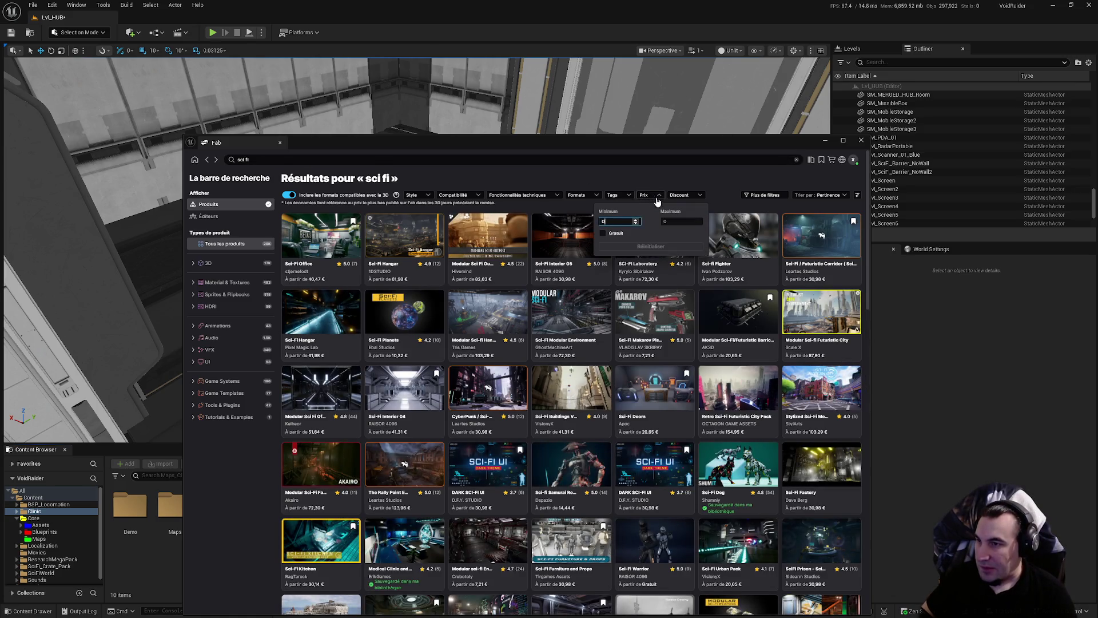
left_click(603, 234)
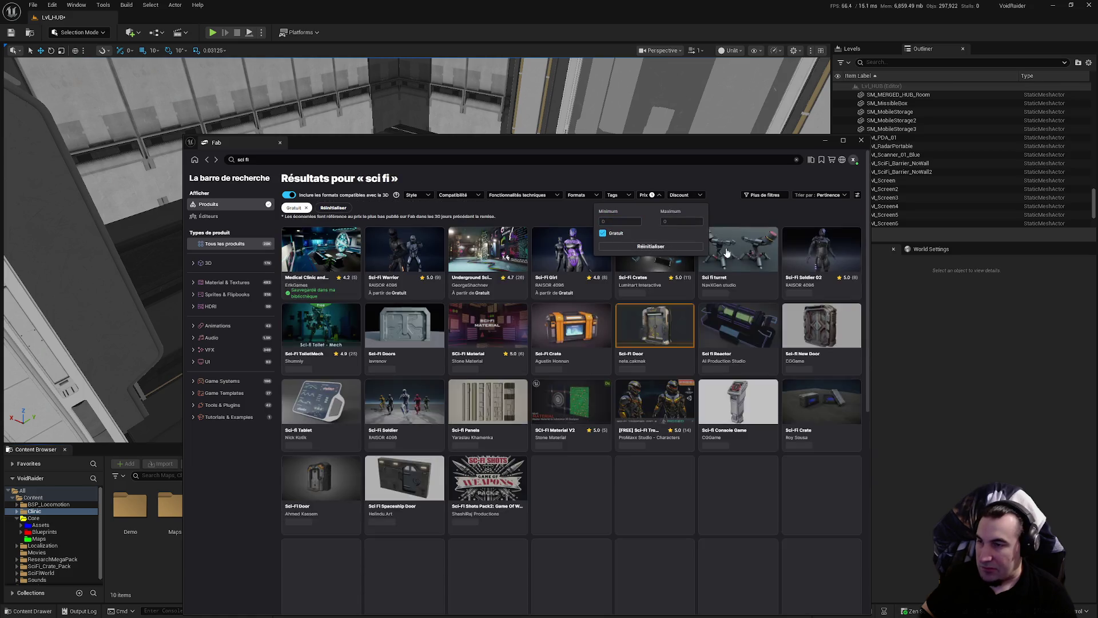
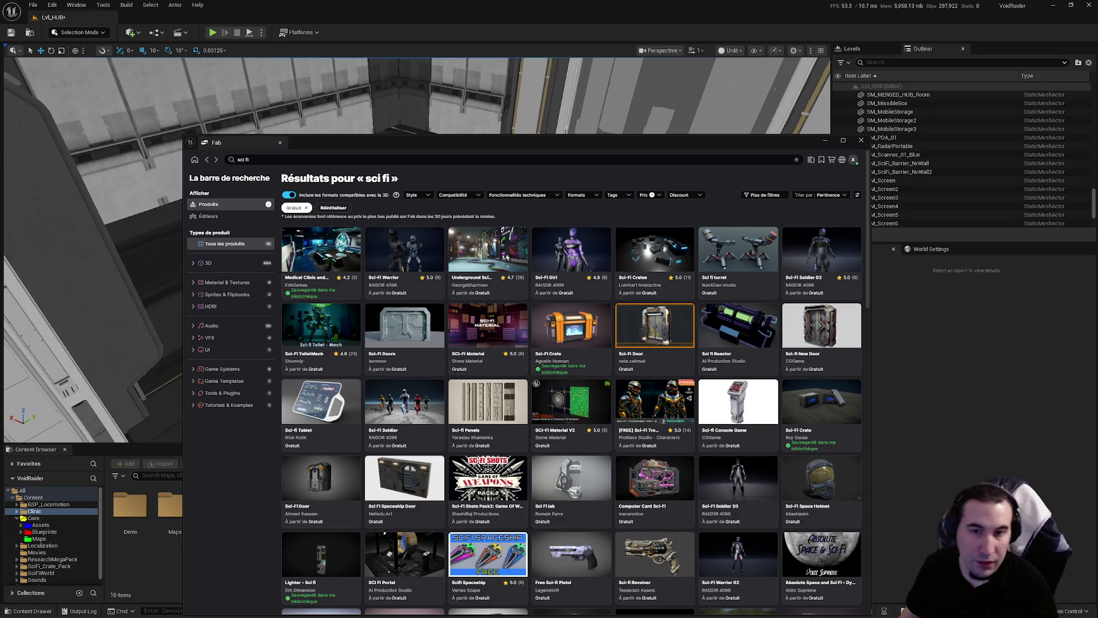
Open and dismiss the Windows Start menu over the Fab sci fi results
key("super")
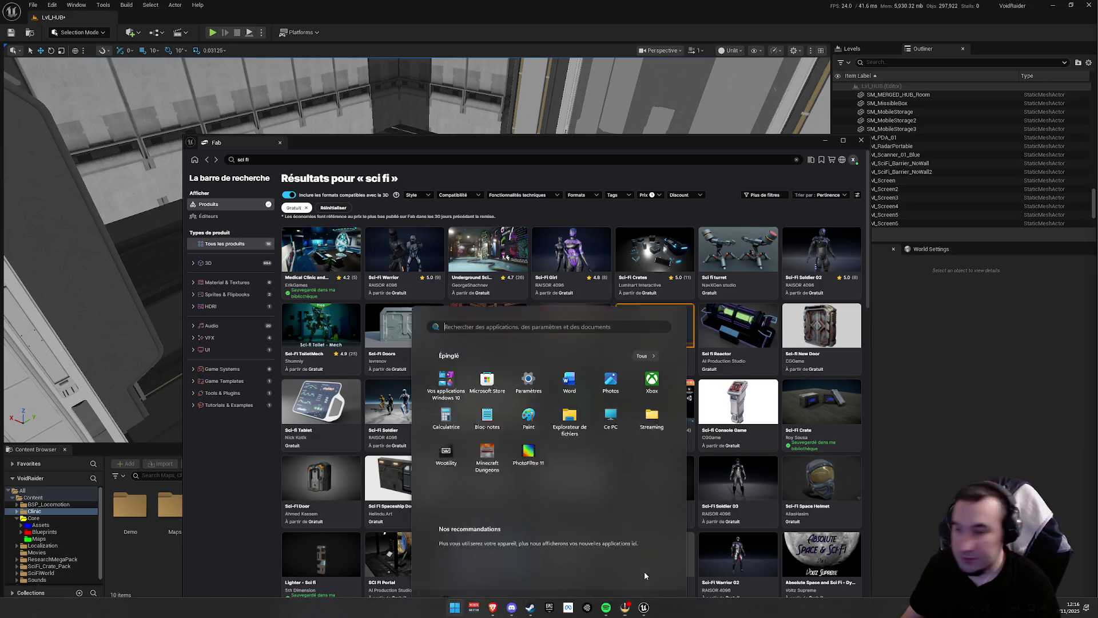
key("super")
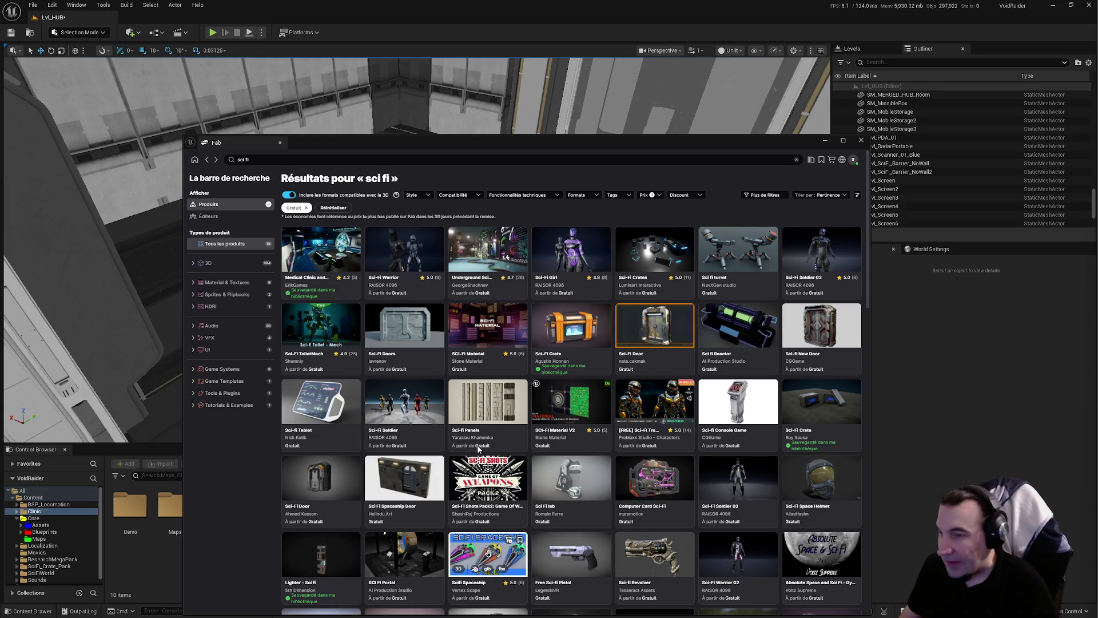
Raise the Fab window and scroll down to the Paragon, DROPSHIP R35 and SFX listings
left_click_drag(661, 142, 659, 74)
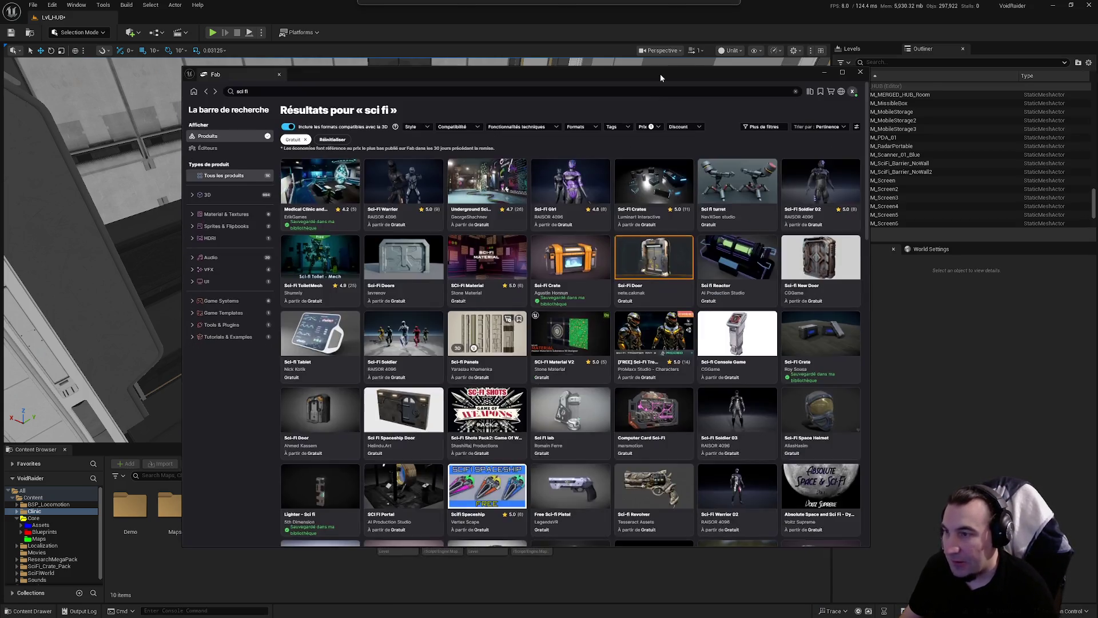
scroll(598, 282, "down", 4)
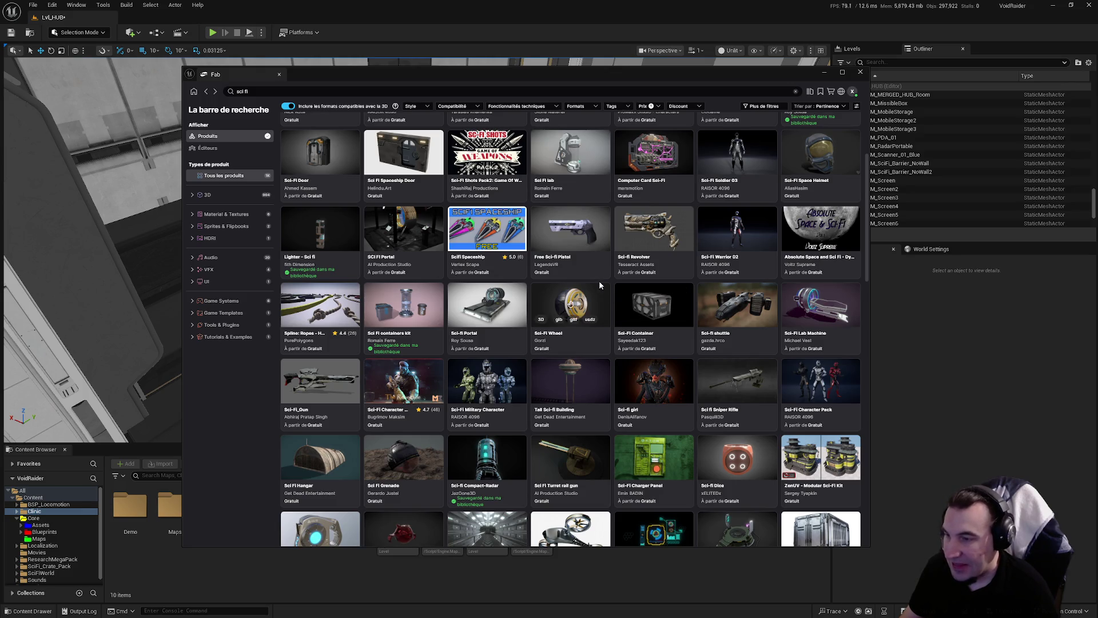
scroll(544, 283, "down", 3)
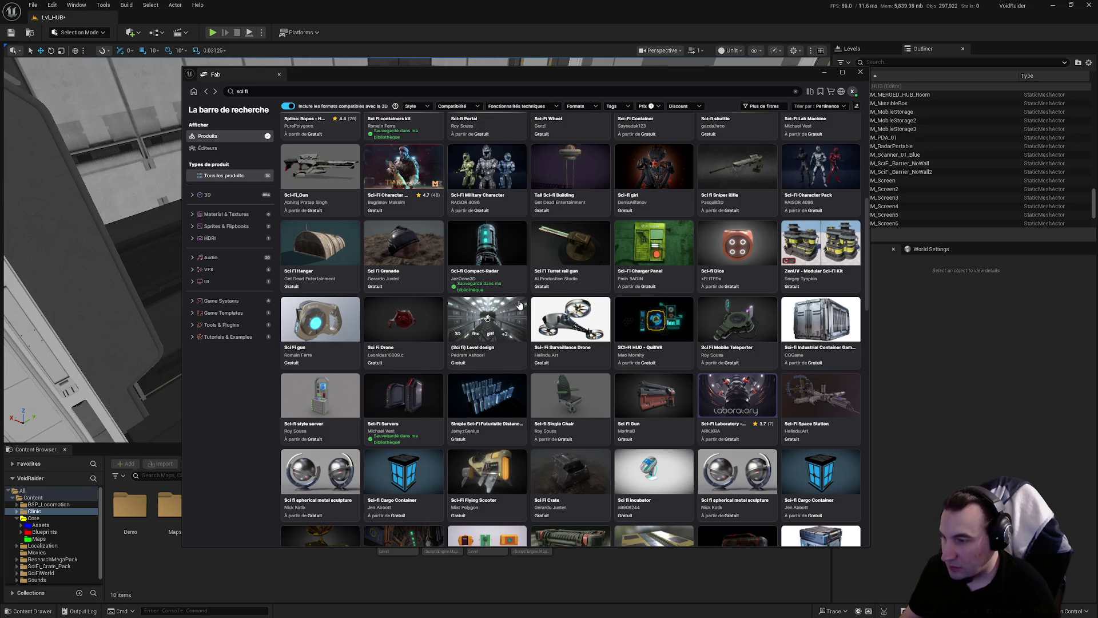
scroll(519, 304, "down", 3)
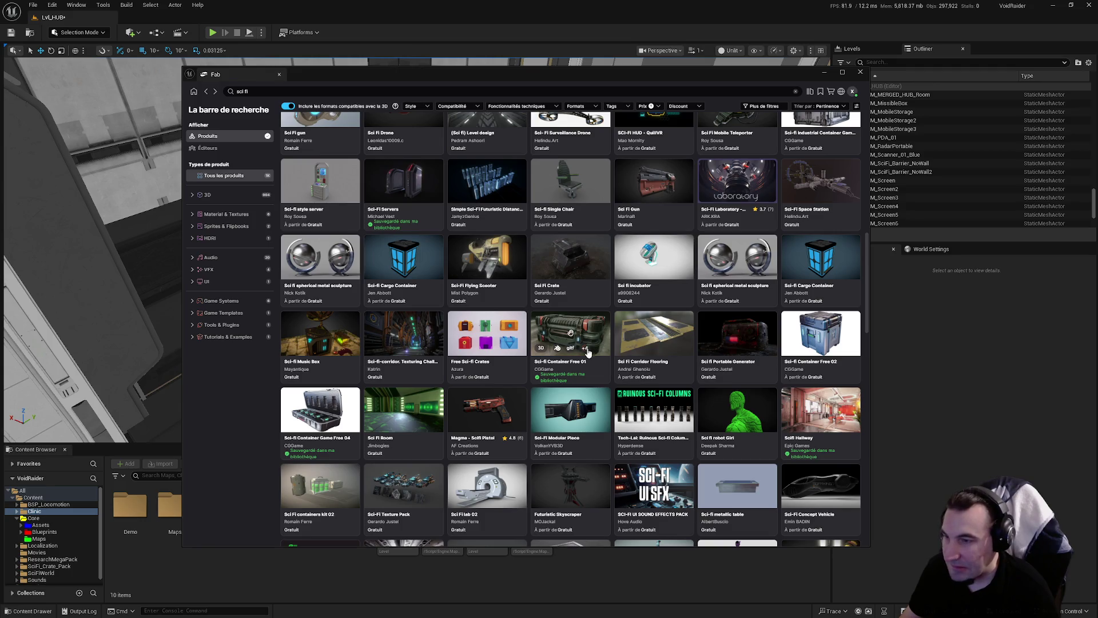
scroll(577, 349, "down", 2)
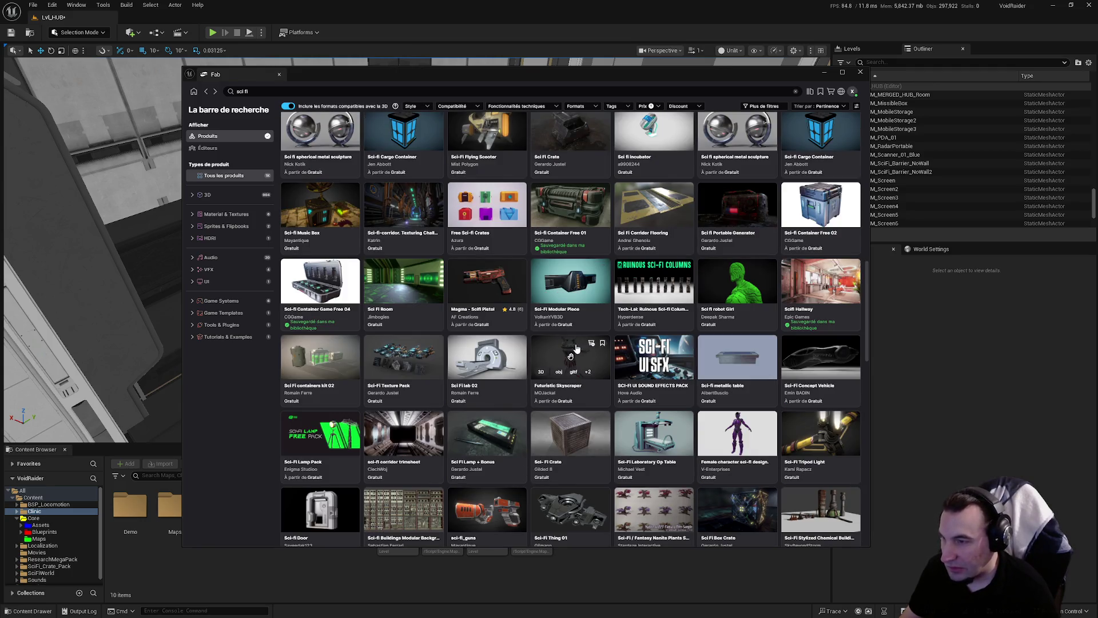
scroll(573, 347, "down", 2)
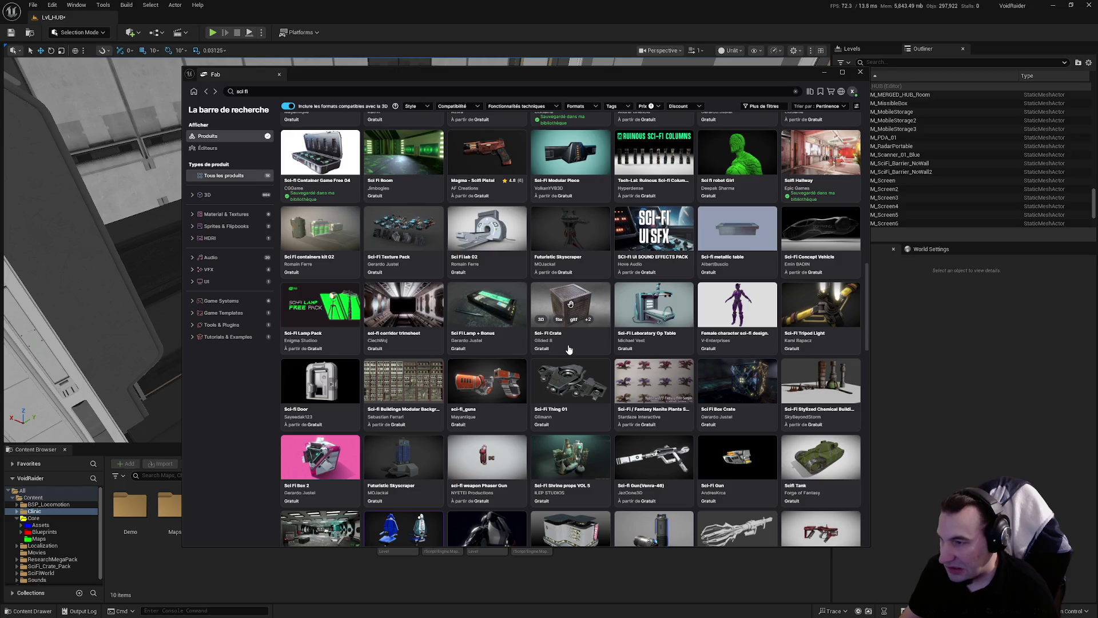
scroll(569, 349, "down", 2)
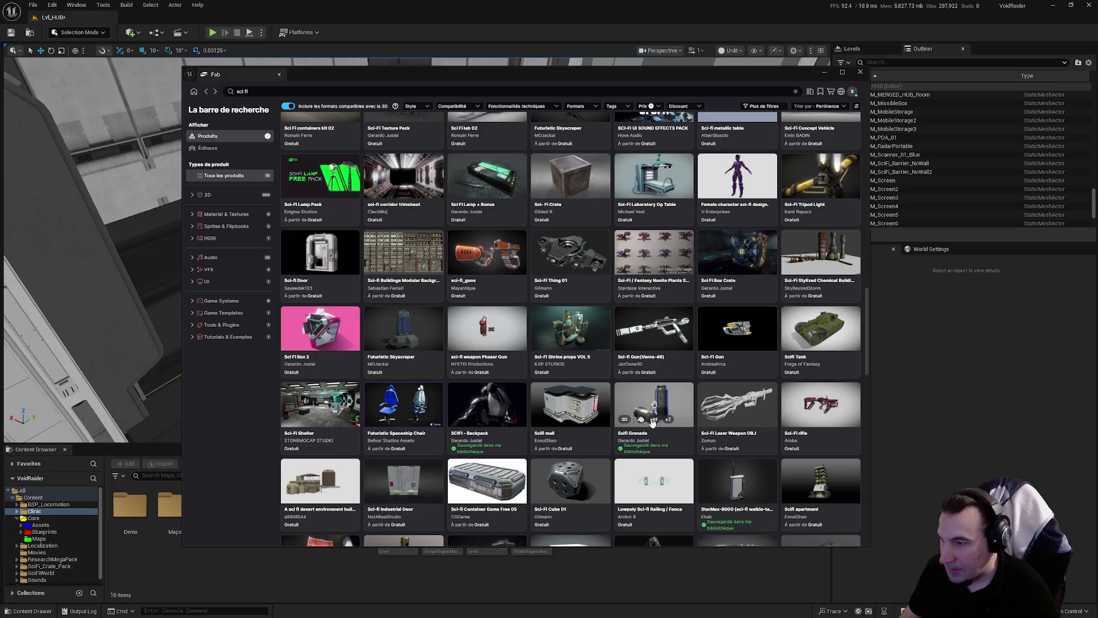
scroll(653, 422, "down", 1)
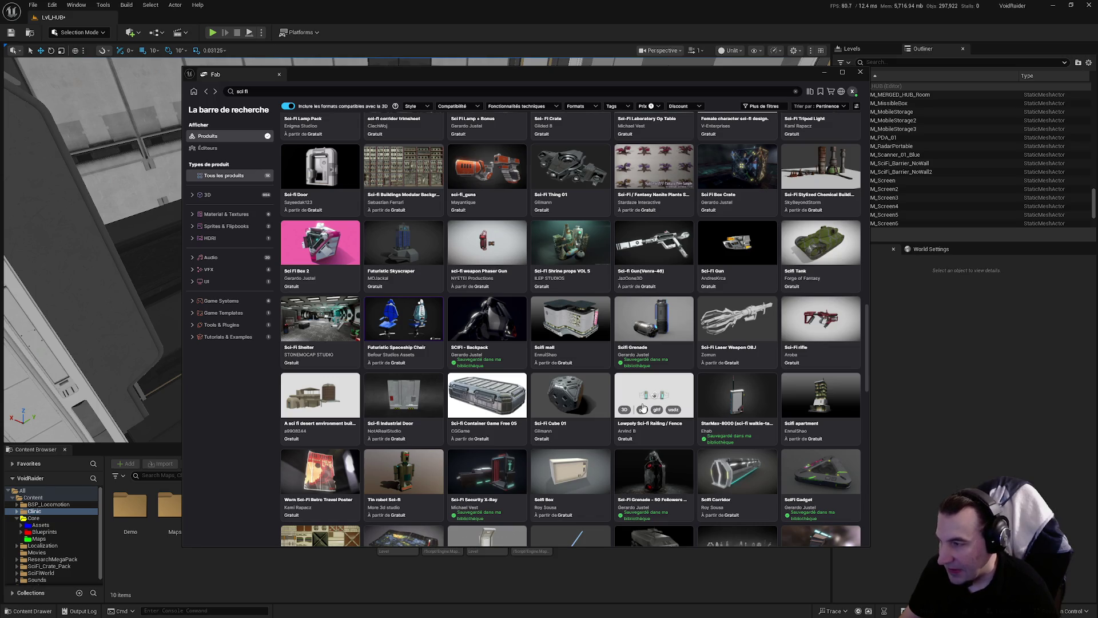
scroll(643, 407, "down", 3)
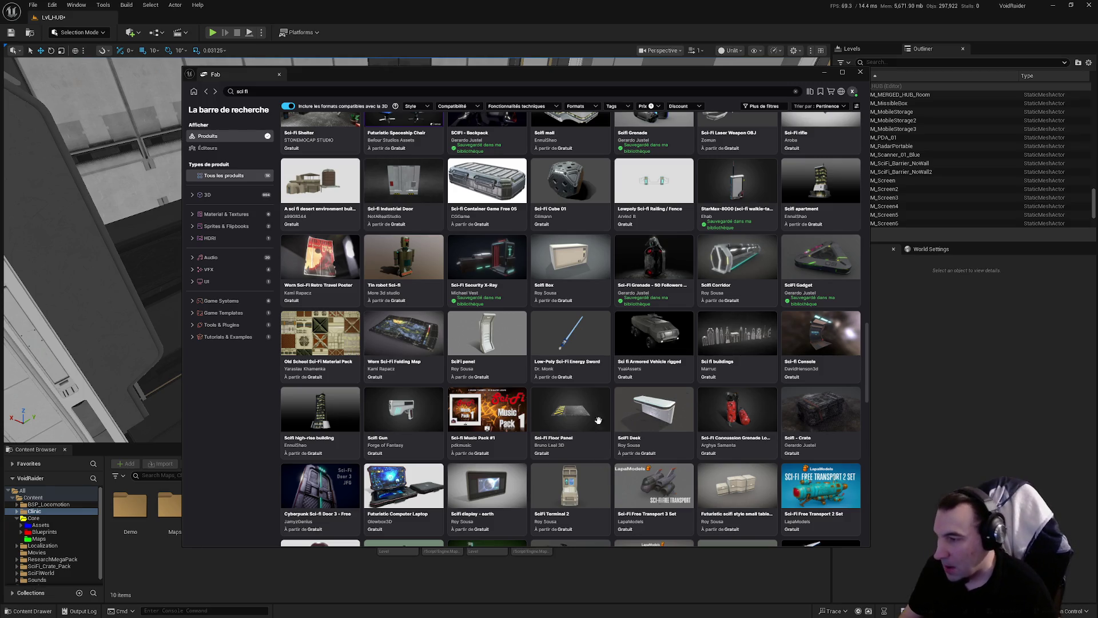
scroll(599, 418, "down", 3)
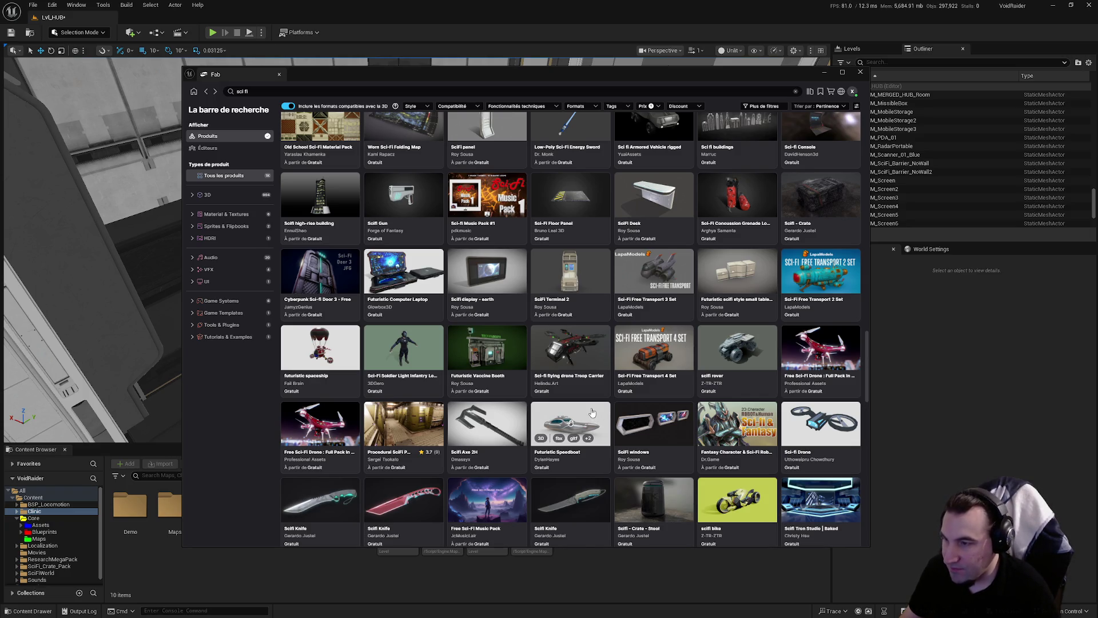
scroll(589, 411, "down", 1)
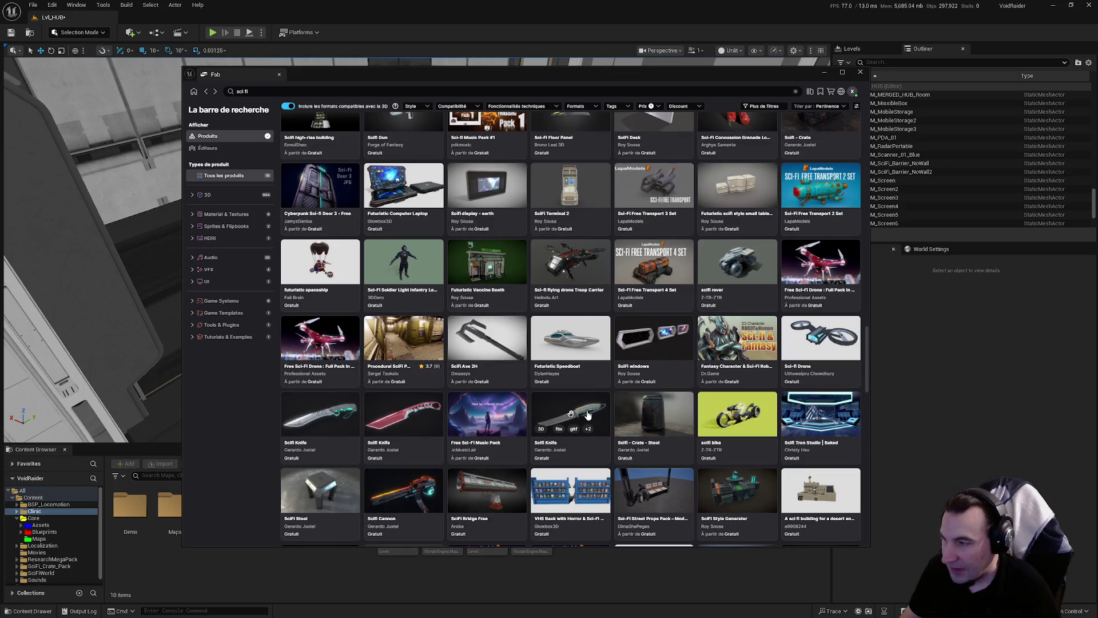
scroll(584, 414, "down", 2)
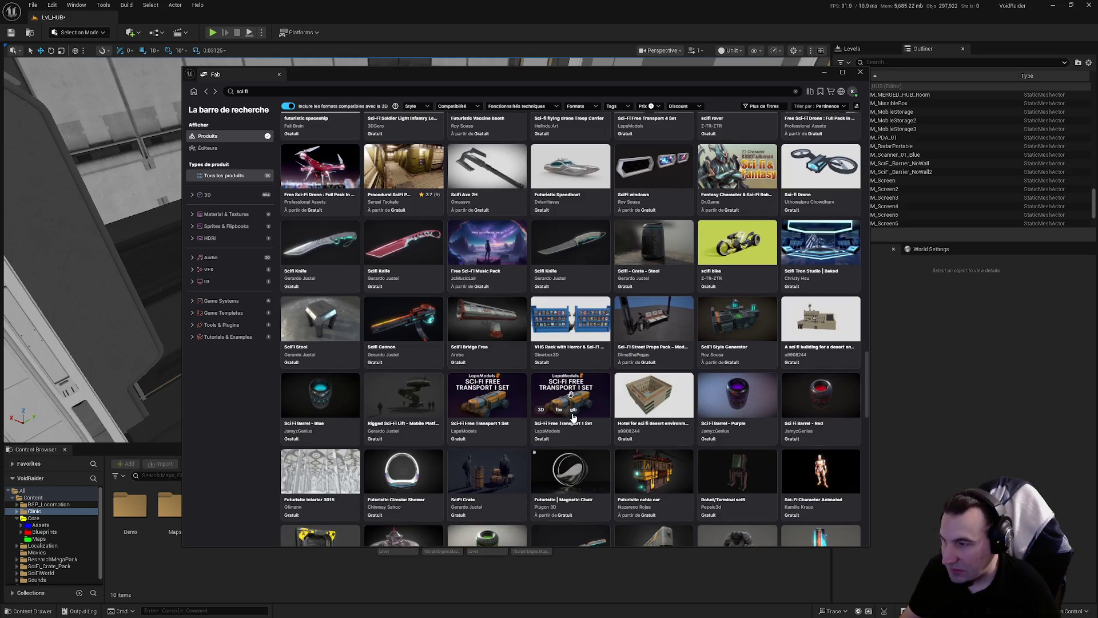
scroll(572, 418, "down", 1)
scroll(570, 418, "down", 2)
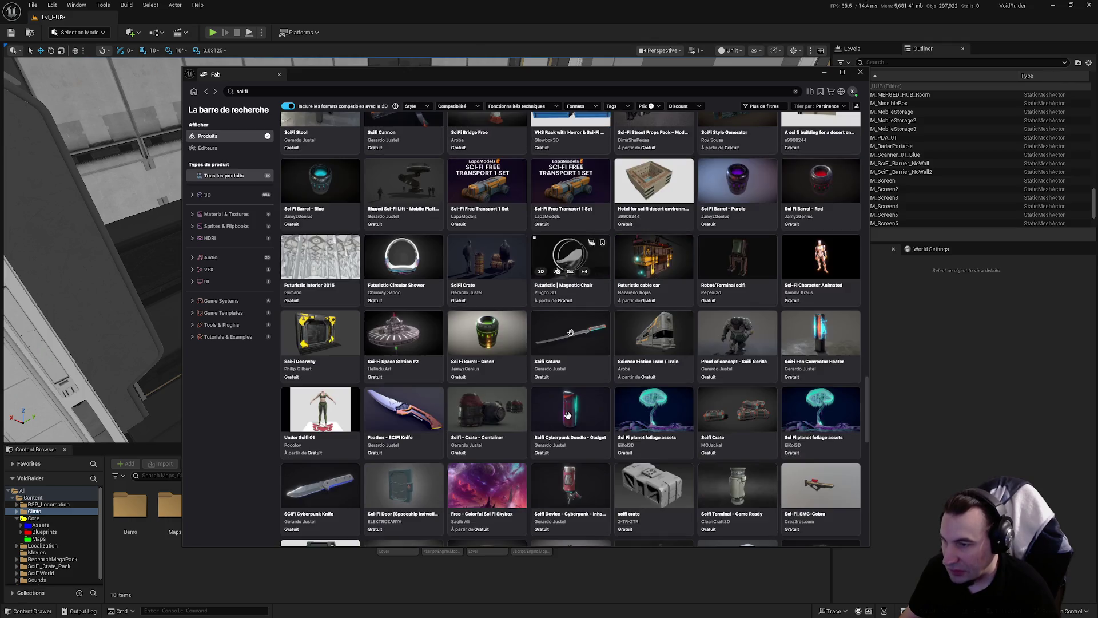
scroll(569, 418, "down", 1)
scroll(567, 419, "down", 2)
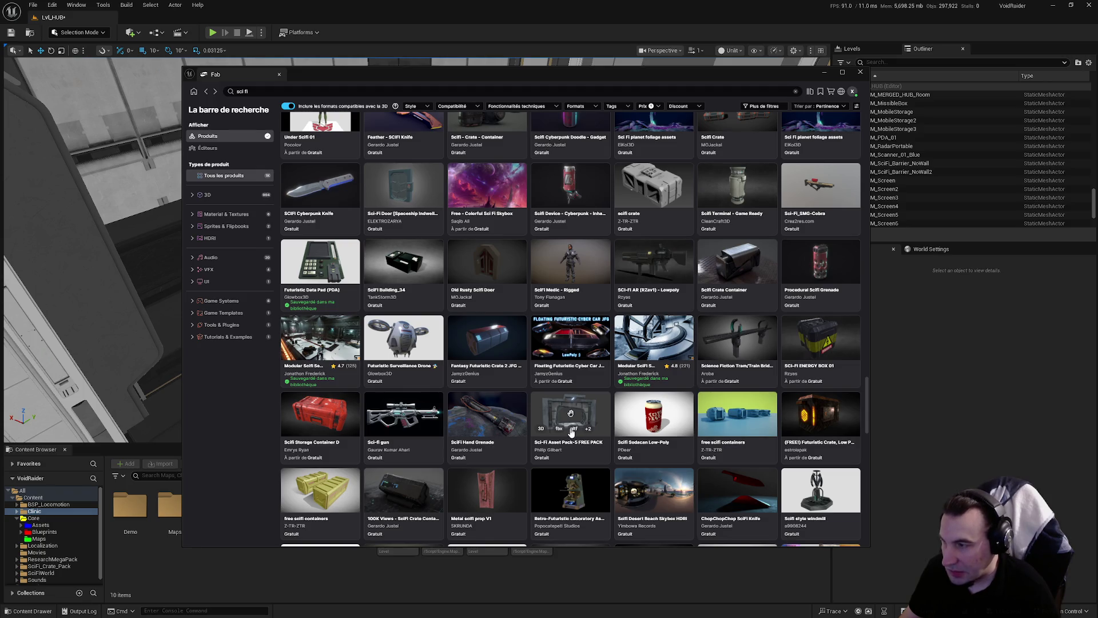
scroll(570, 429, "down", 1)
scroll(572, 428, "down", 1)
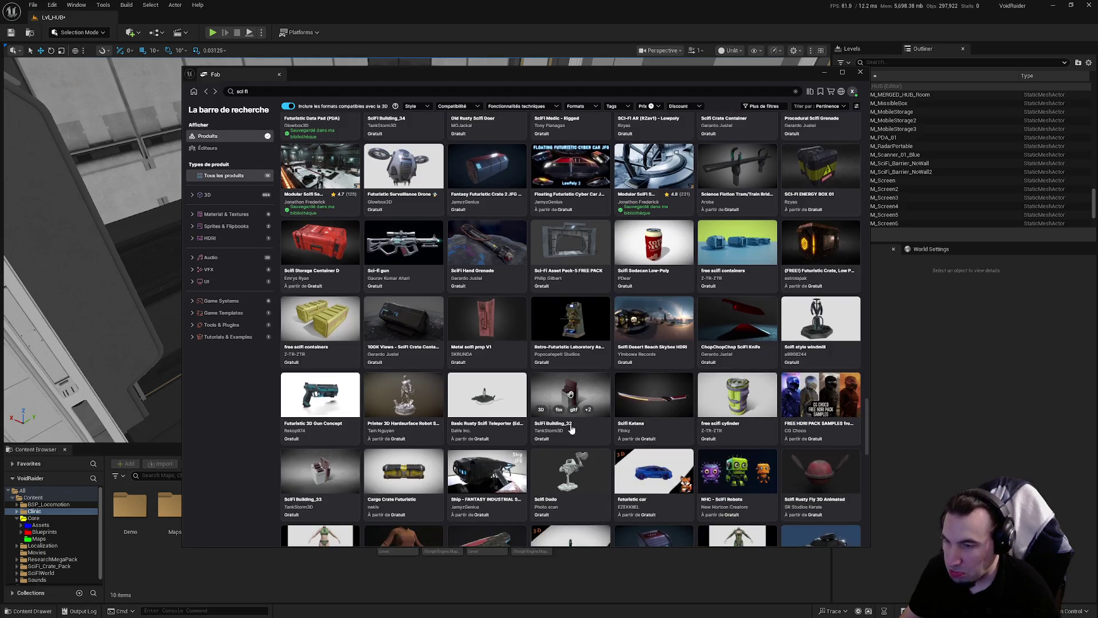
scroll(572, 423, "down", 2)
scroll(572, 420, "down", 2)
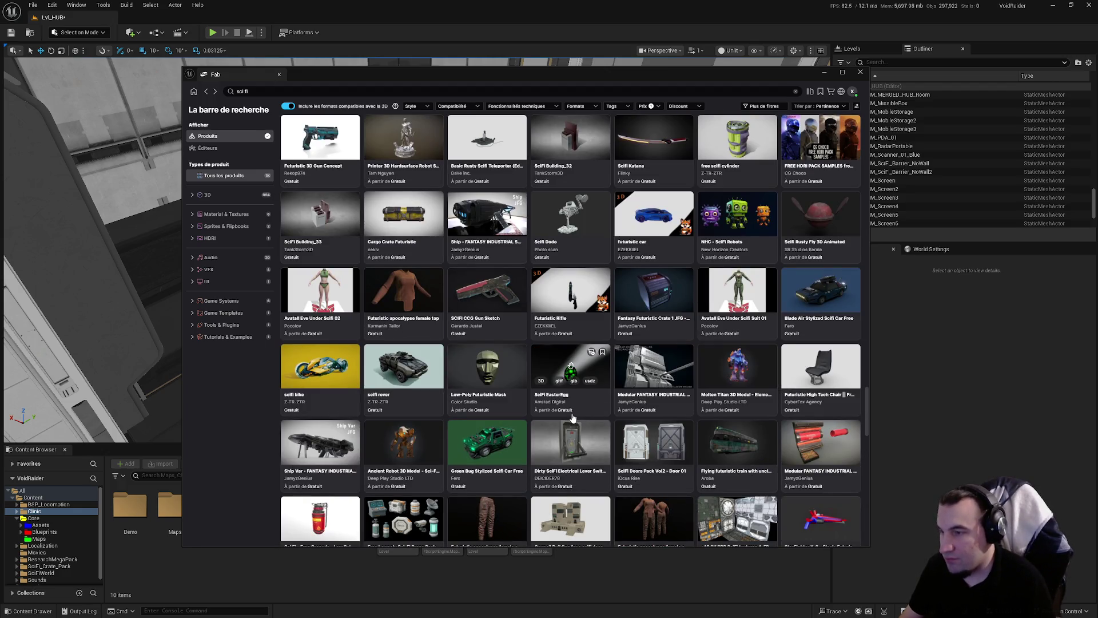
scroll(569, 414, "down", 1)
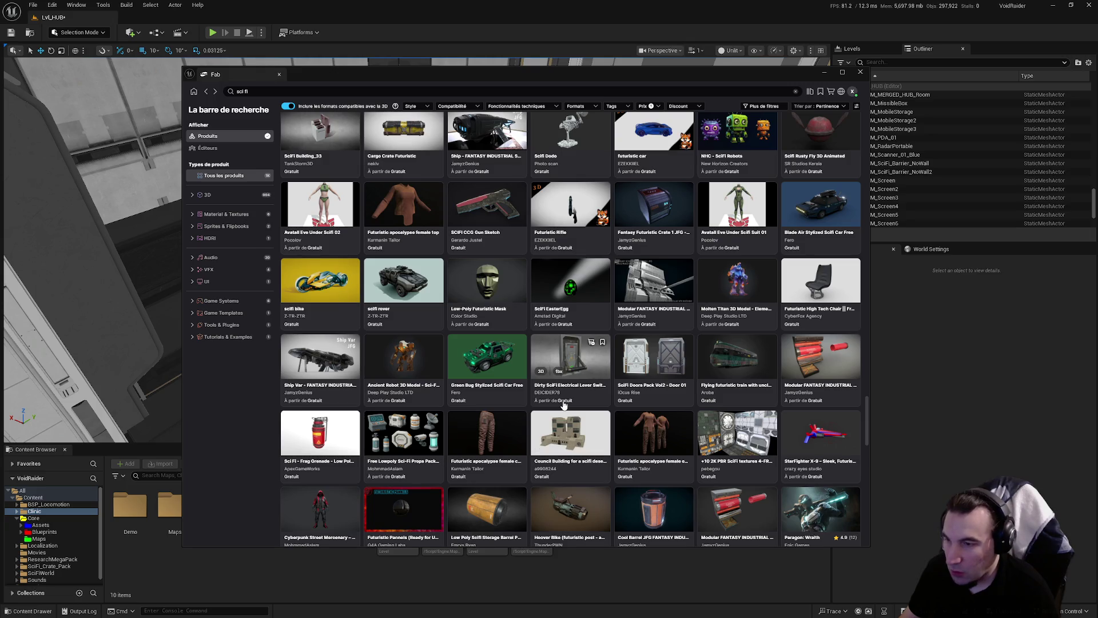
scroll(563, 404, "down", 2)
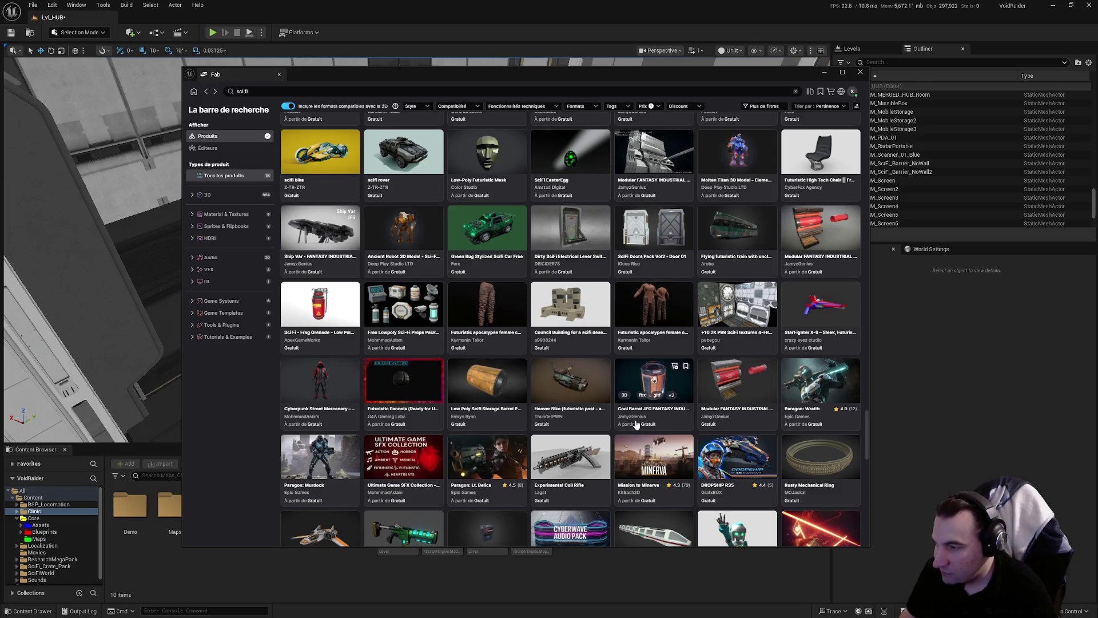
scroll(636, 424, "down", 2)
scroll(634, 423, "down", 1)
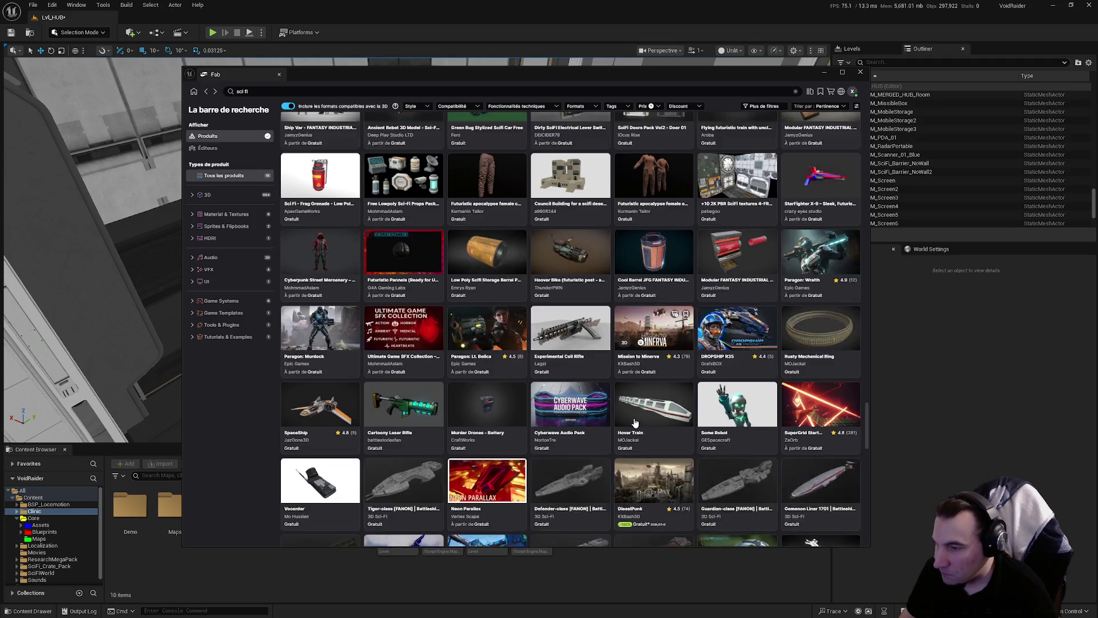
scroll(634, 423, "down", 2)
scroll(628, 418, "down", 1)
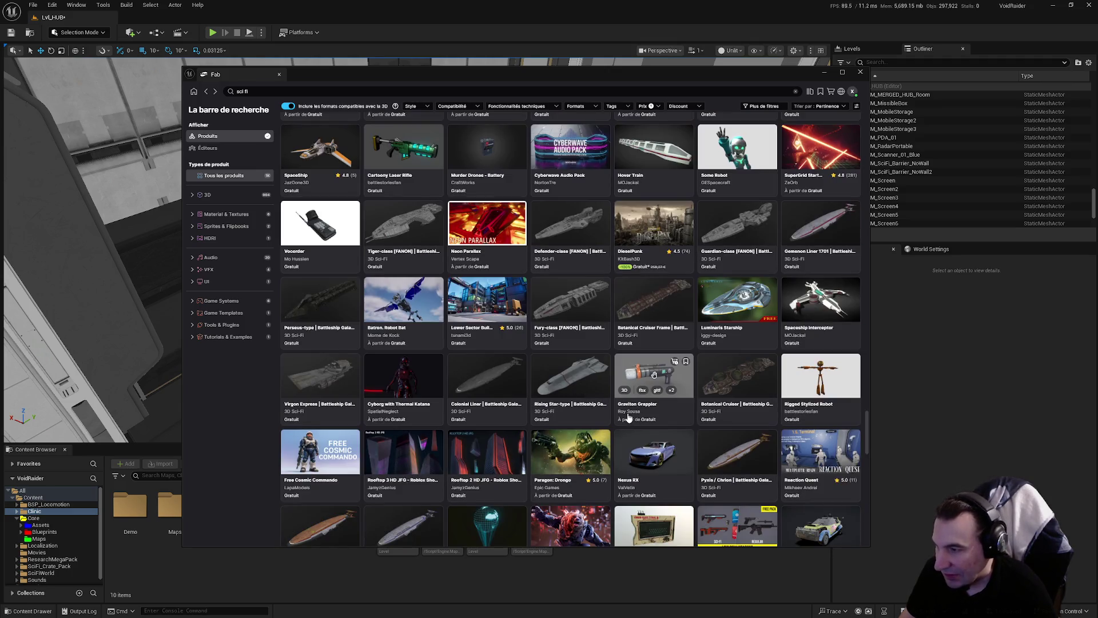
scroll(626, 412, "down", 1)
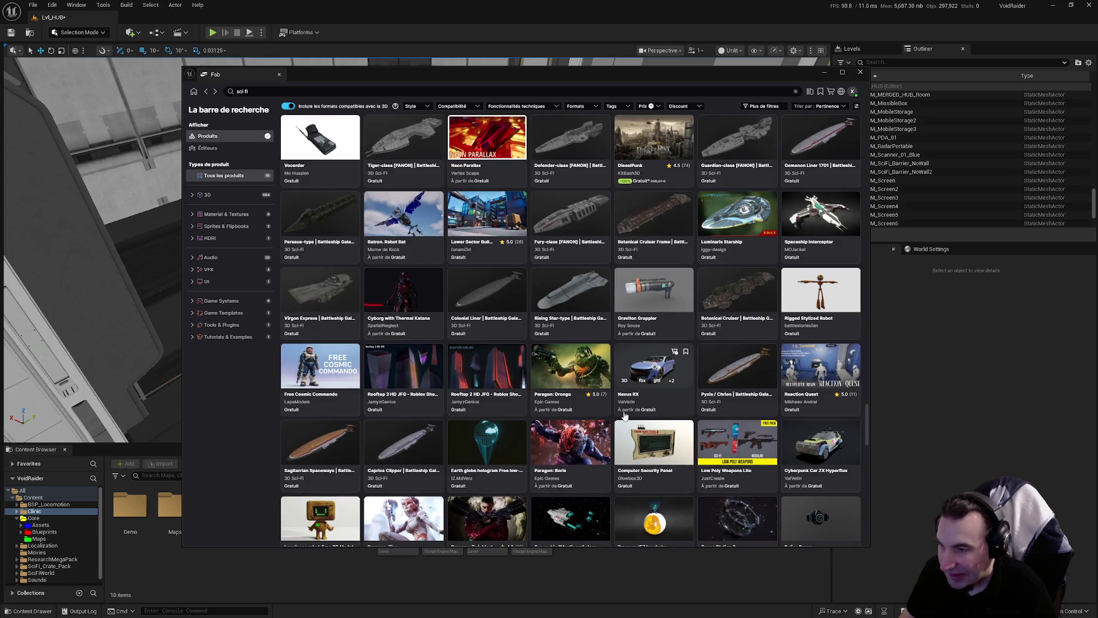
scroll(624, 412, "down", 2)
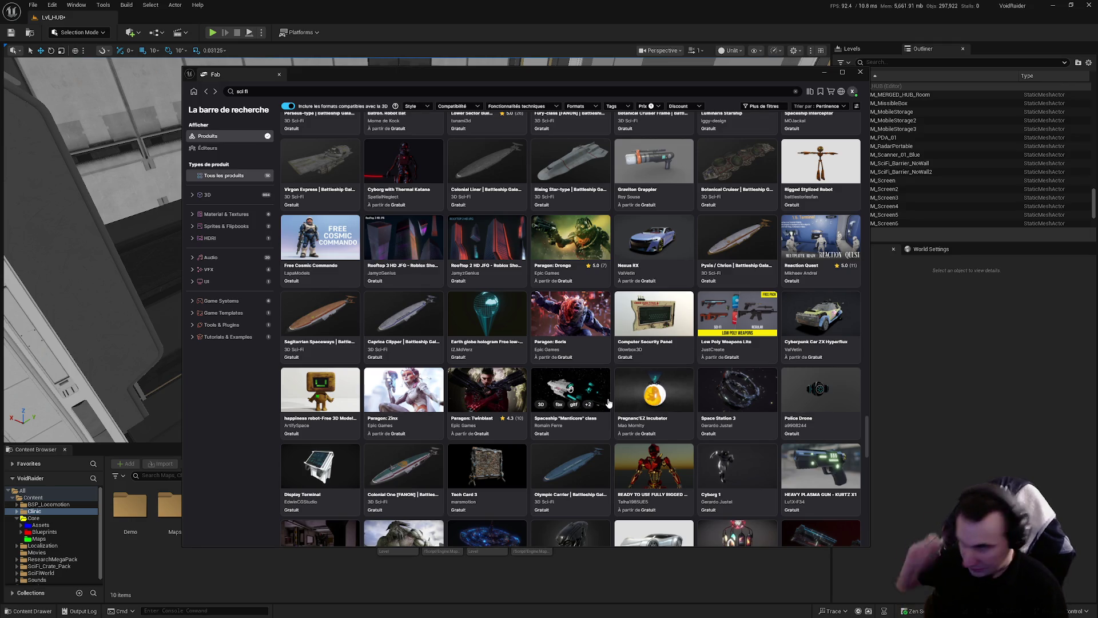
scroll(608, 403, "down", 2)
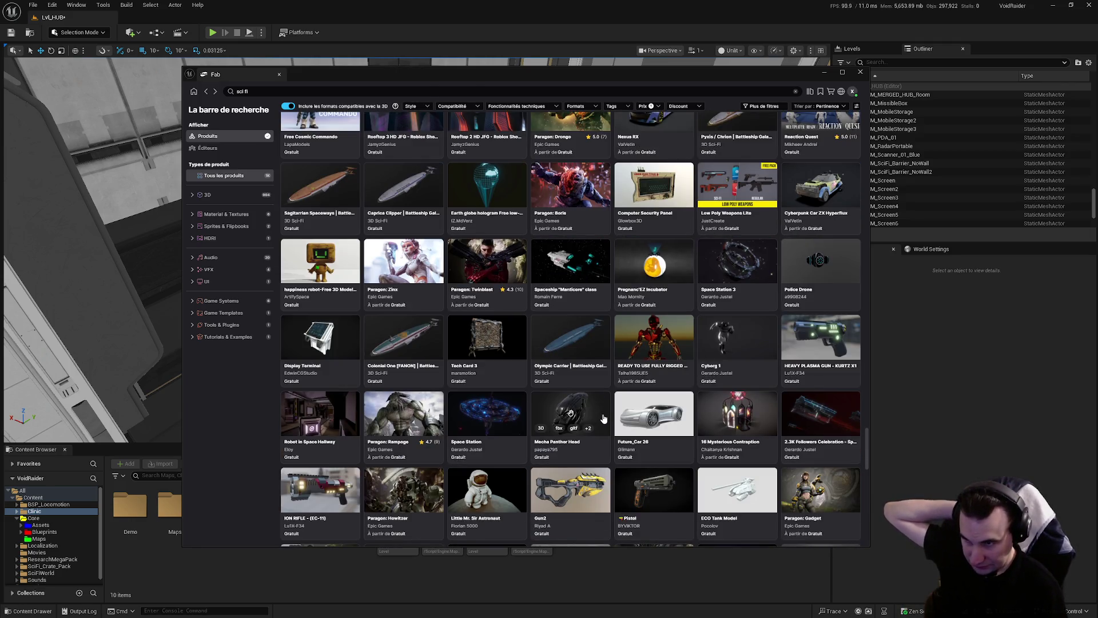
scroll(602, 420, "down", 1)
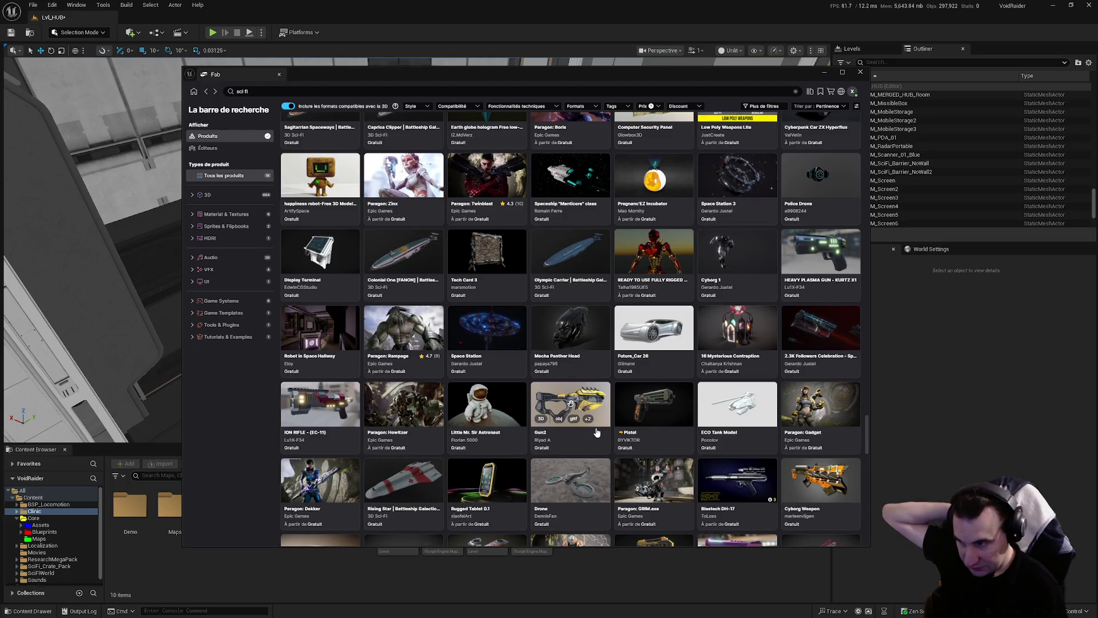
scroll(595, 435, "down", 2)
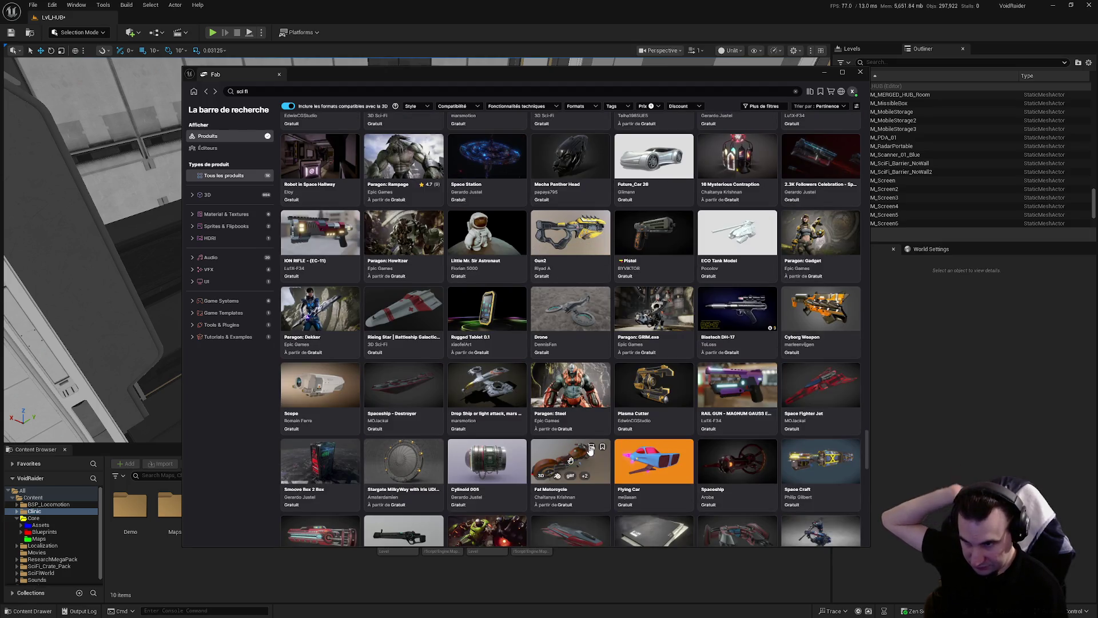
scroll(588, 449, "down", 2)
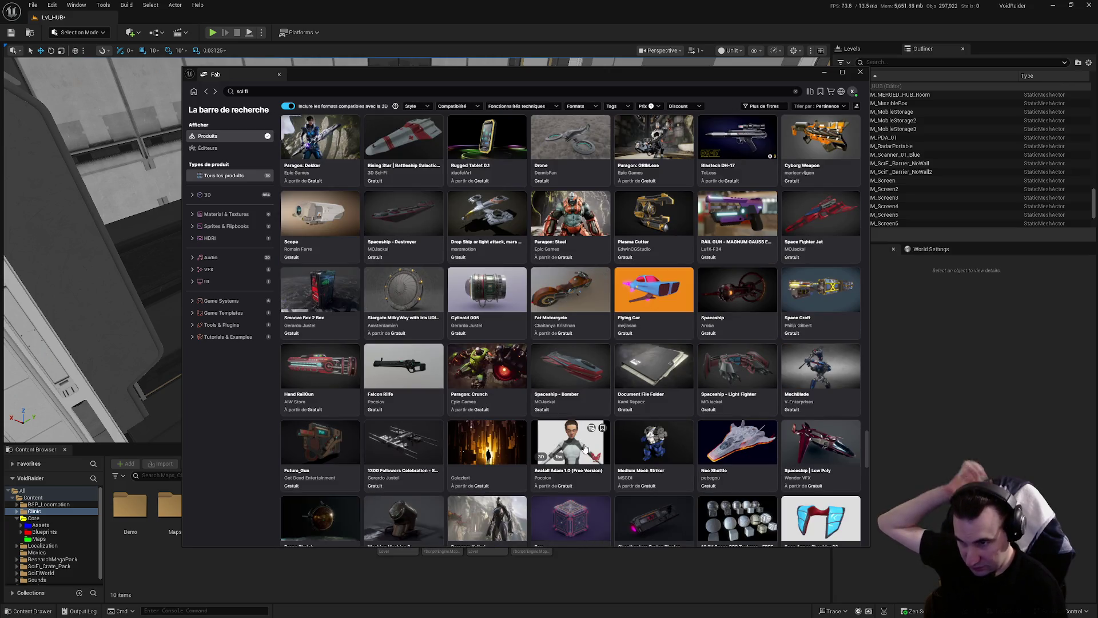
scroll(584, 447, "down", 2)
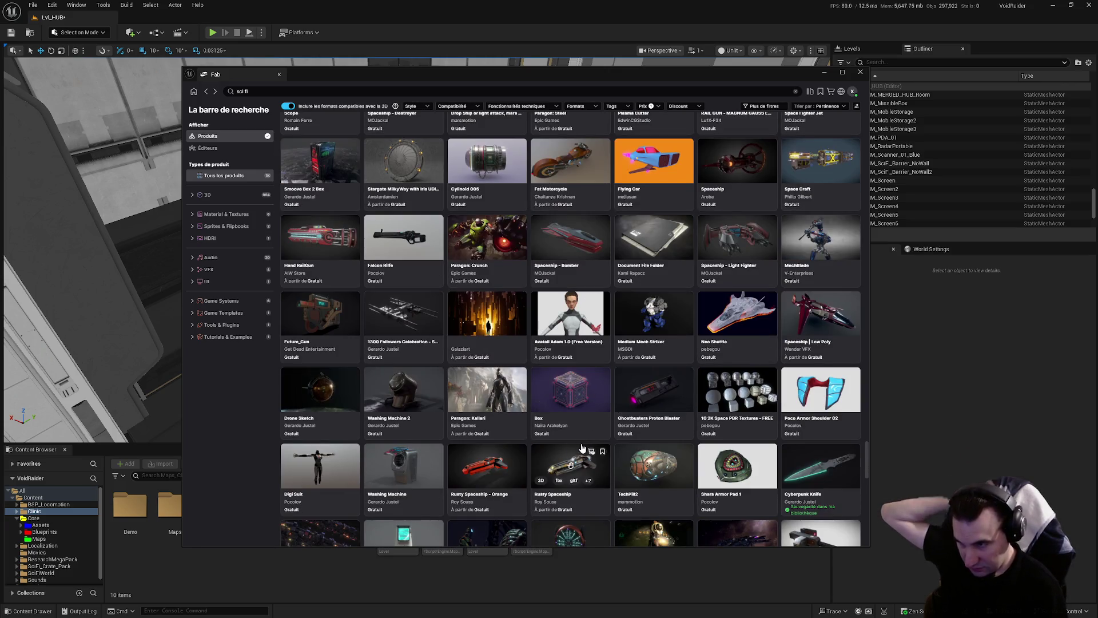
scroll(578, 442, "down", 4)
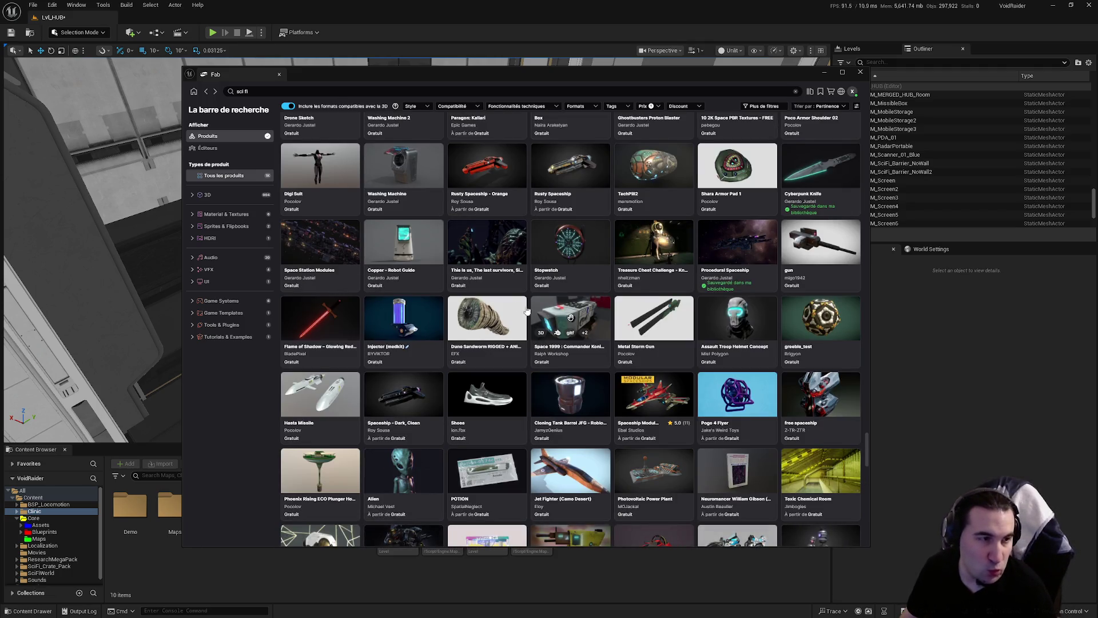
scroll(566, 372, "down", 3)
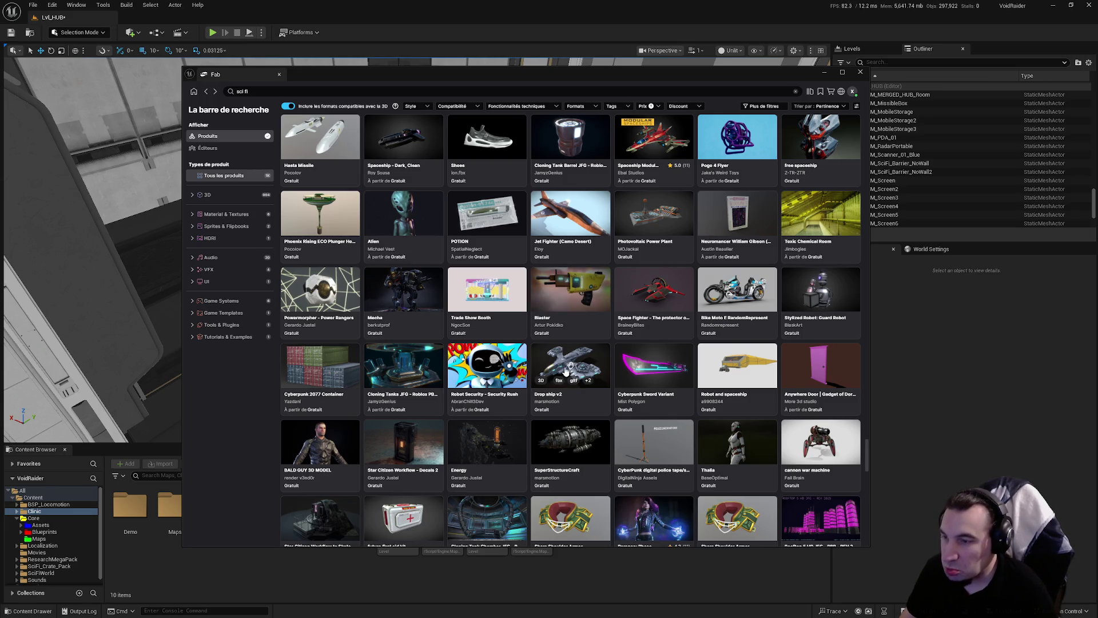
scroll(558, 363, "down", 2)
scroll(551, 359, "down", 2)
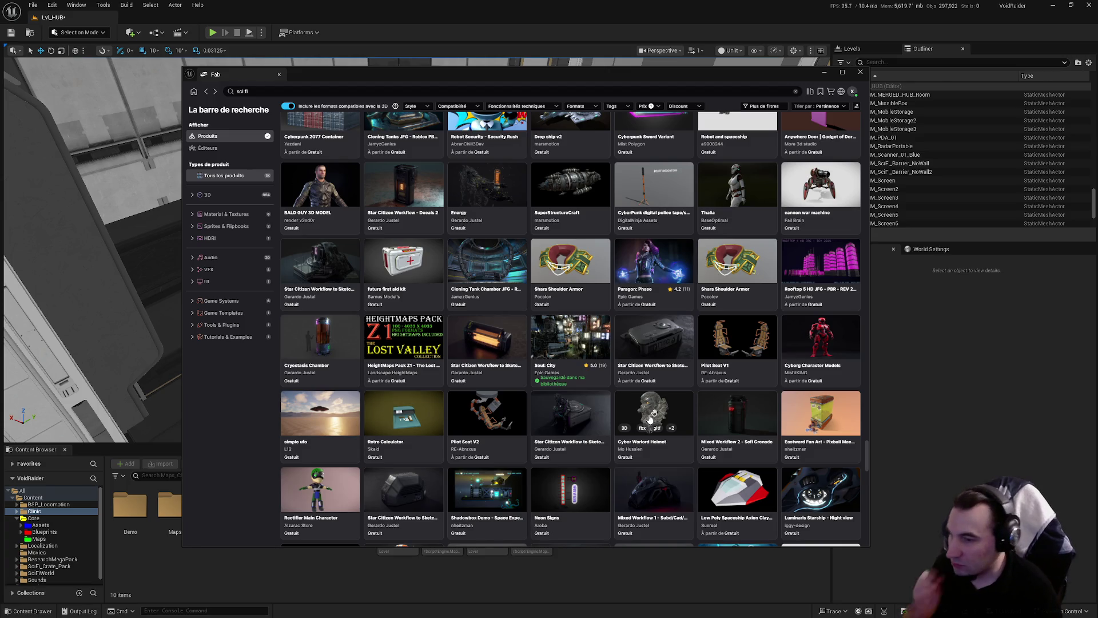
scroll(633, 400, "down", 1)
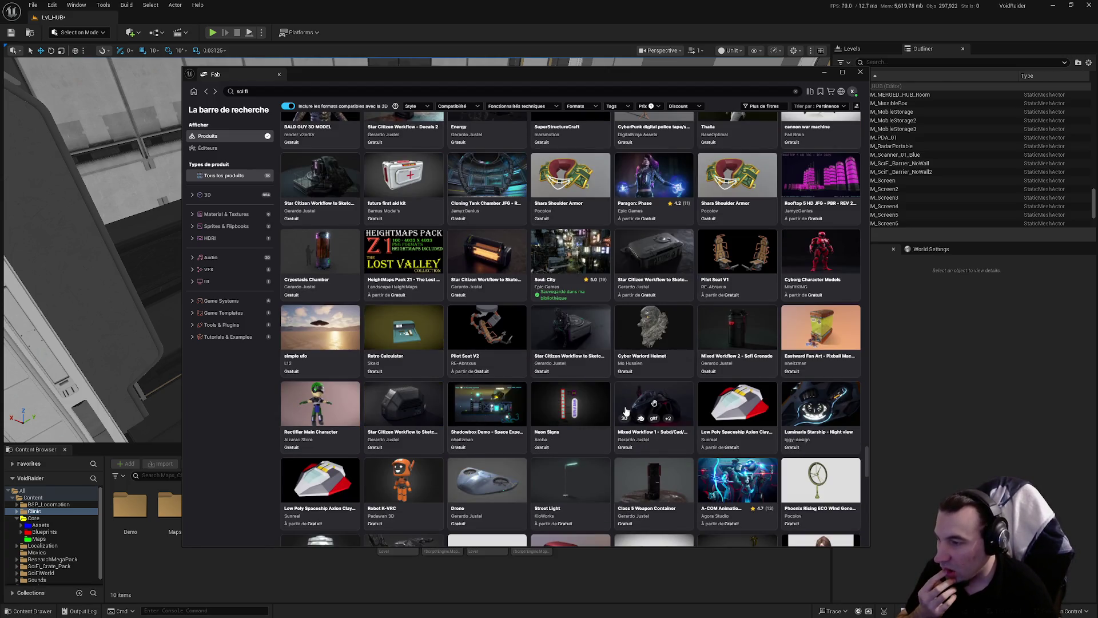
scroll(626, 411, "down", 3)
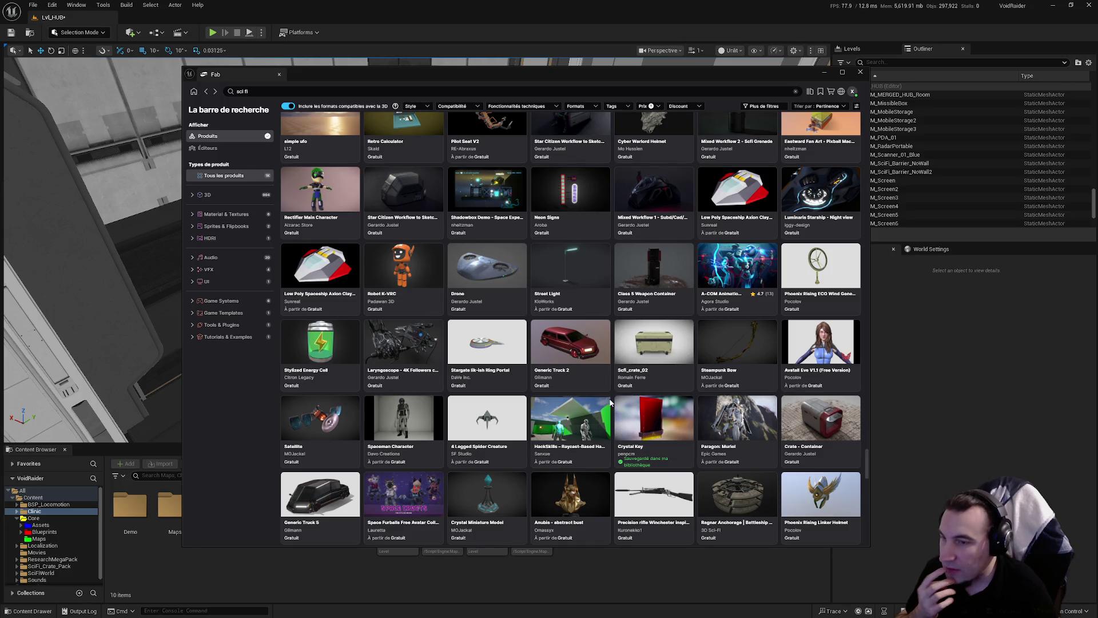
scroll(598, 400, "down", 2)
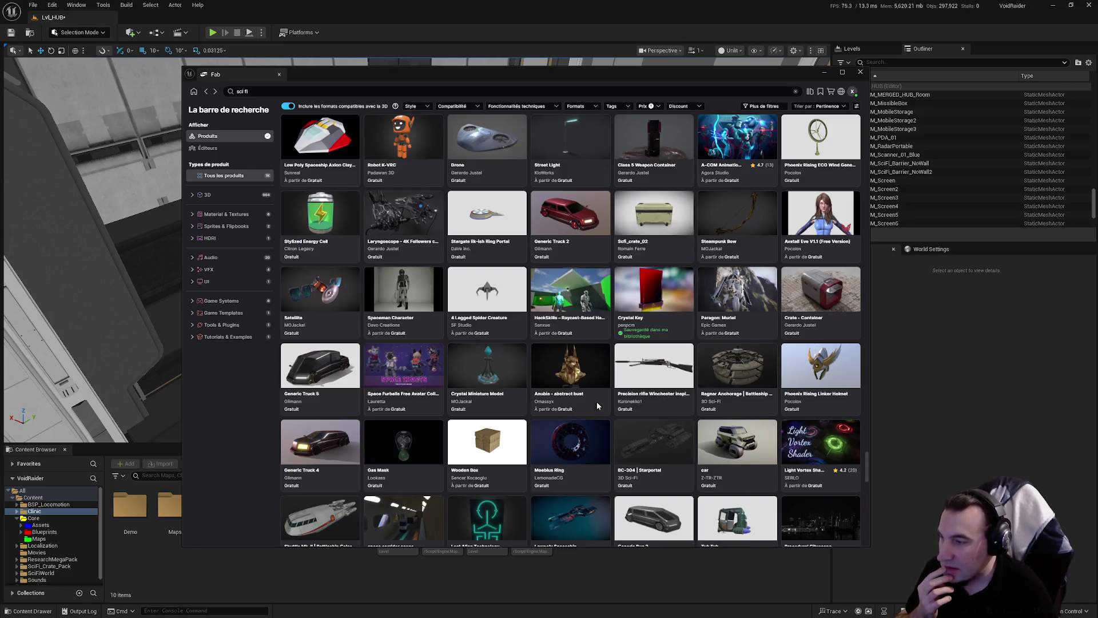
scroll(594, 403, "down", 1)
scroll(589, 409, "down", 1)
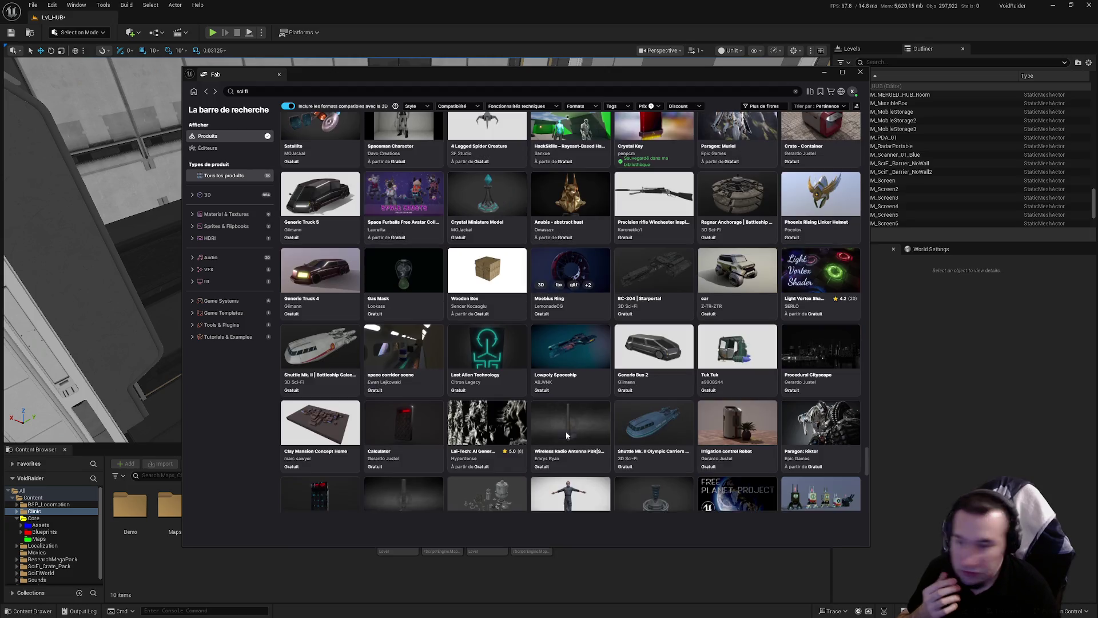
scroll(530, 469, "down", 1)
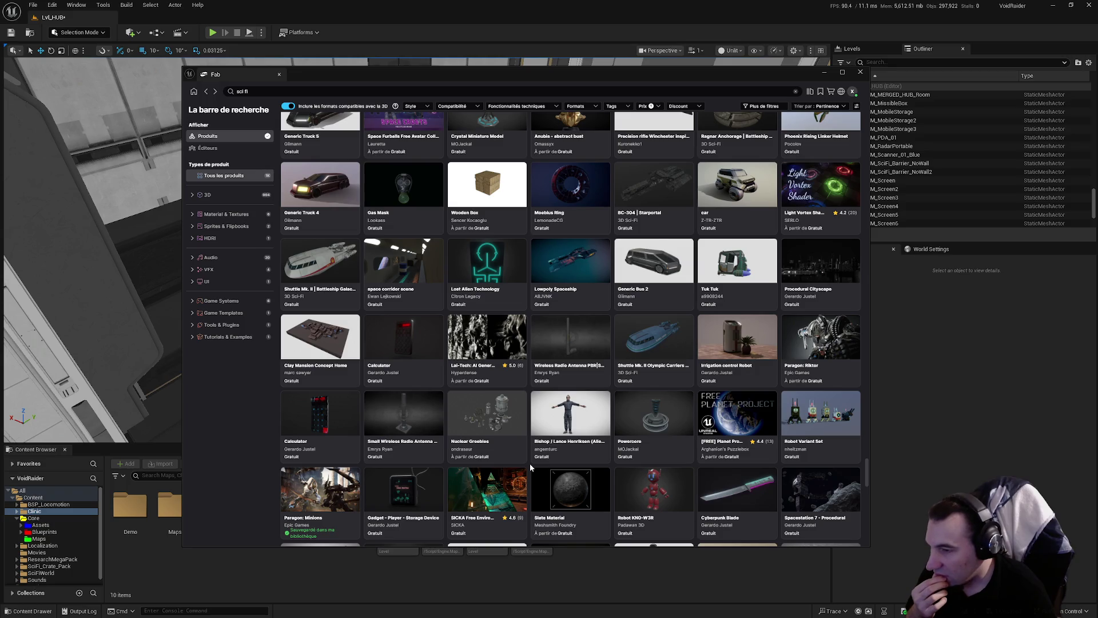
scroll(529, 465, "down", 1)
scroll(526, 465, "down", 1)
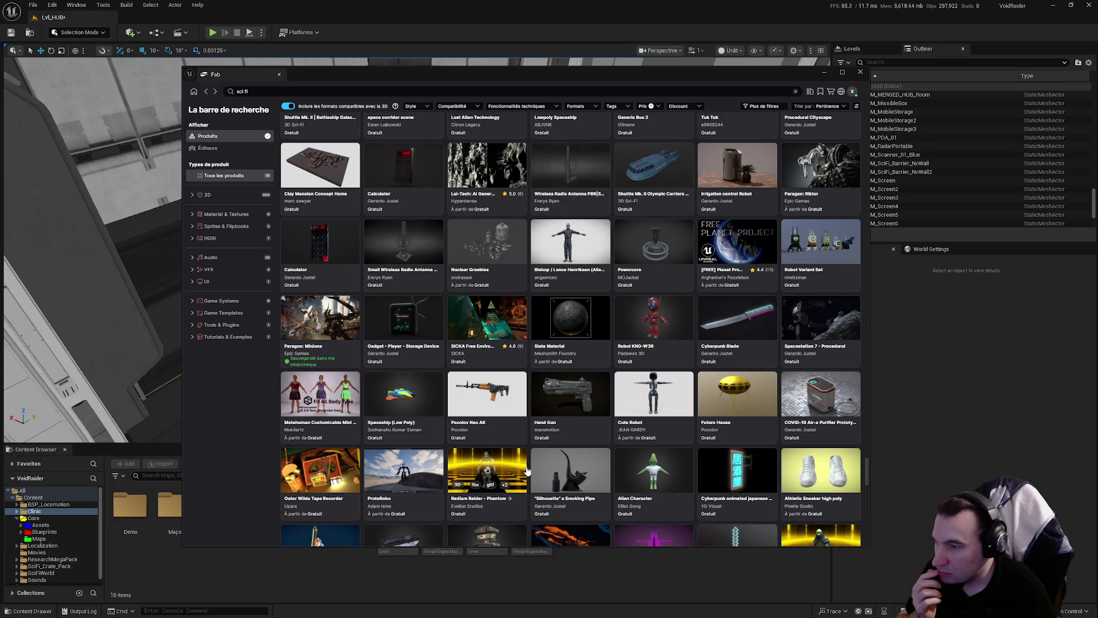
scroll(523, 468, "down", 2)
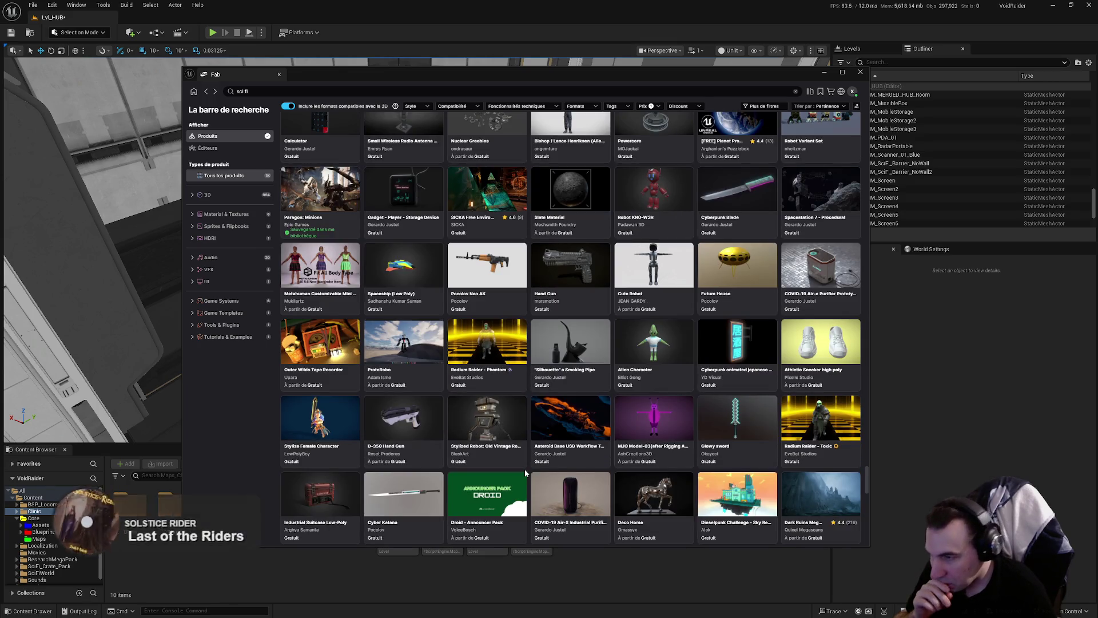
scroll(523, 469, "down", 1)
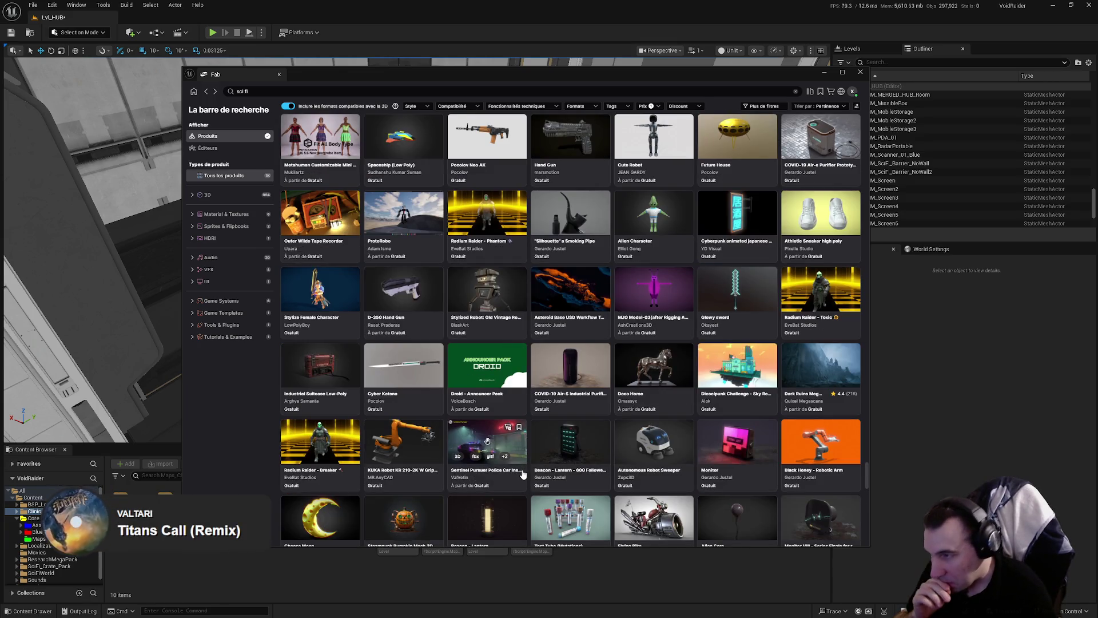
scroll(522, 469, "down", 2)
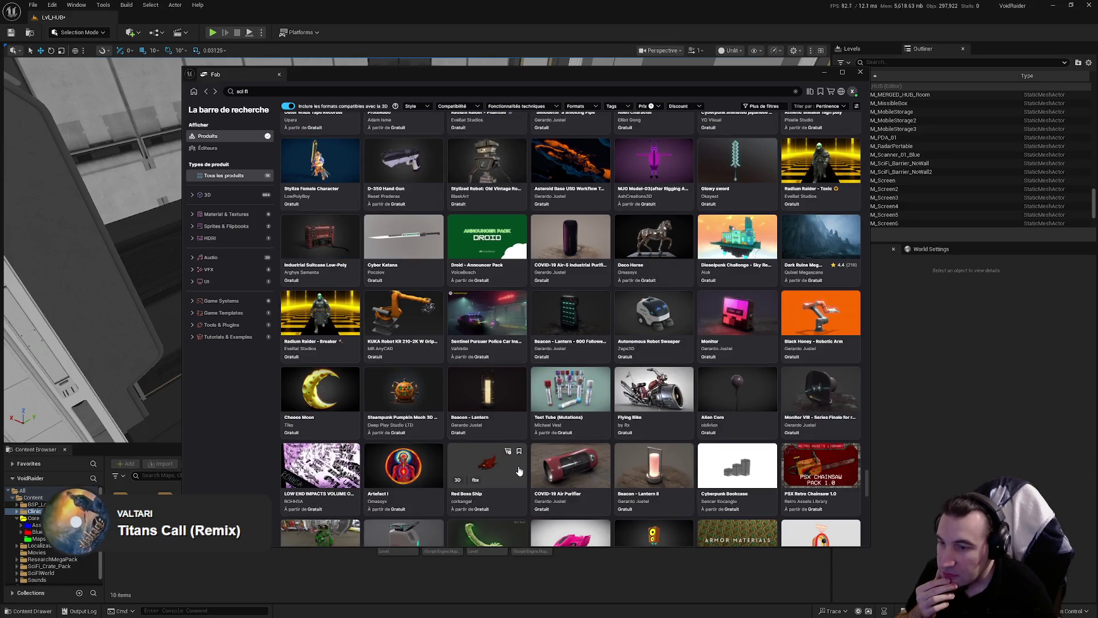
scroll(517, 467, "down", 4)
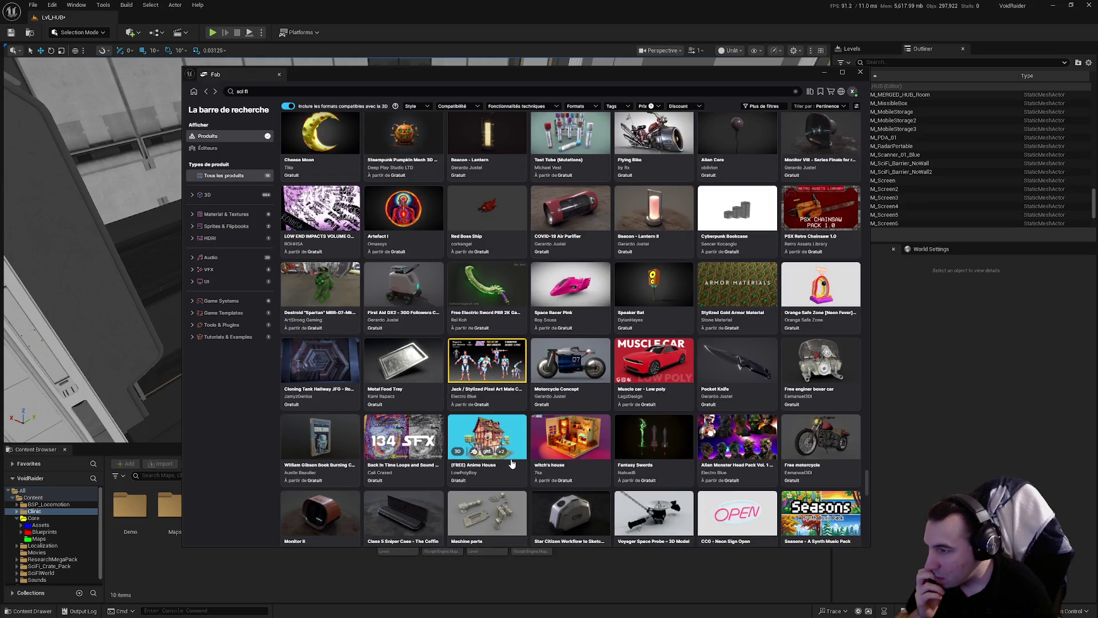
scroll(512, 464, "down", 1)
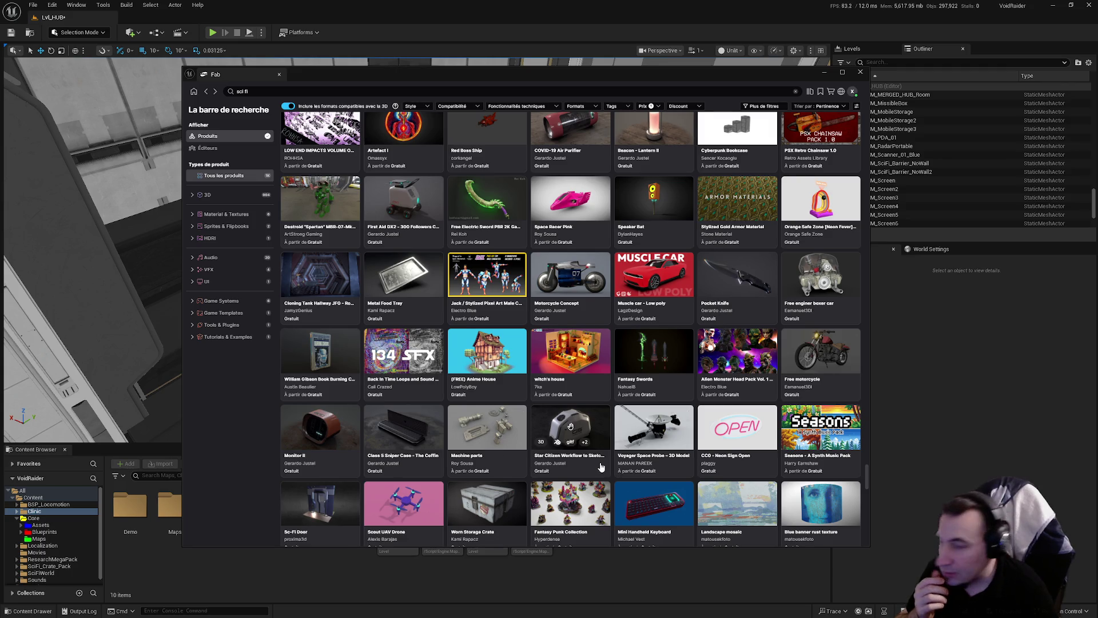
scroll(589, 464, "down", 2)
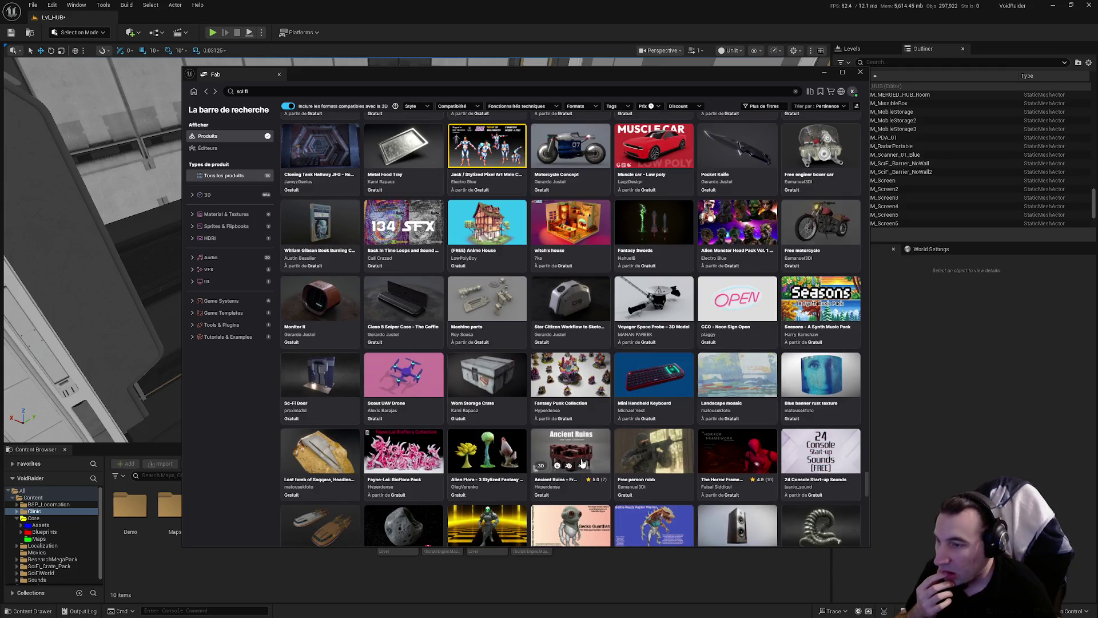
scroll(582, 462, "down", 1)
scroll(569, 459, "down", 3)
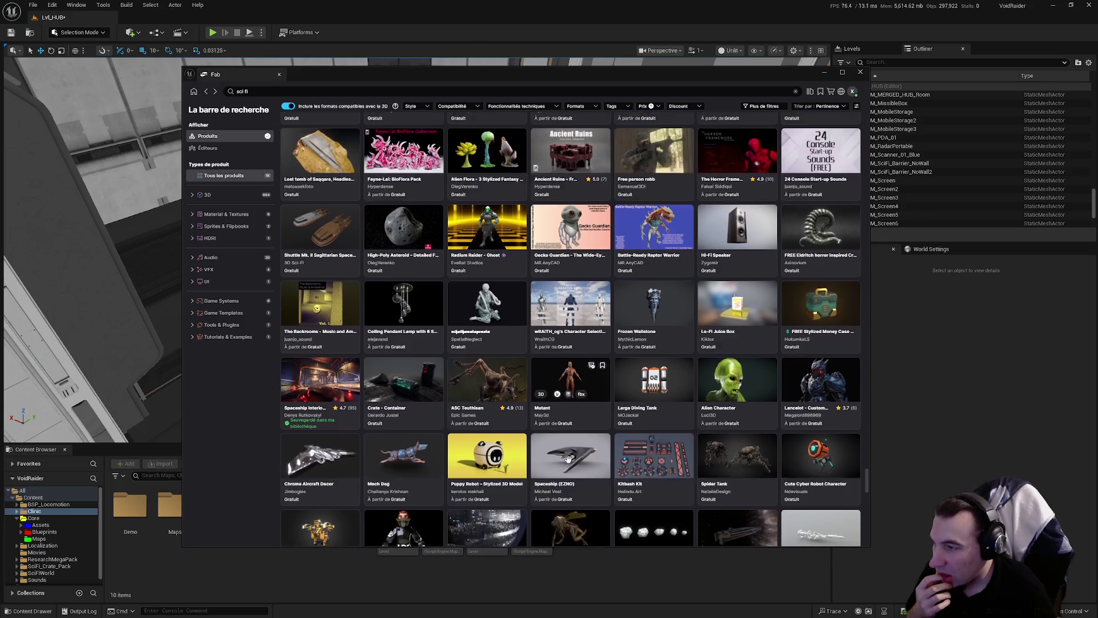
scroll(568, 460, "down", 1)
scroll(567, 458, "down", 2)
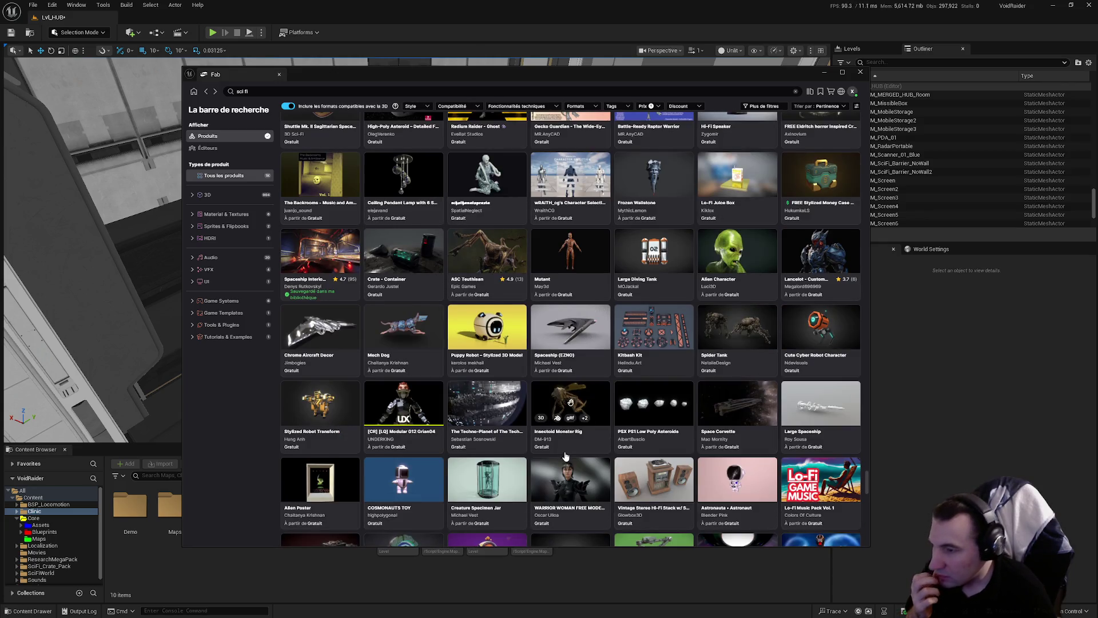
scroll(561, 458, "down", 3)
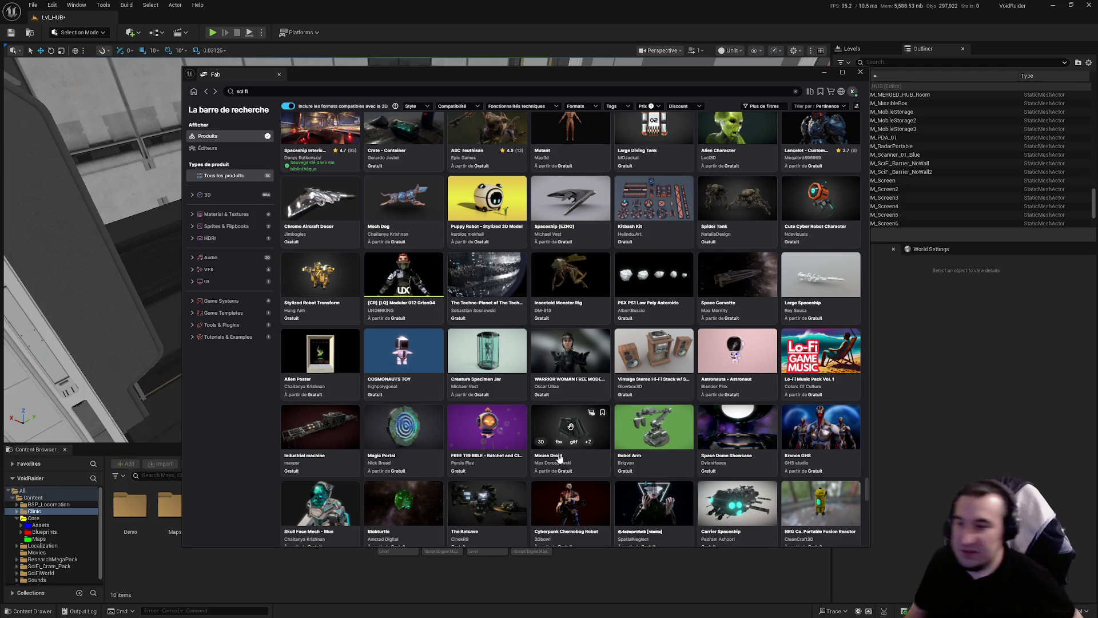
scroll(542, 493, "down", 3)
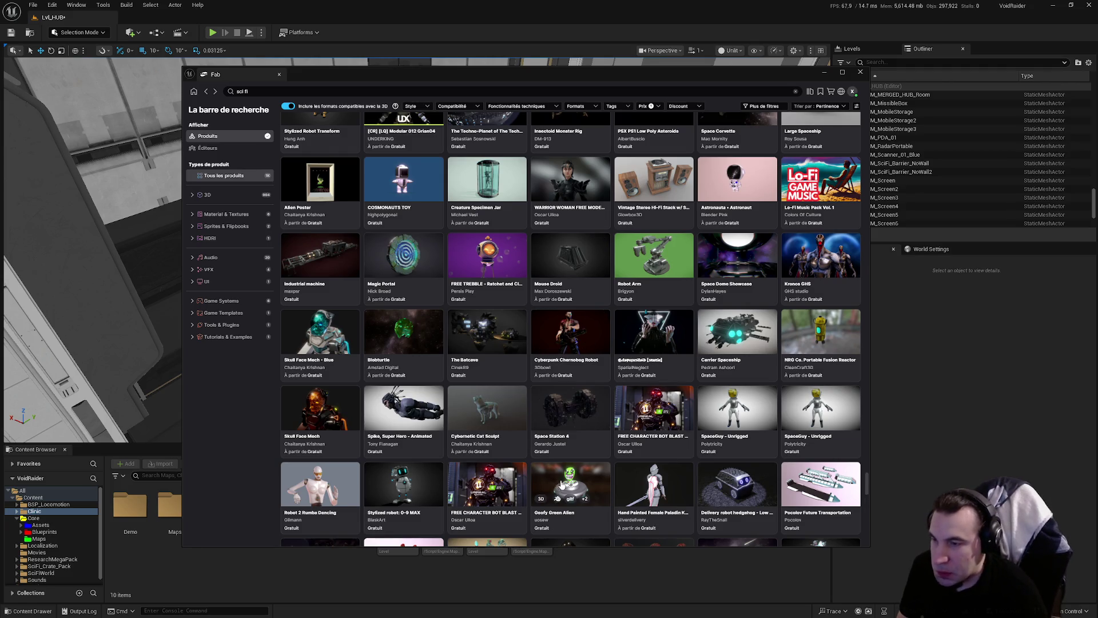
scroll(563, 486, "down", 3)
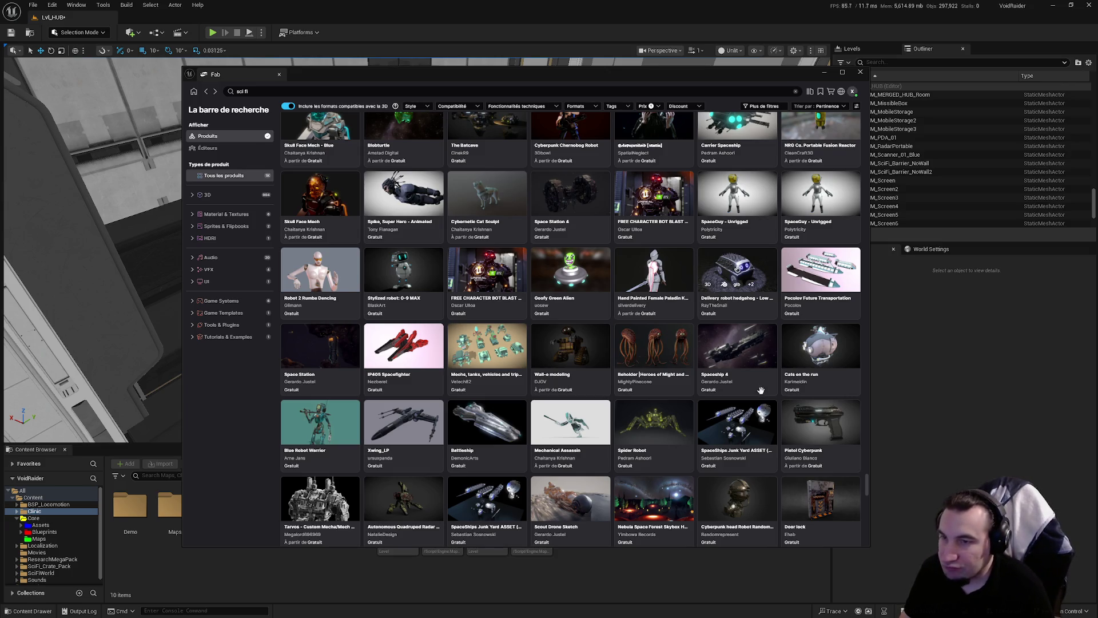
mouse_move(839, 438)
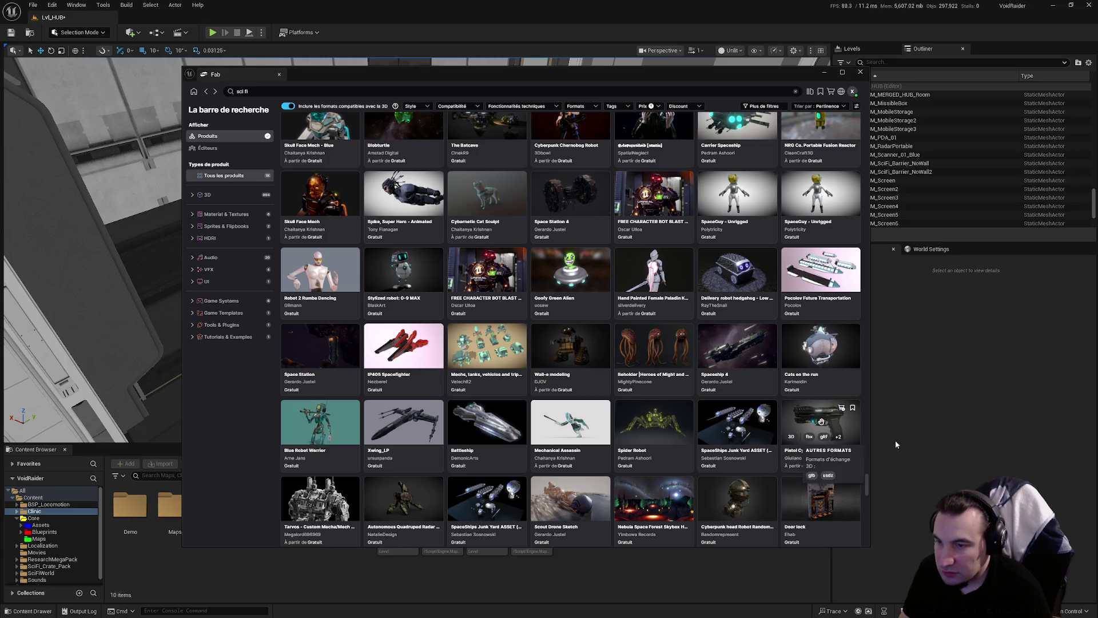
scroll(806, 293, "down", 2)
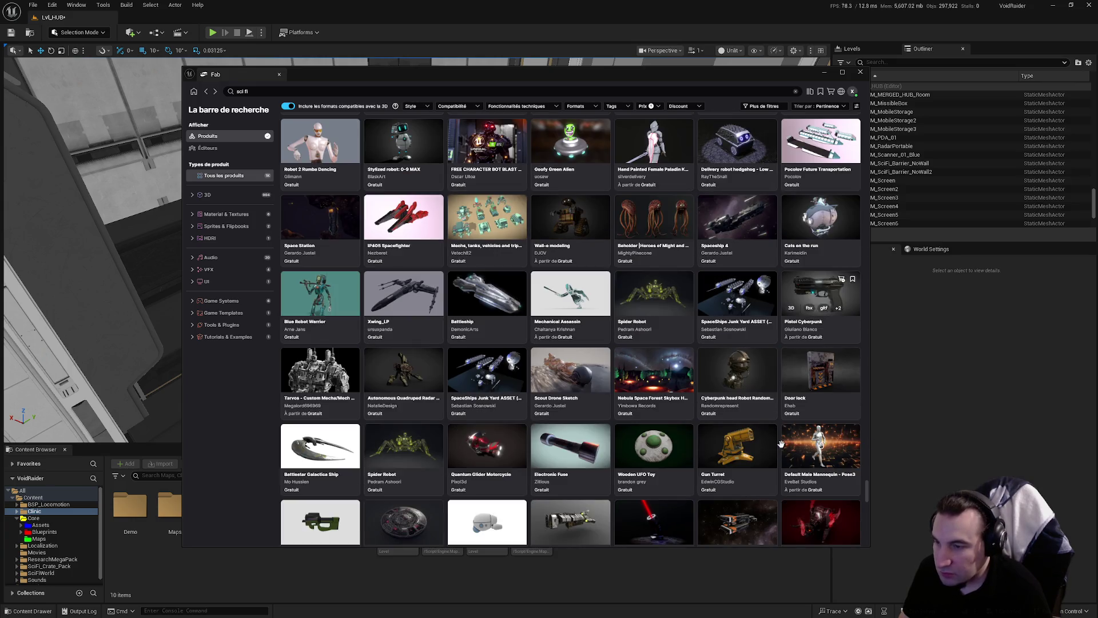
Preview the Pistol Cyberpunk product page's second image, then return to the sci fi results
left_click(807, 292)
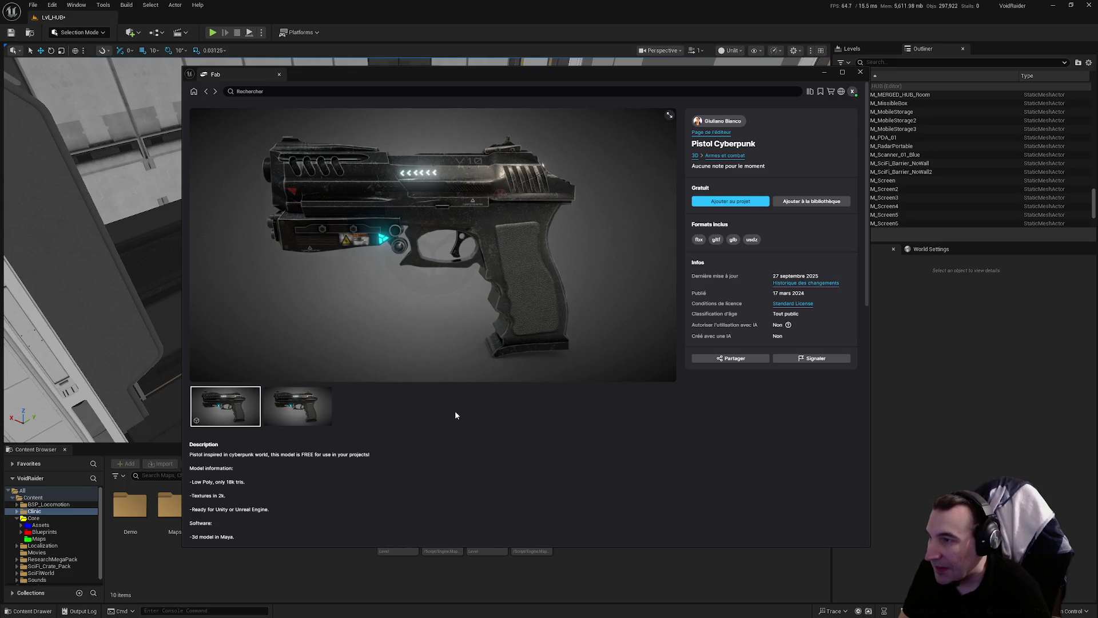
left_click(293, 417)
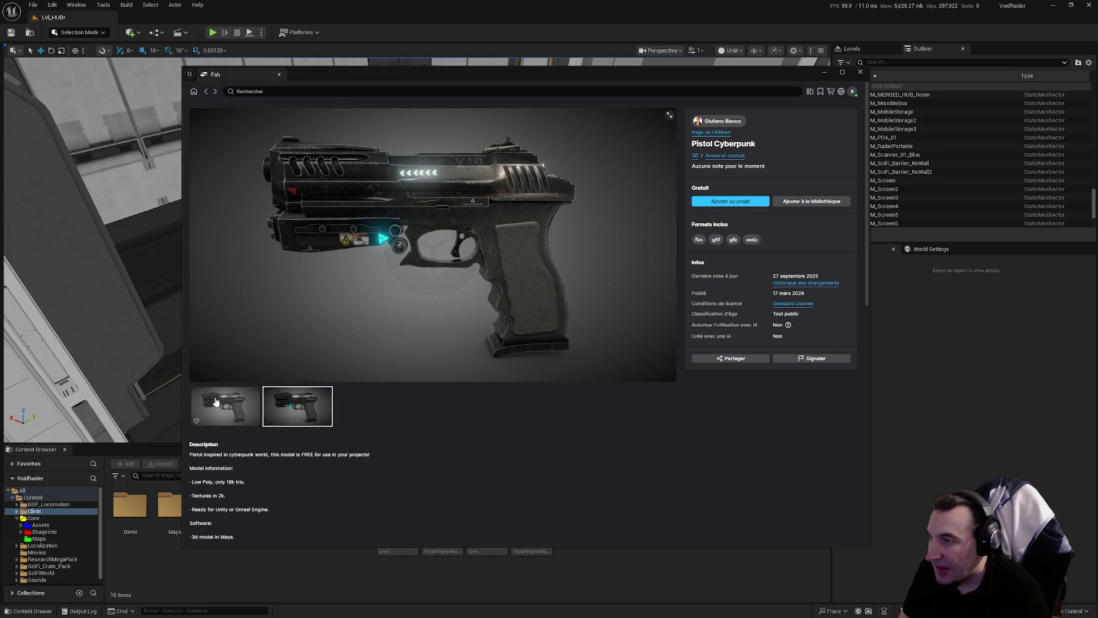
left_click(205, 93)
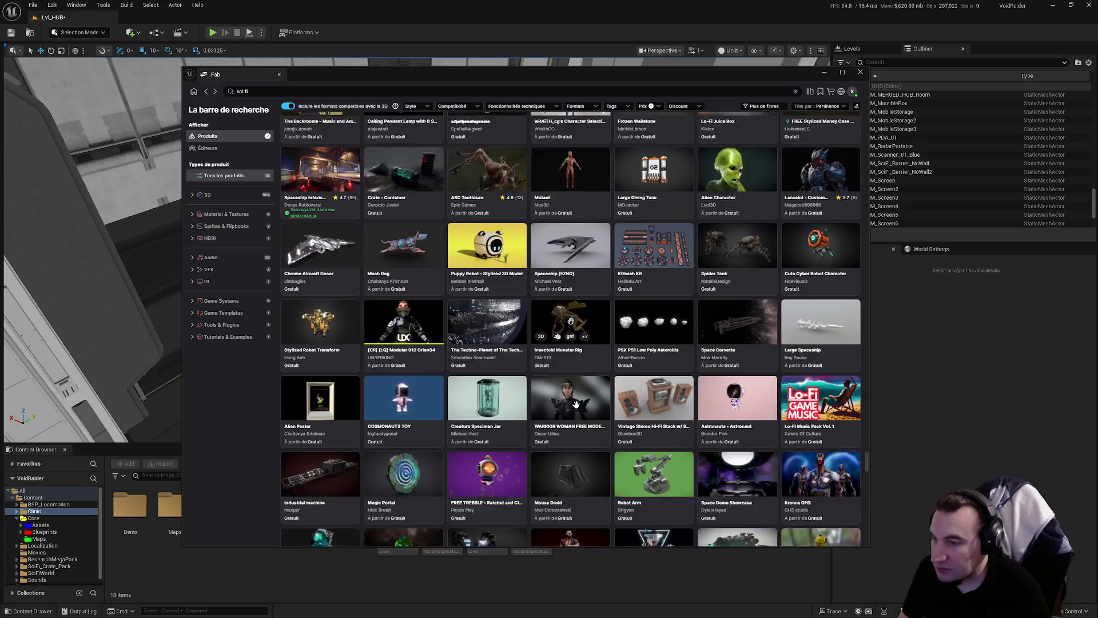
Scroll the sci fi results, then drag the scrollbar back to the top
scroll(623, 490, "down", 4)
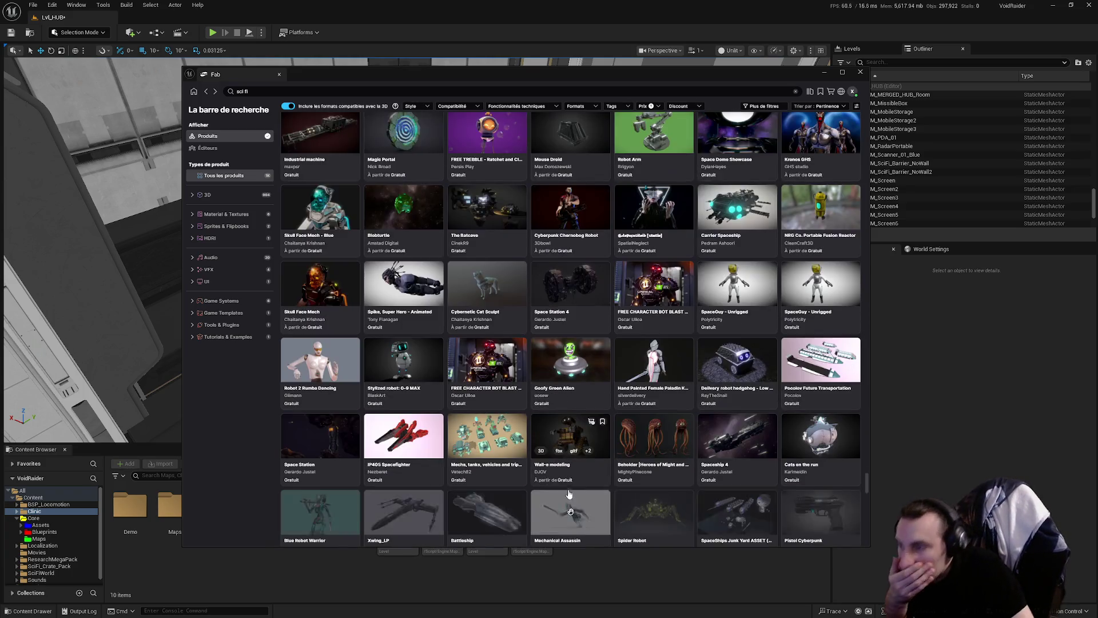
scroll(621, 487, "down", 3)
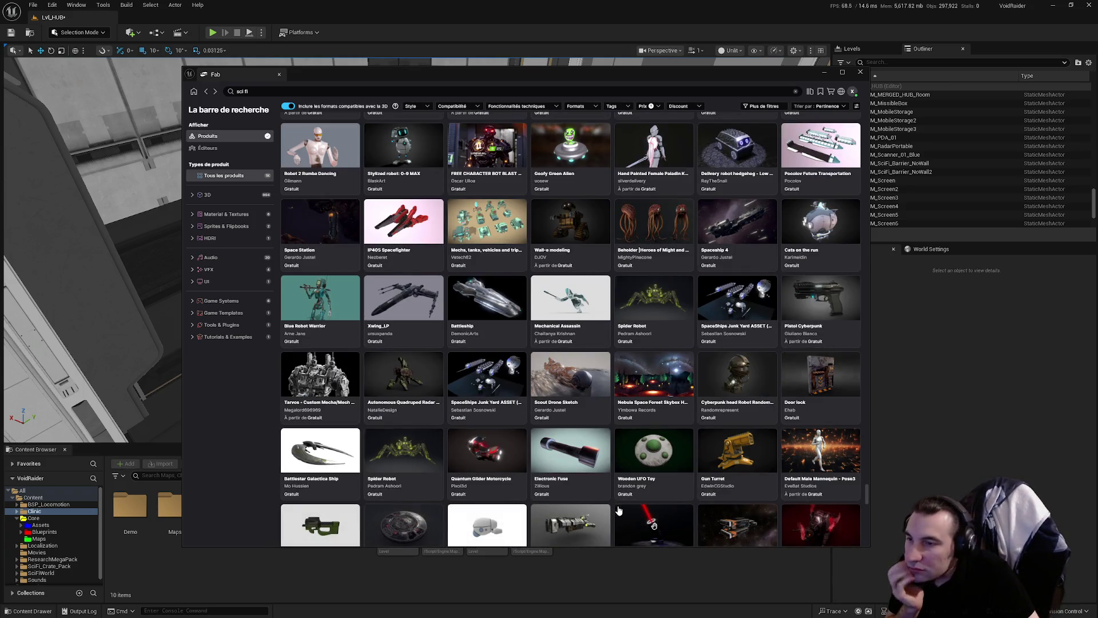
scroll(617, 509, "down", 1)
scroll(617, 510, "down", 3)
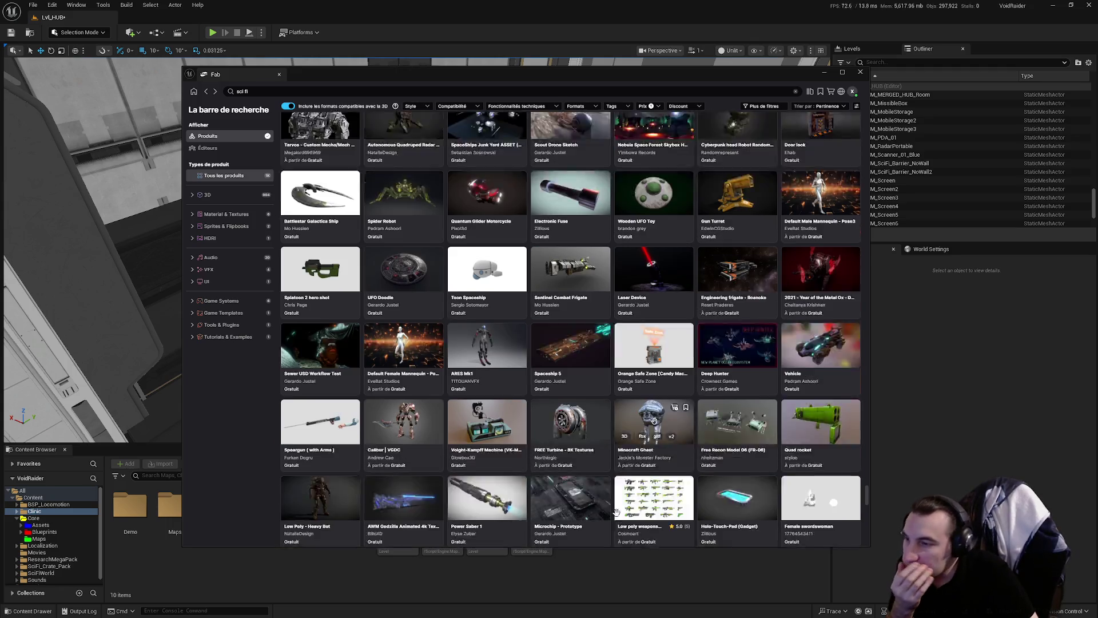
scroll(617, 516, "down", 5)
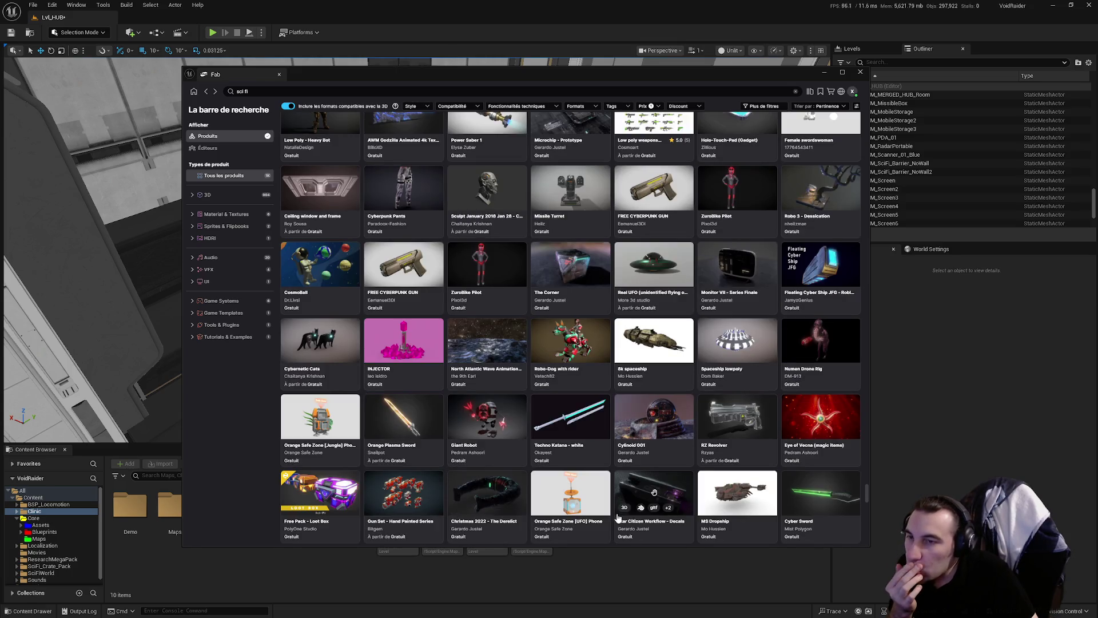
scroll(617, 510, "down", 3)
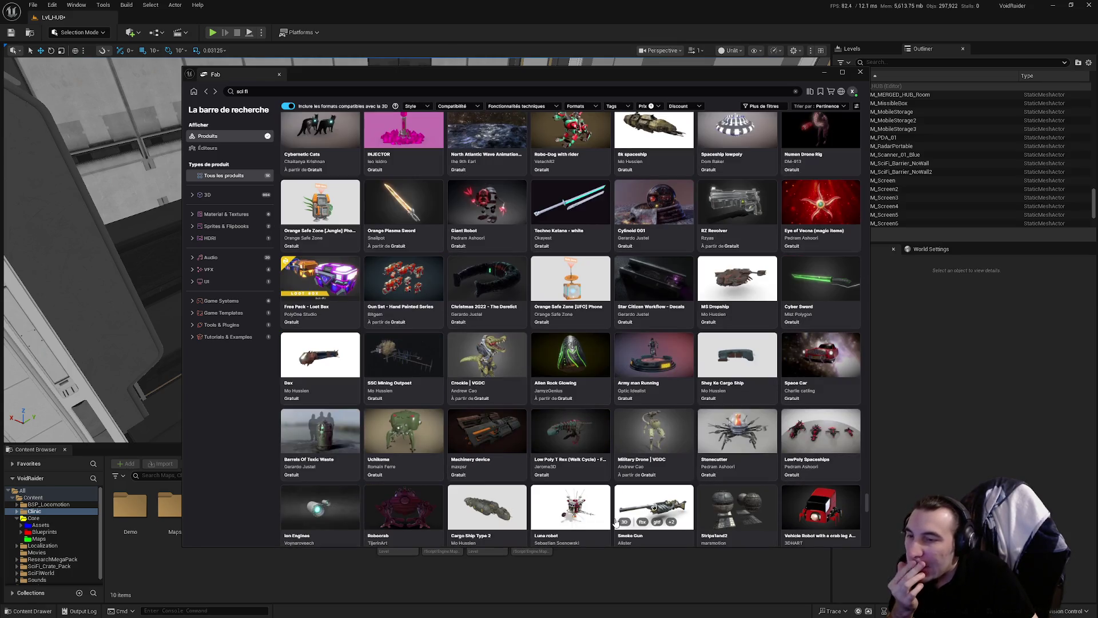
scroll(846, 429, "up", 5)
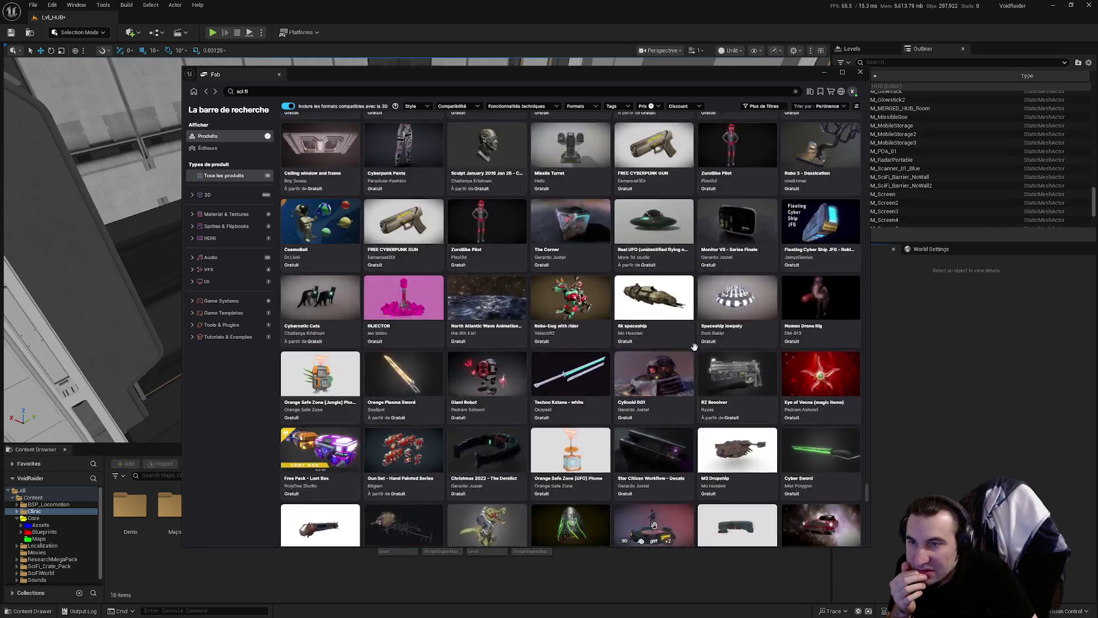
left_click_drag(868, 482, 848, 73)
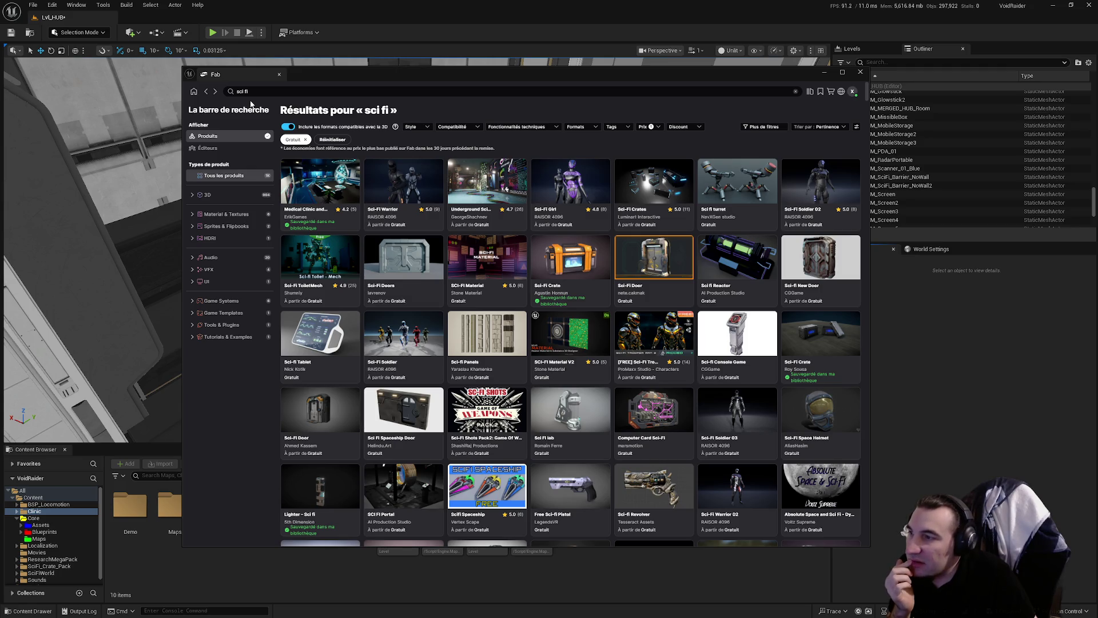
Refine the Fab search to 'sci fi room'
left_click(292, 92)
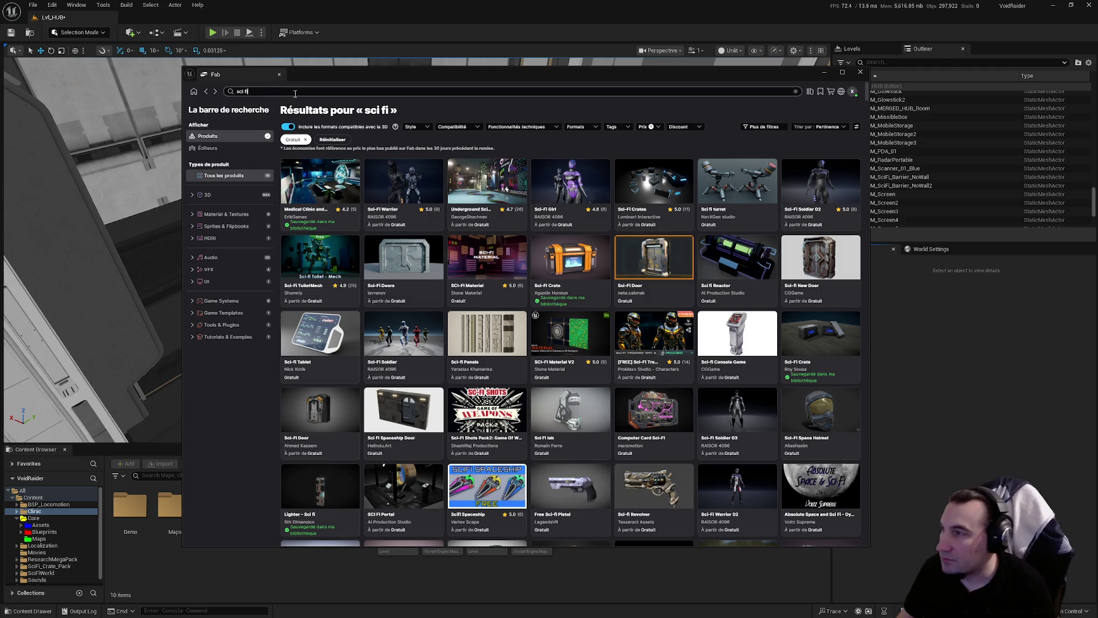
type(" room")
key("Return")
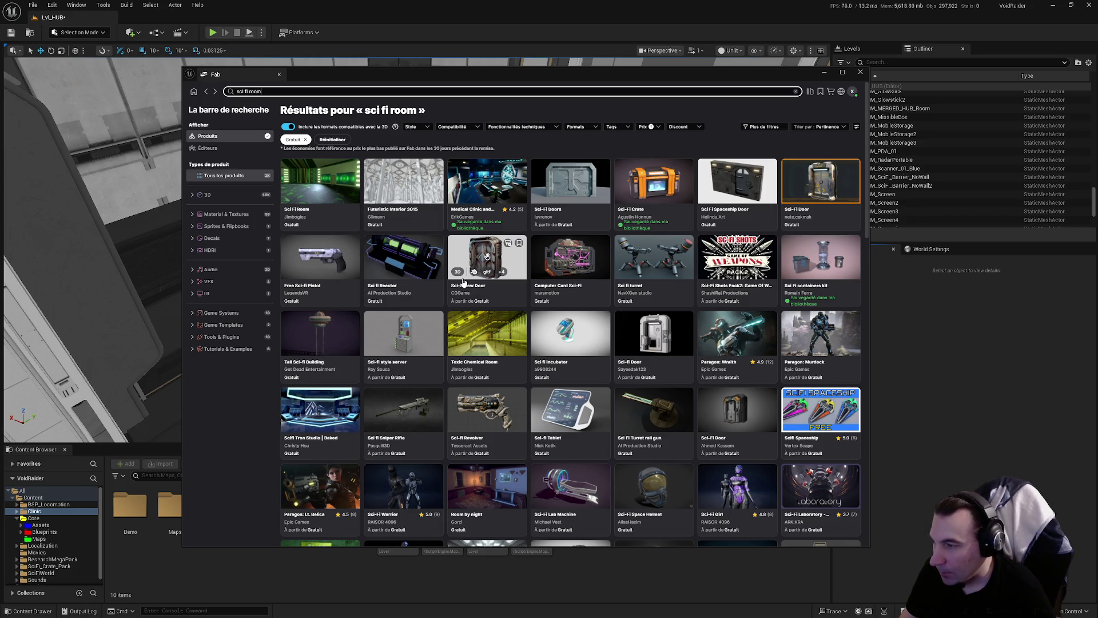
Look at the Scifi Tron Studio | Baked page, then scroll the sci fi room results
left_click(308, 407)
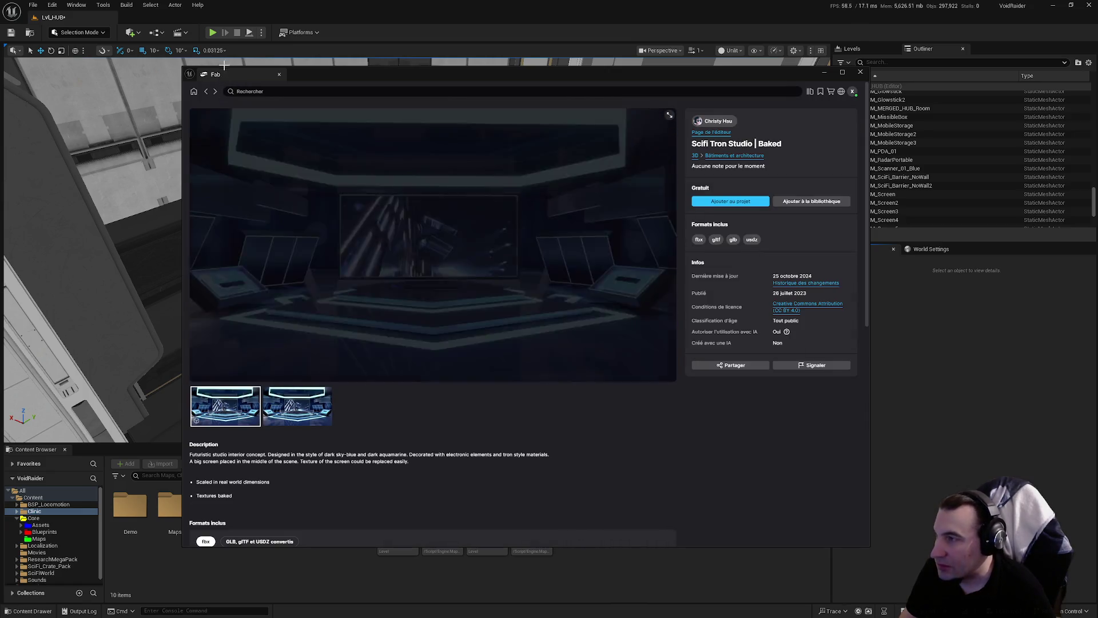
left_click(206, 93)
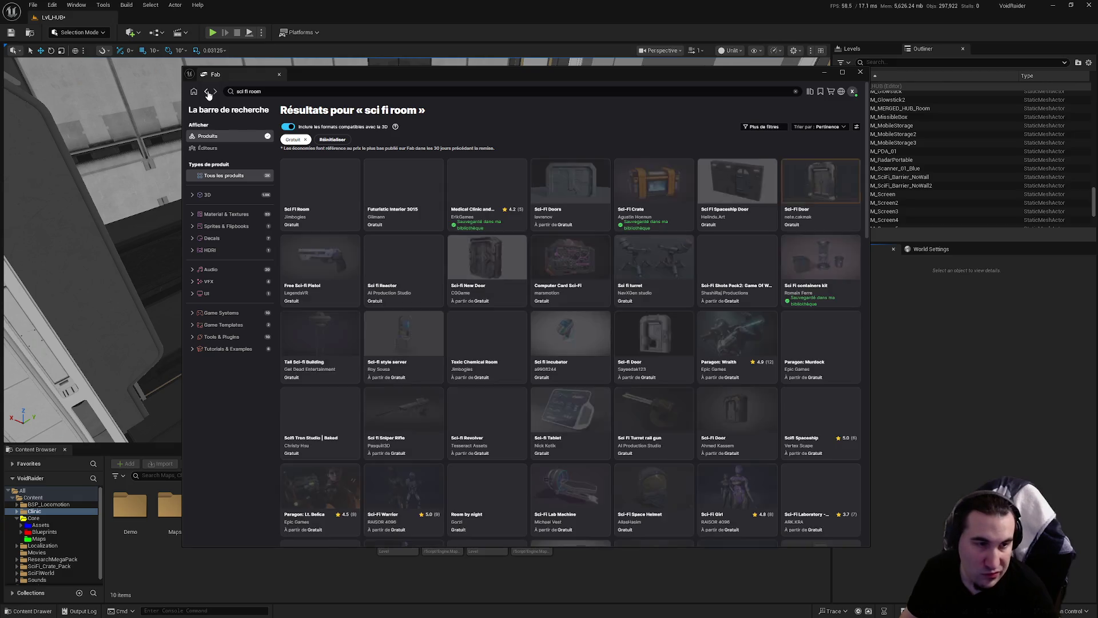
scroll(420, 286, "down", 3)
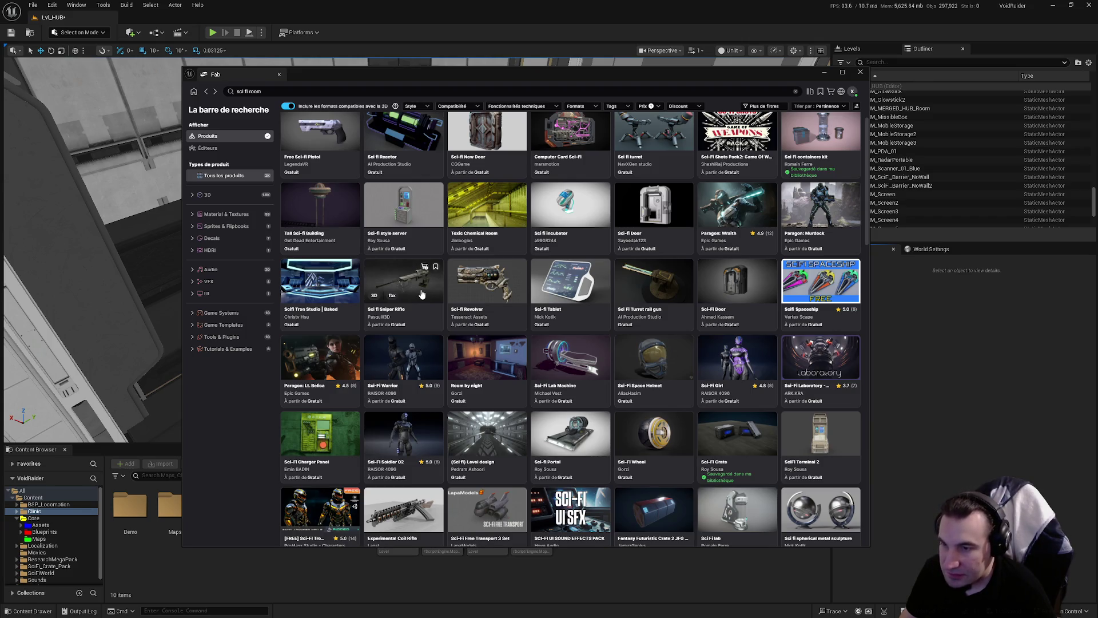
scroll(421, 295, "down", 2)
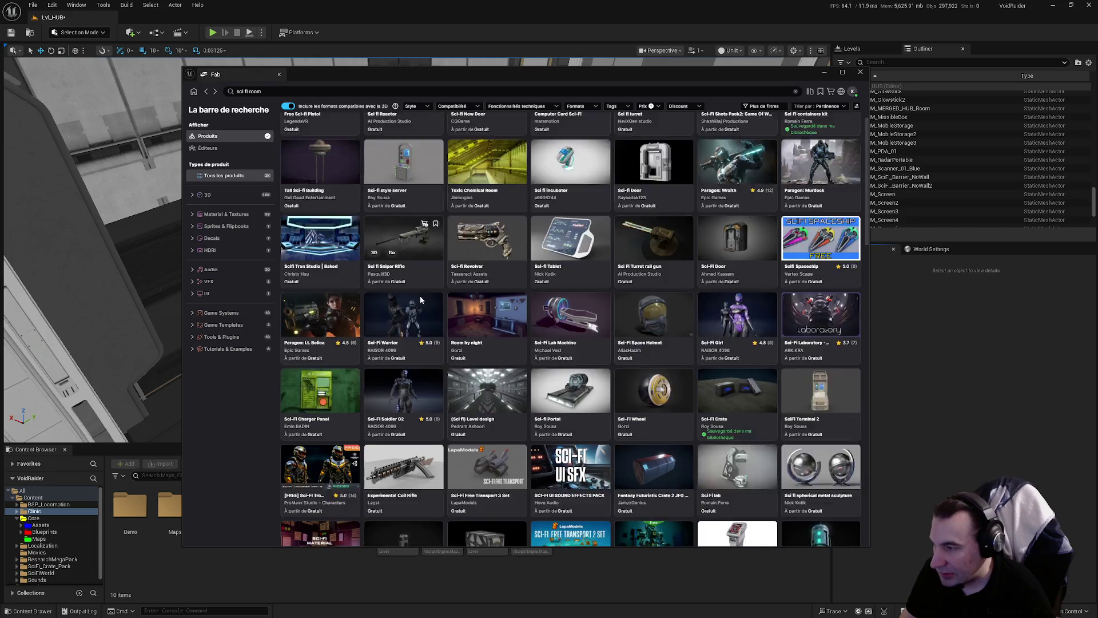
left_click(306, 294)
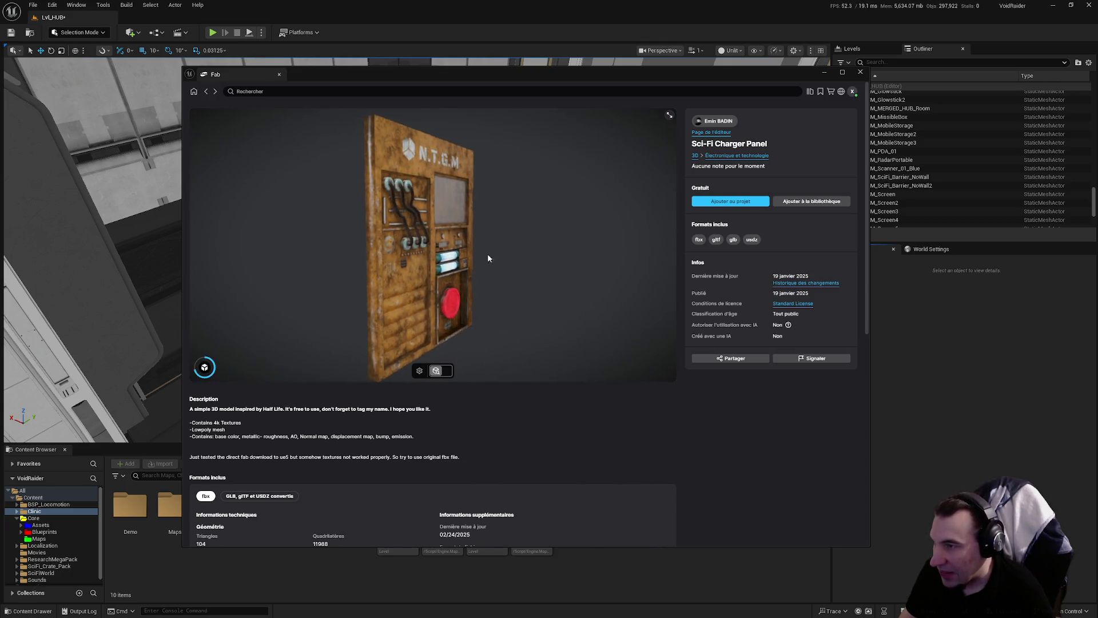
left_click(207, 93)
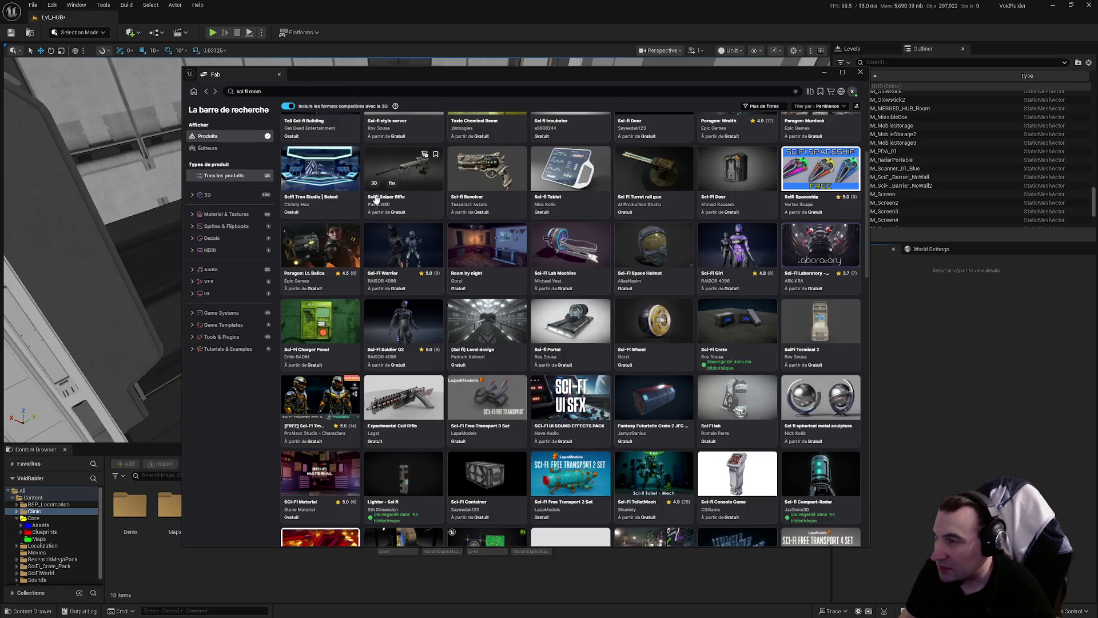
scroll(528, 278, "down", 3)
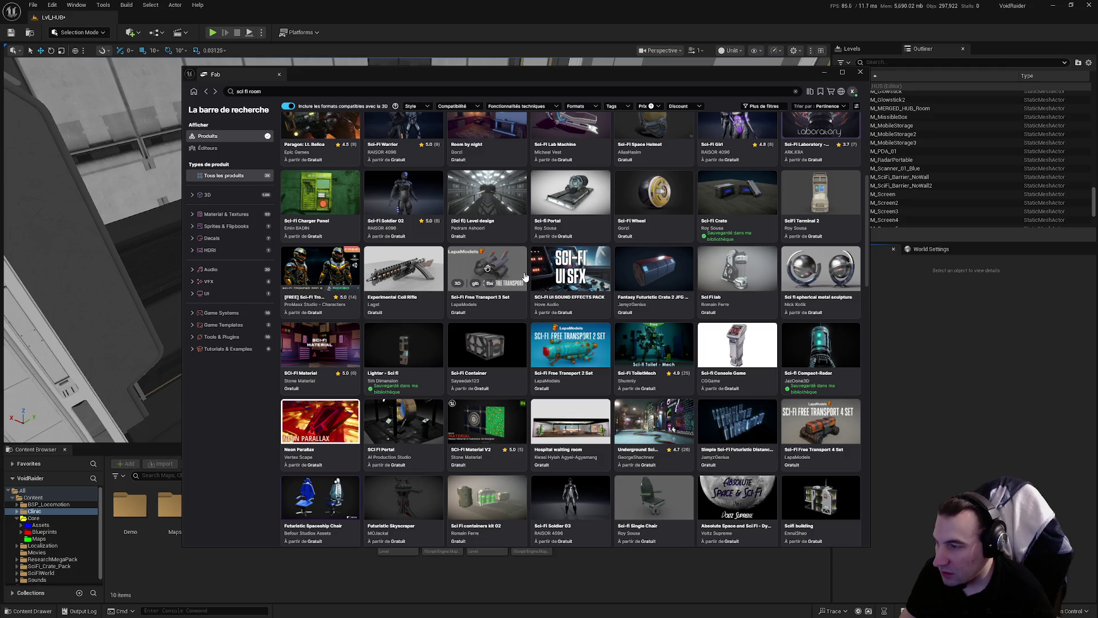
scroll(523, 278, "down", 2)
scroll(519, 279, "down", 3)
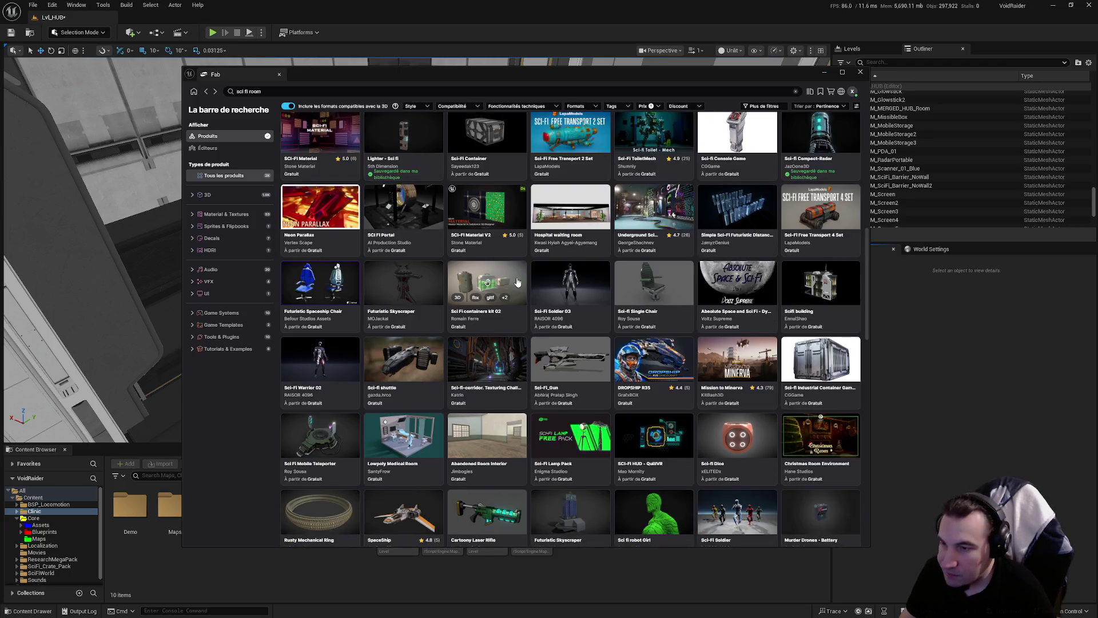
scroll(509, 278, "down", 1)
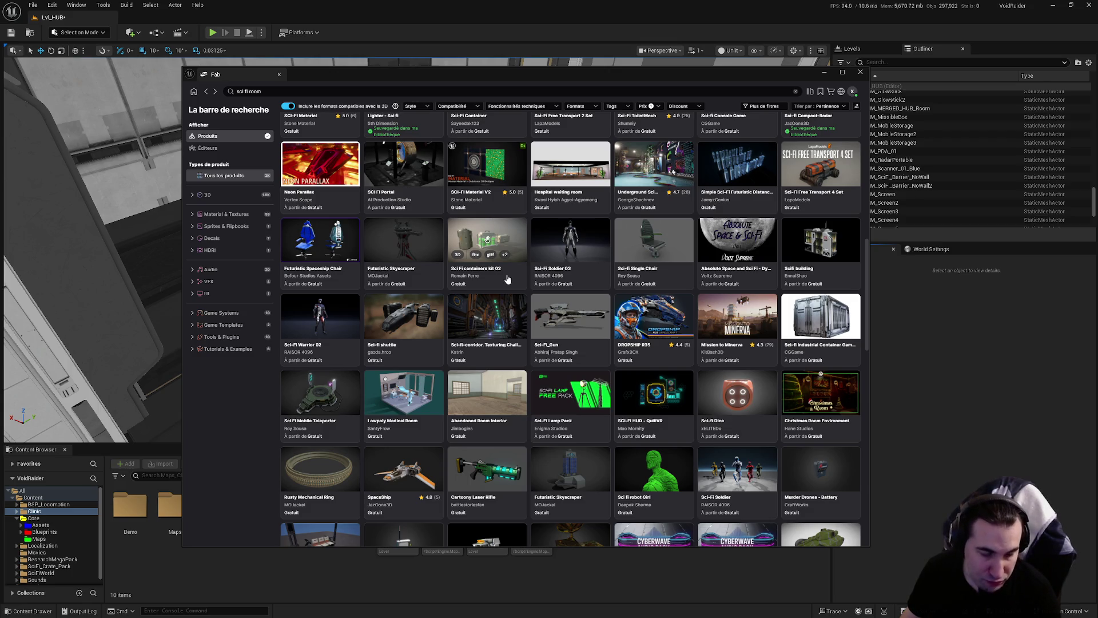
scroll(506, 279, "down", 3)
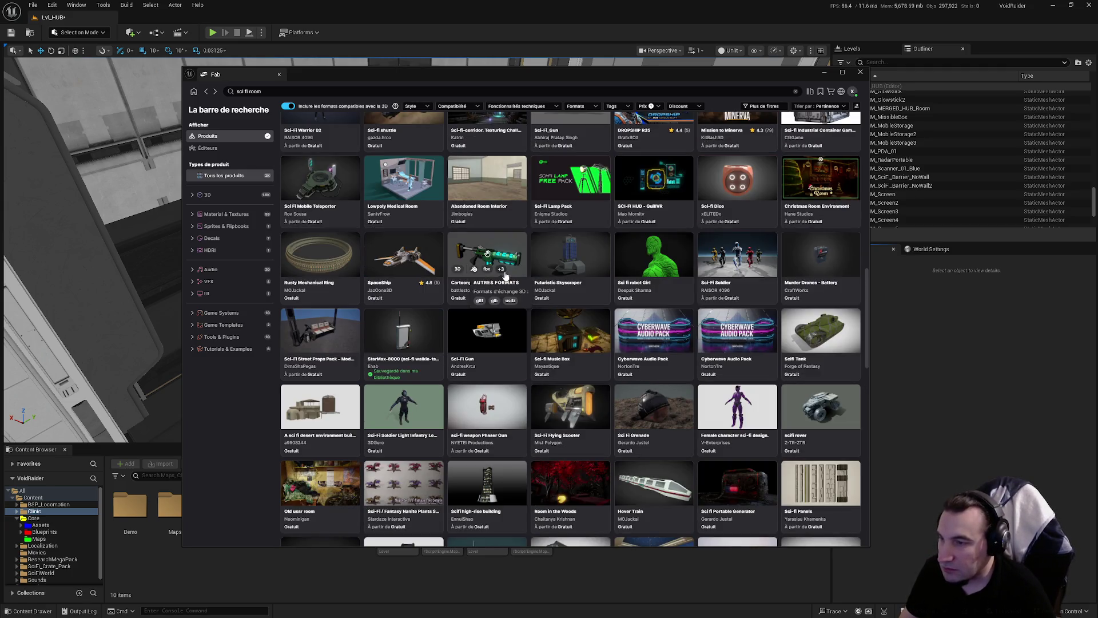
scroll(506, 276, "down", 1)
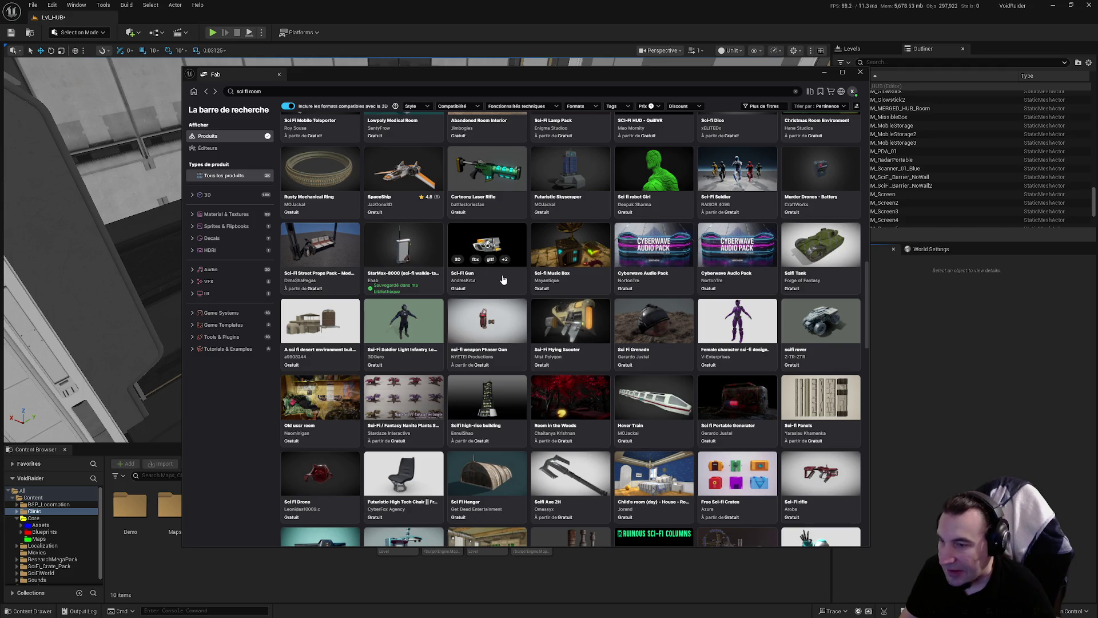
scroll(503, 280, "down", 1)
scroll(496, 285, "down", 1)
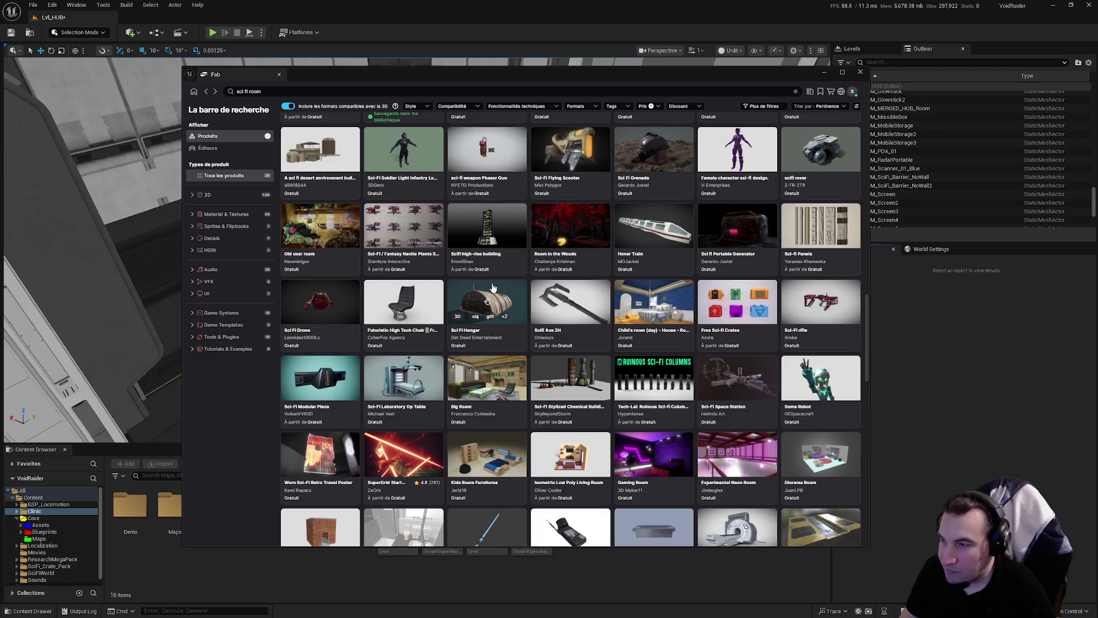
scroll(489, 289, "down", 1)
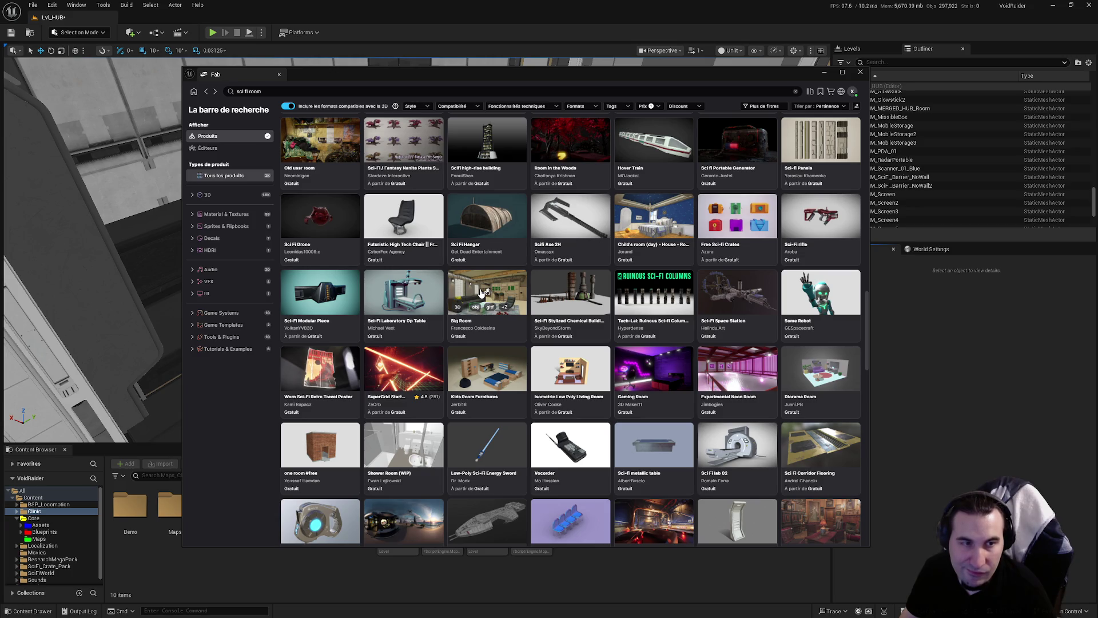
scroll(479, 291, "down", 1)
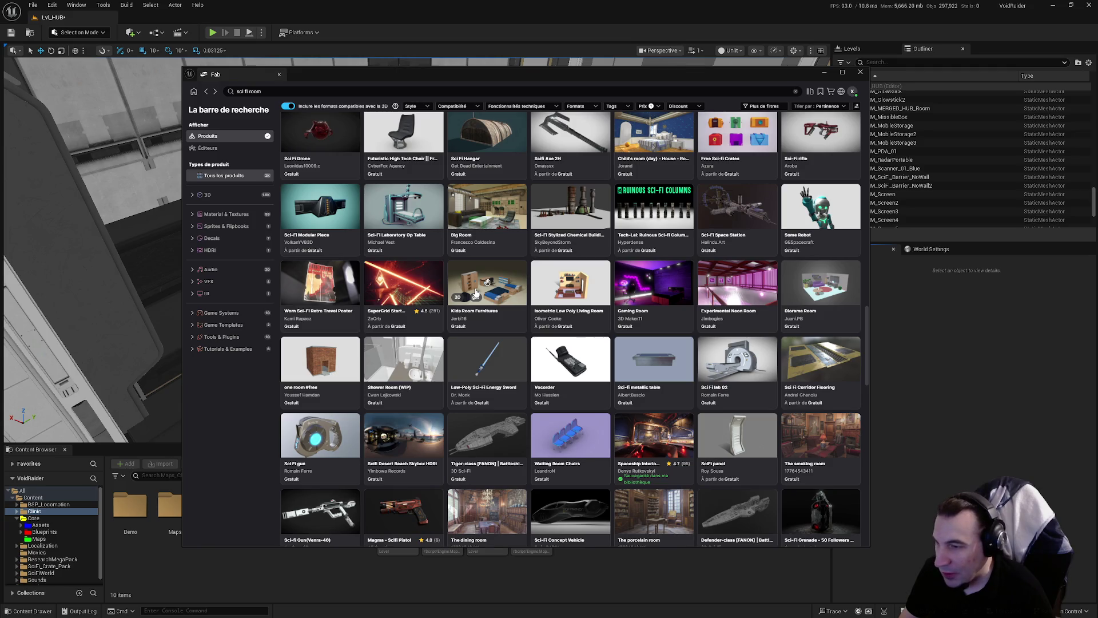
left_click(657, 434)
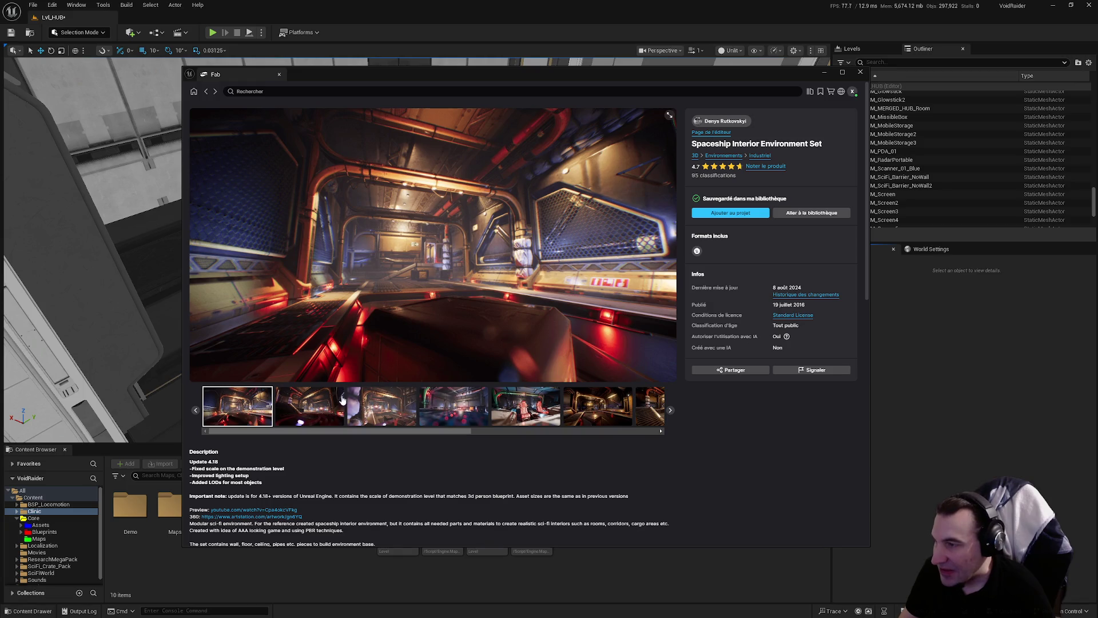
left_click(328, 407)
left_click(373, 410)
left_click(454, 406)
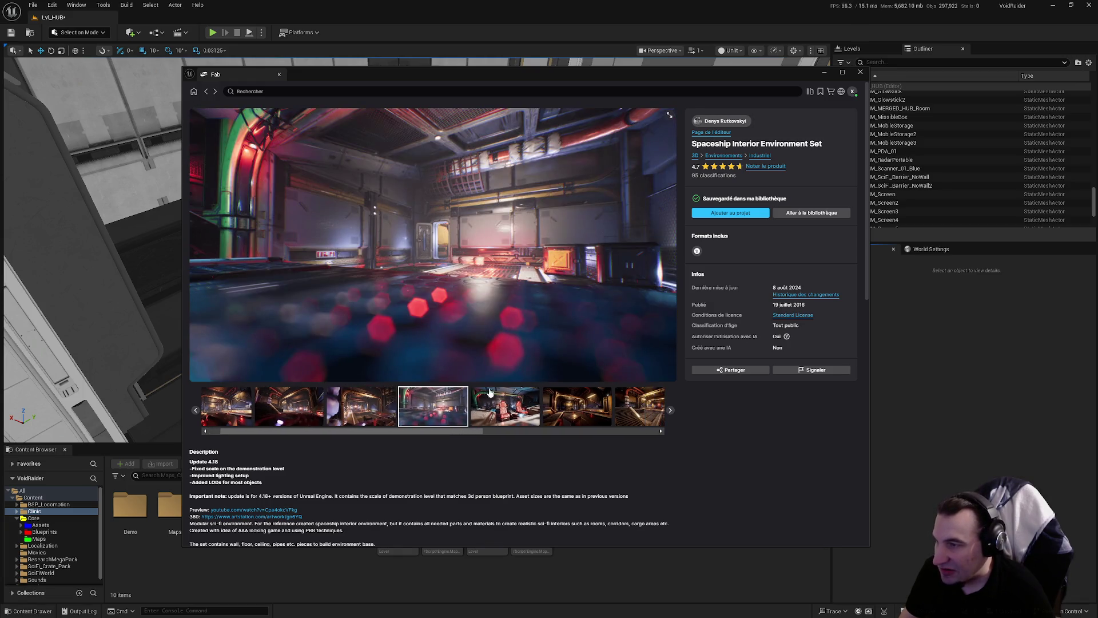
left_click(207, 93)
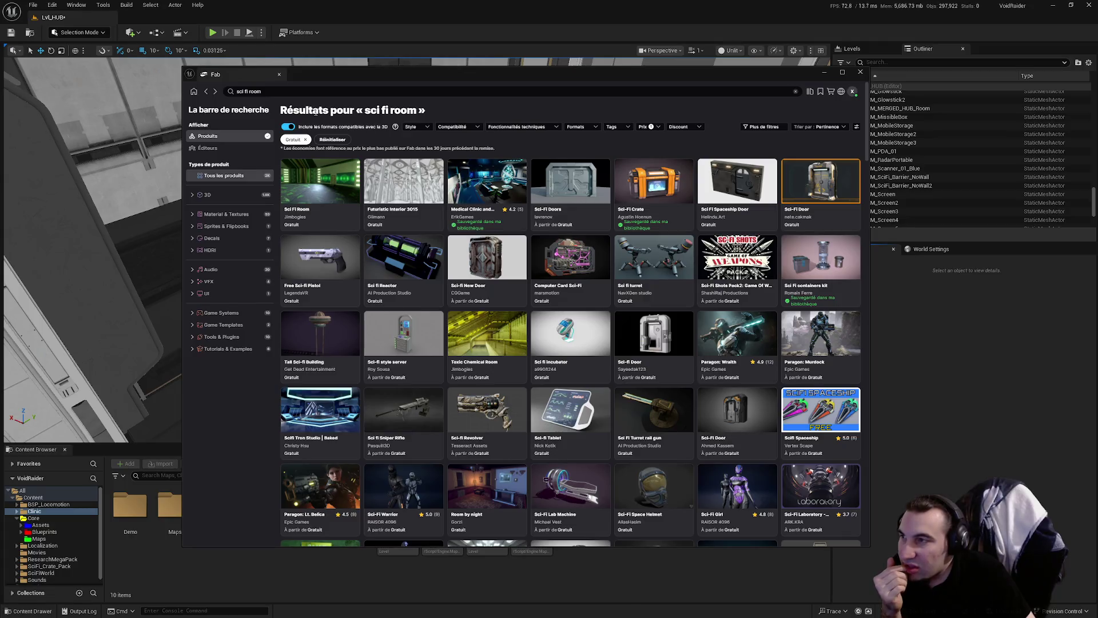
double_click(255, 92)
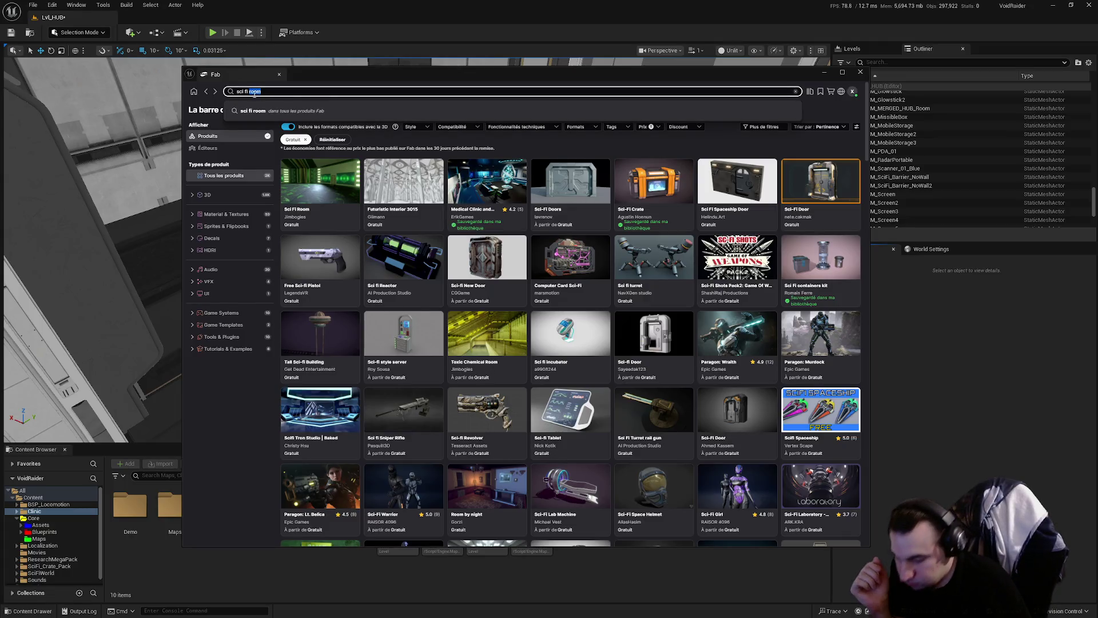
type("bed")
key("Return")
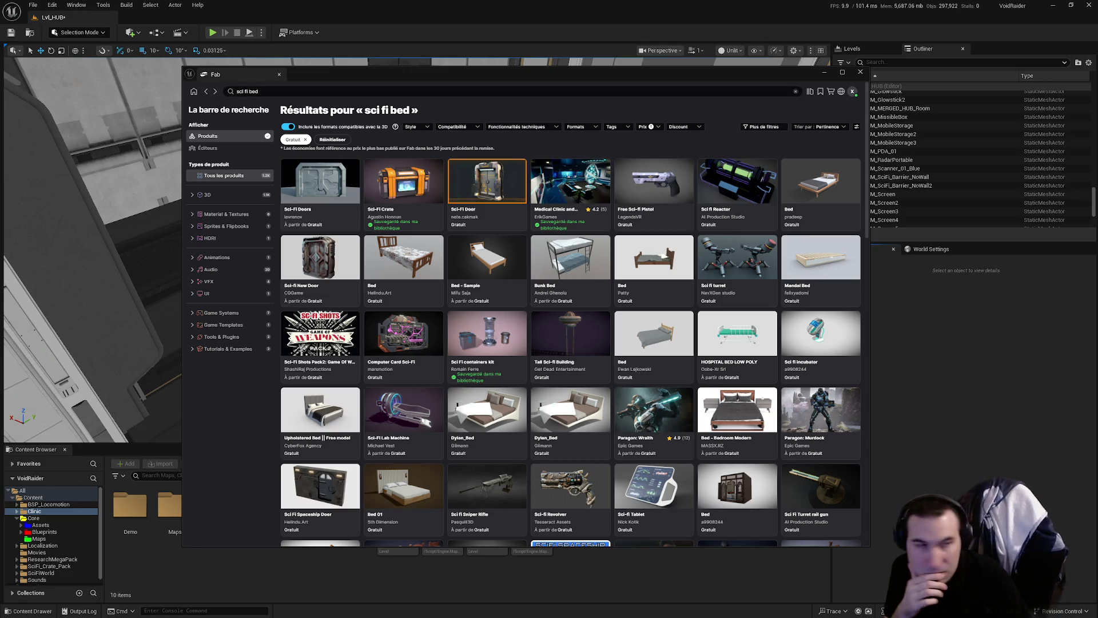
scroll(820, 309, "down", 5)
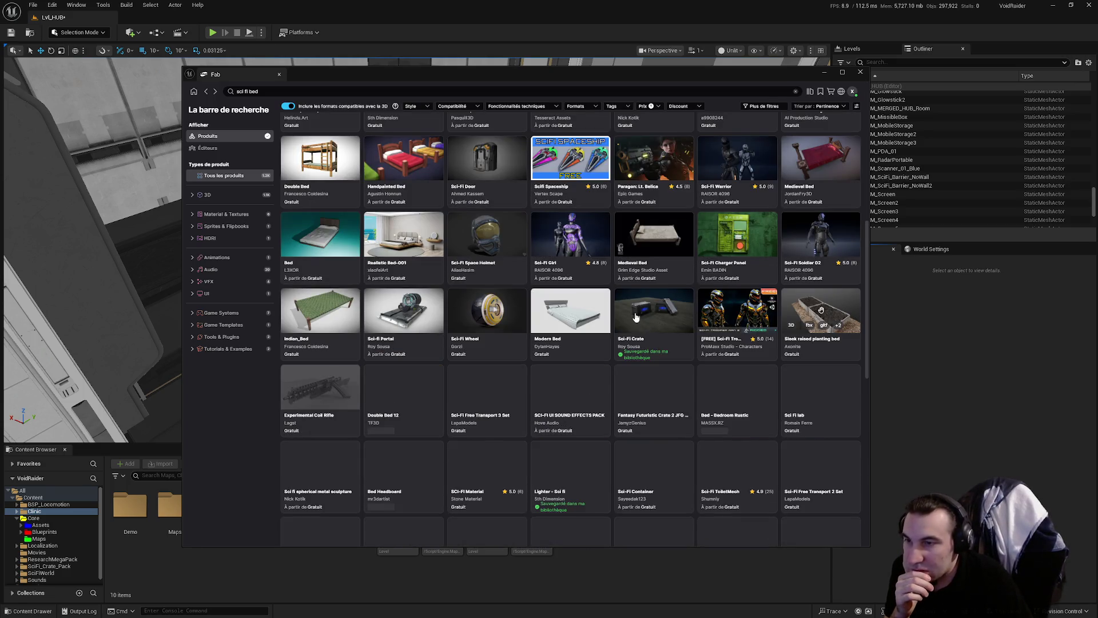
left_click_drag(711, 84, 746, 90)
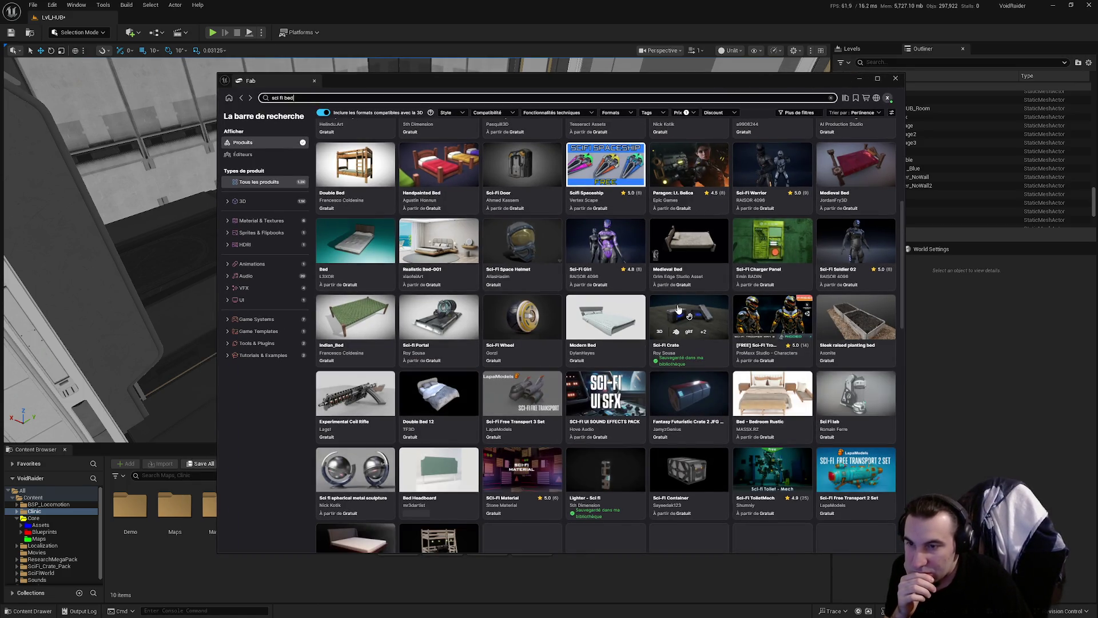
scroll(678, 309, "down", 1)
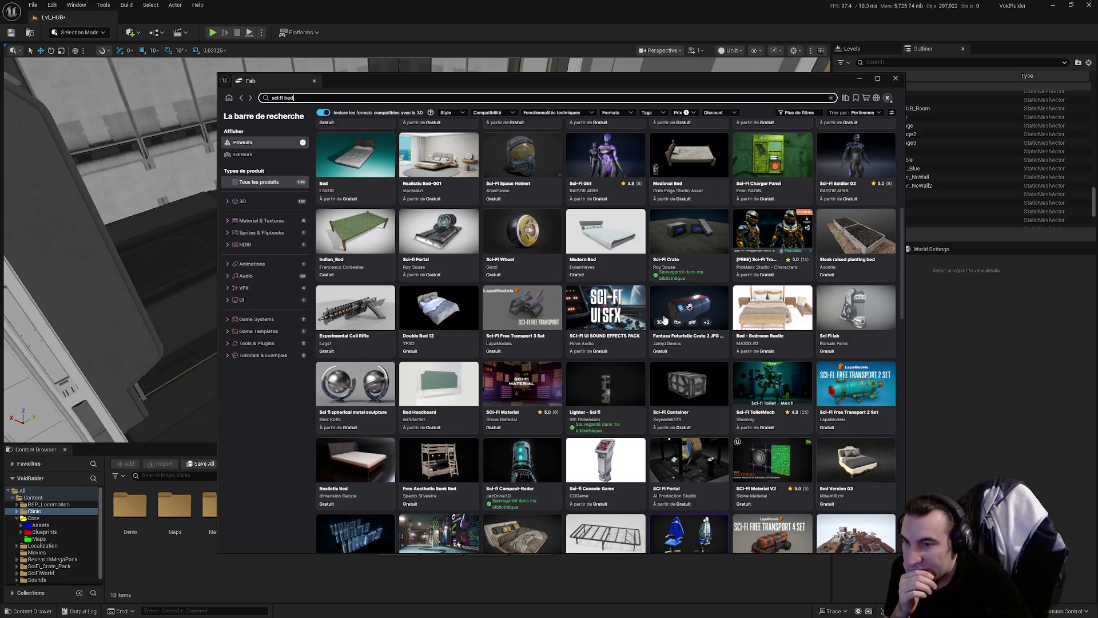
scroll(663, 318, "down", 1)
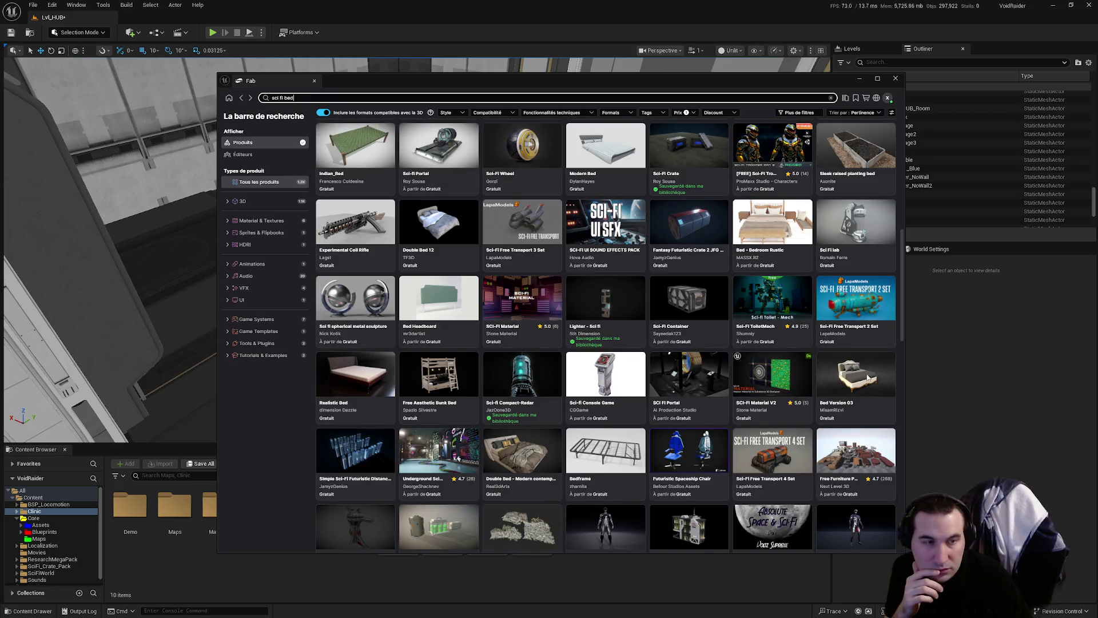
scroll(663, 319, "down", 2)
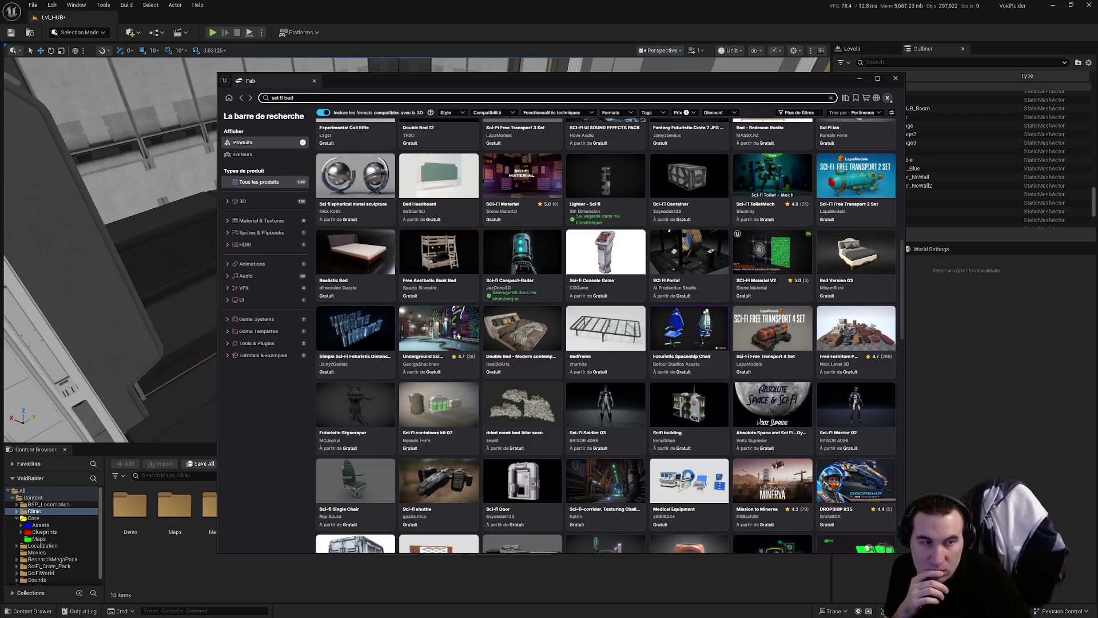
scroll(660, 320, "up", 2)
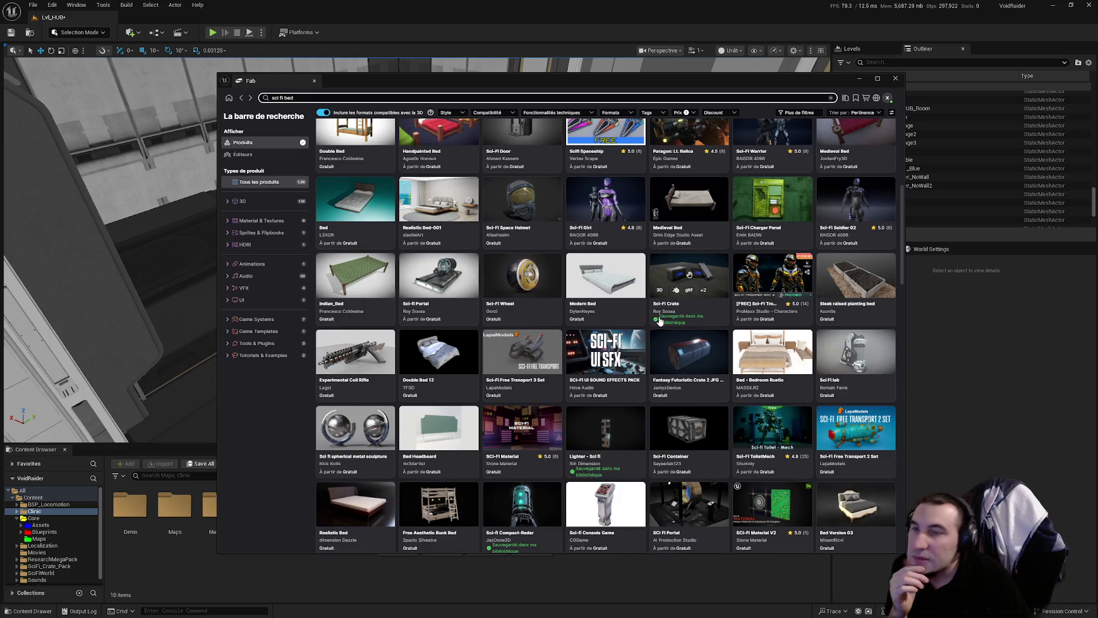
scroll(660, 318, "up", 1)
scroll(657, 315, "down", 3)
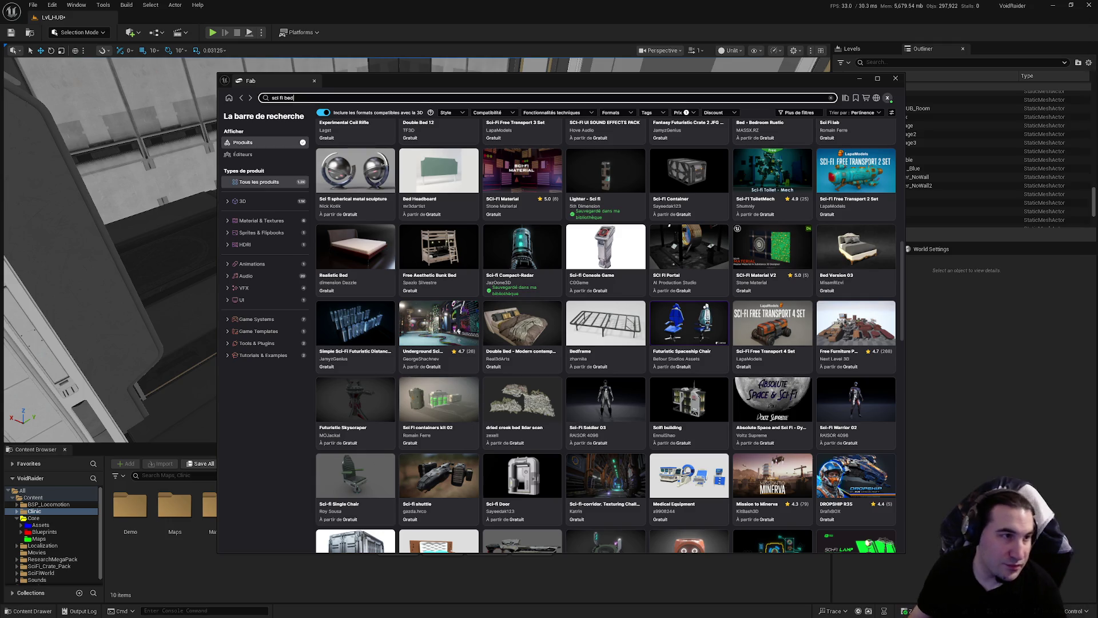
key("super")
key("super")
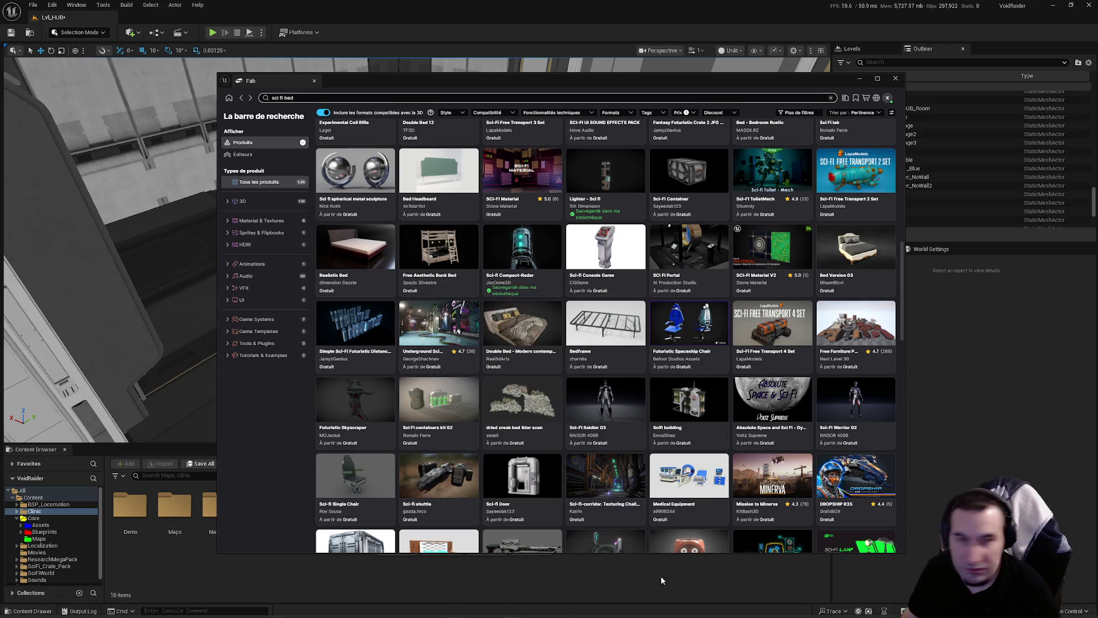
scroll(606, 337, "down", 15)
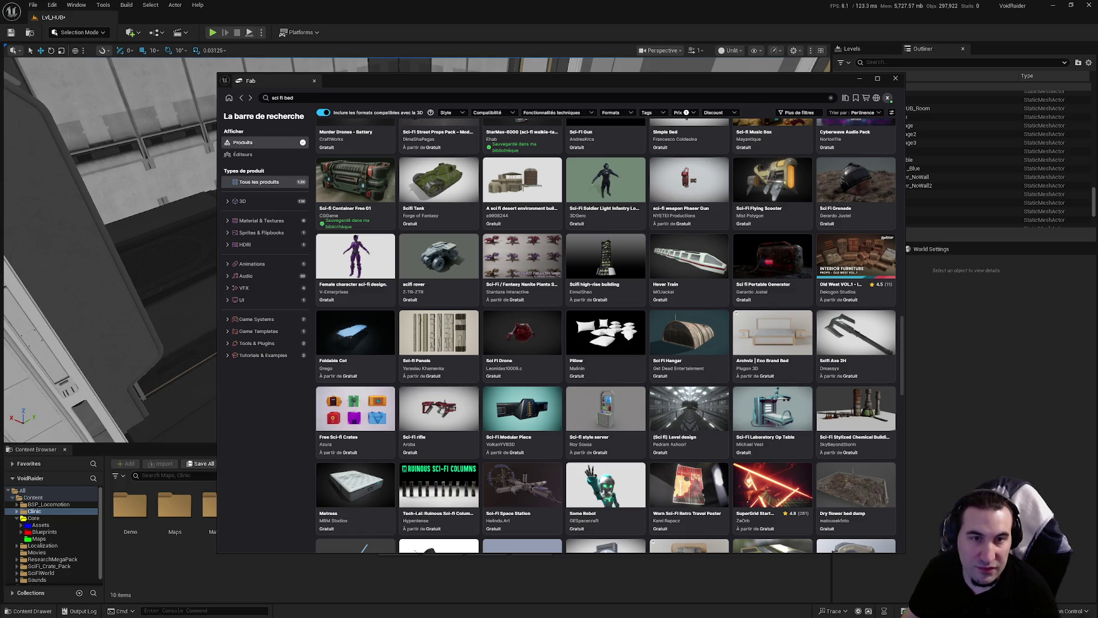
key("super")
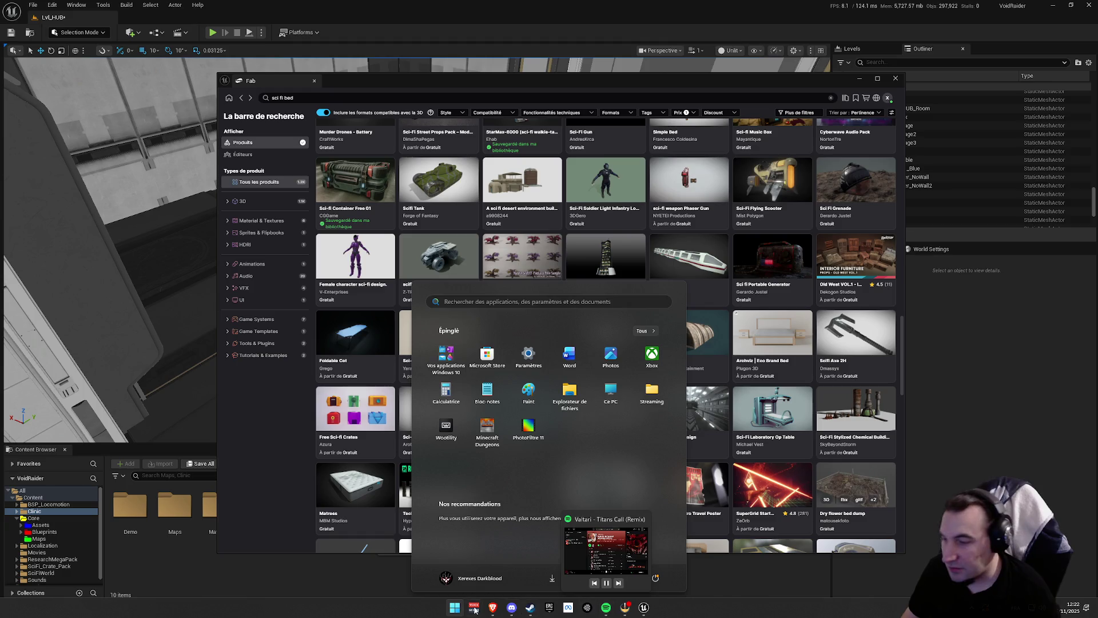
Dismiss the Start menu and shift the Fab window slightly left
left_click(494, 615)
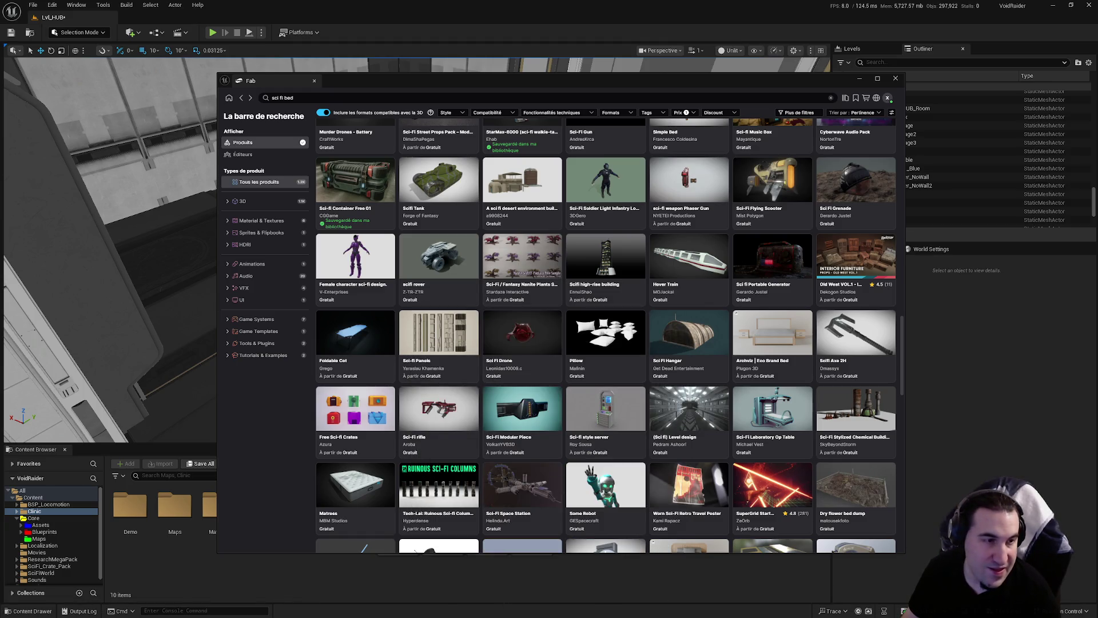
scroll(605, 337, "down", 2)
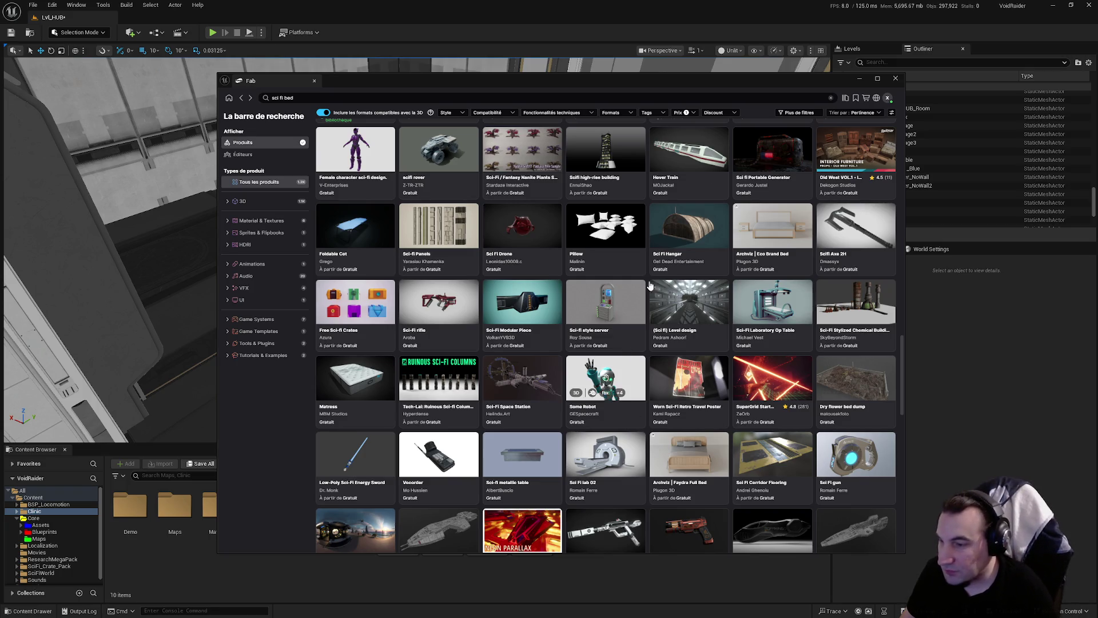
left_click_drag(781, 85, 756, 89)
scroll(721, 288, "down", 10)
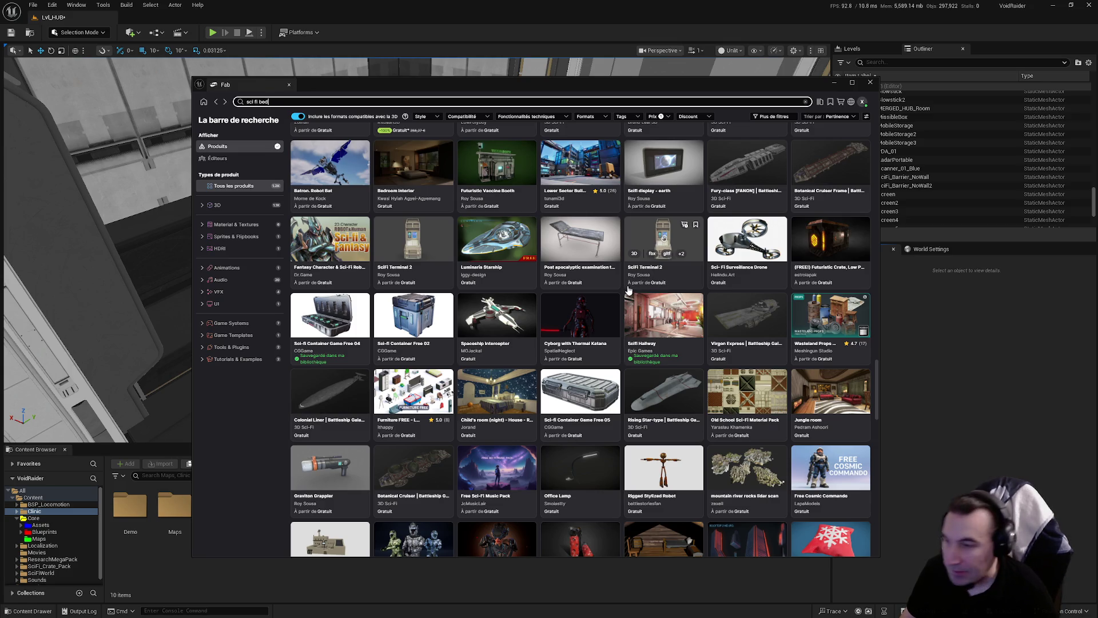
Rerun the 'sci fi bed' search and scroll through the bed results
key("Return")
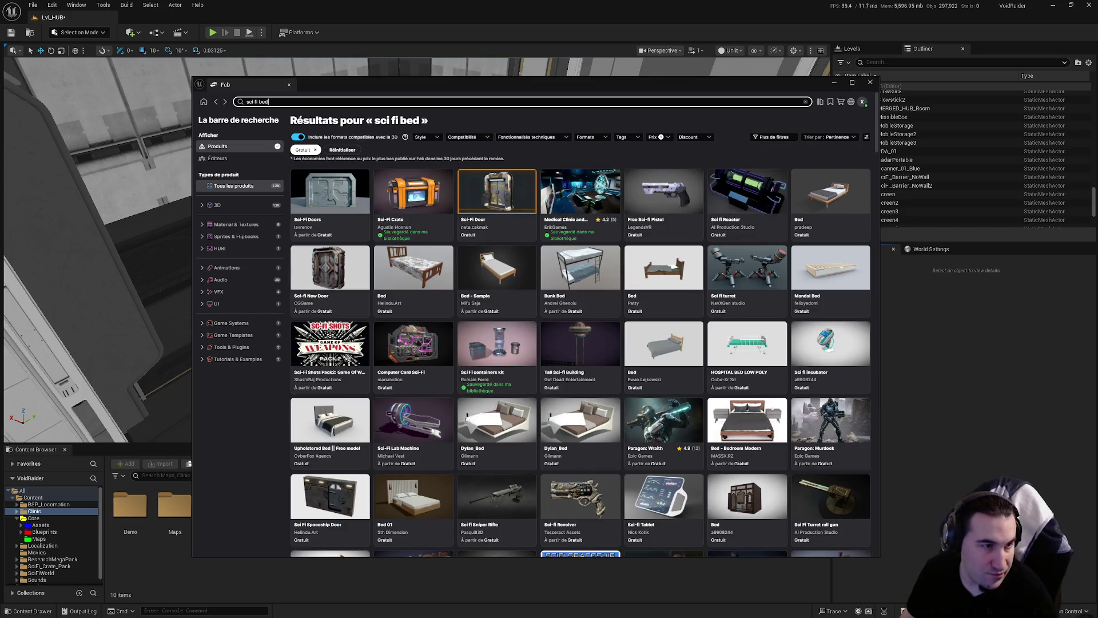
scroll(755, 373, "down", 3)
scroll(755, 374, "down", 2)
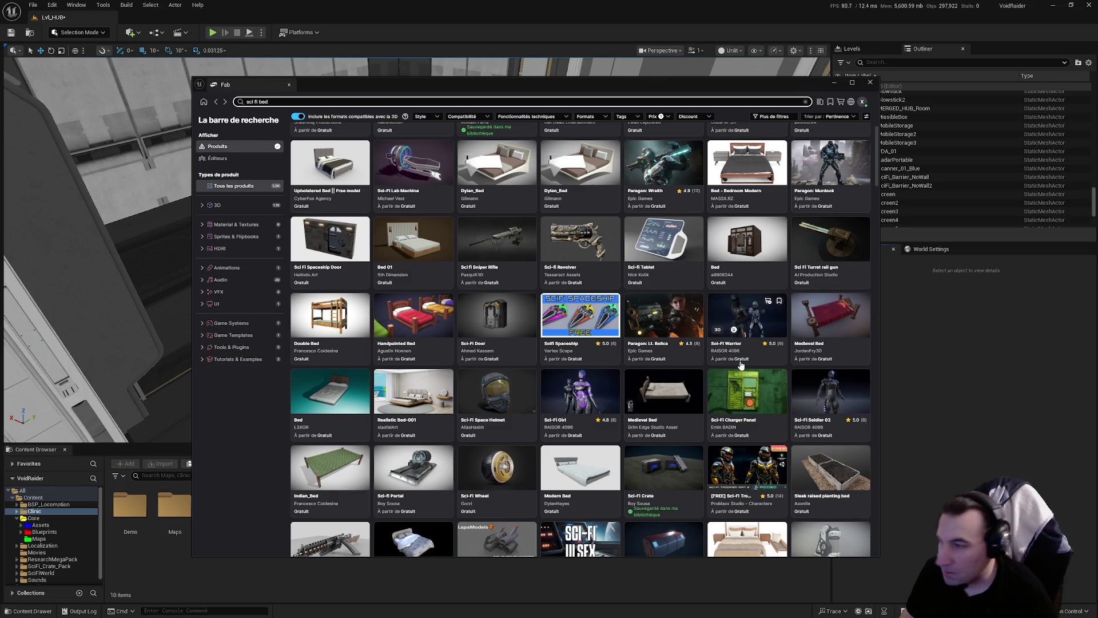
scroll(744, 368, "down", 2)
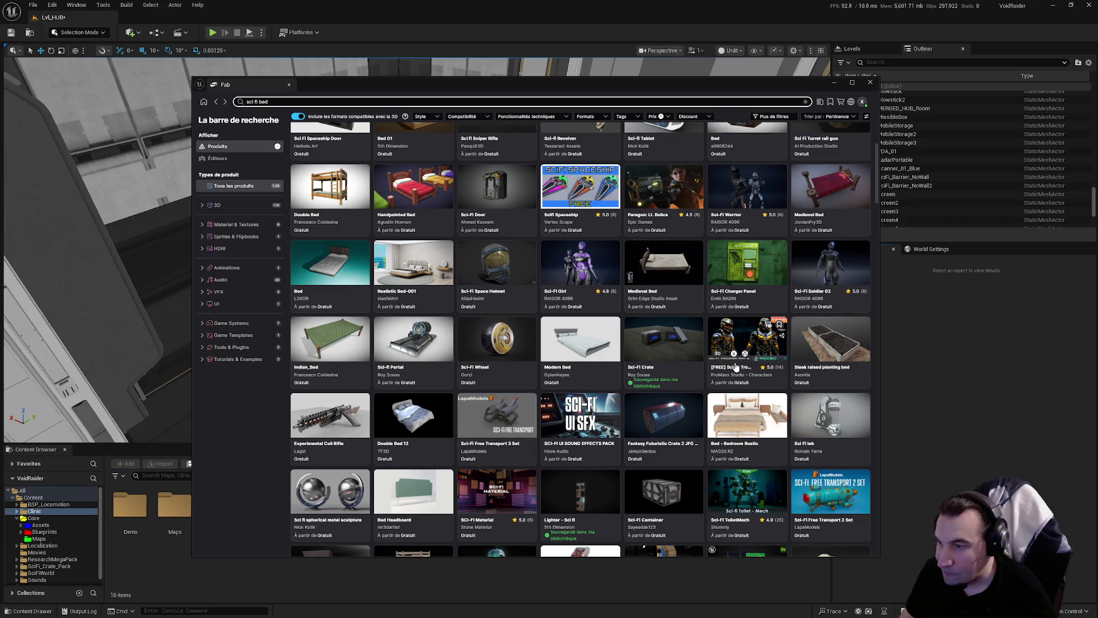
left_click(412, 328)
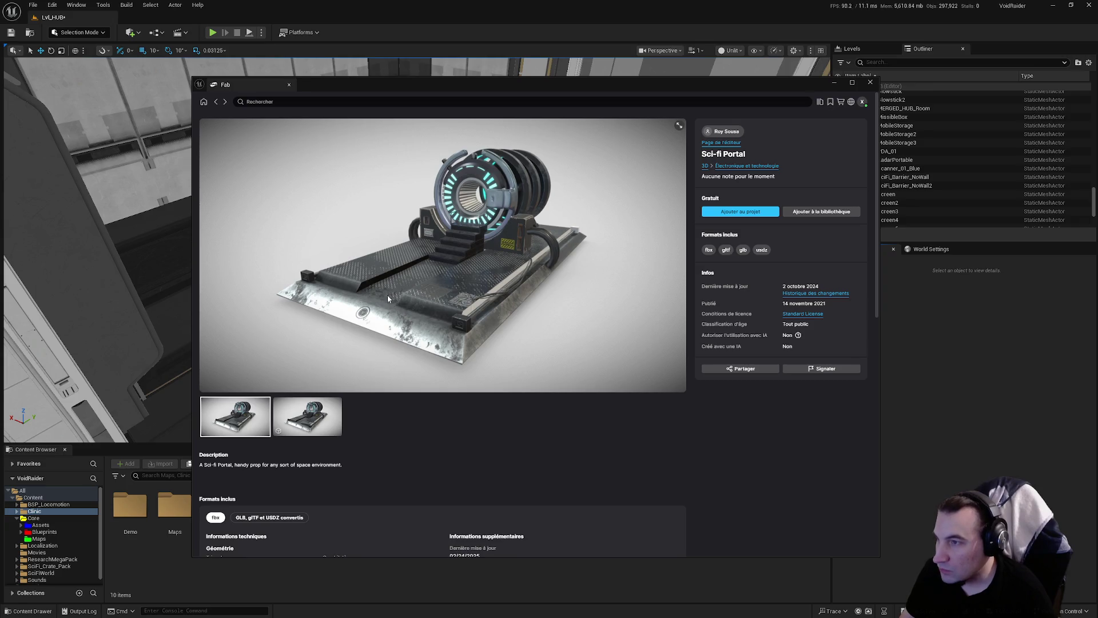
left_click(215, 101)
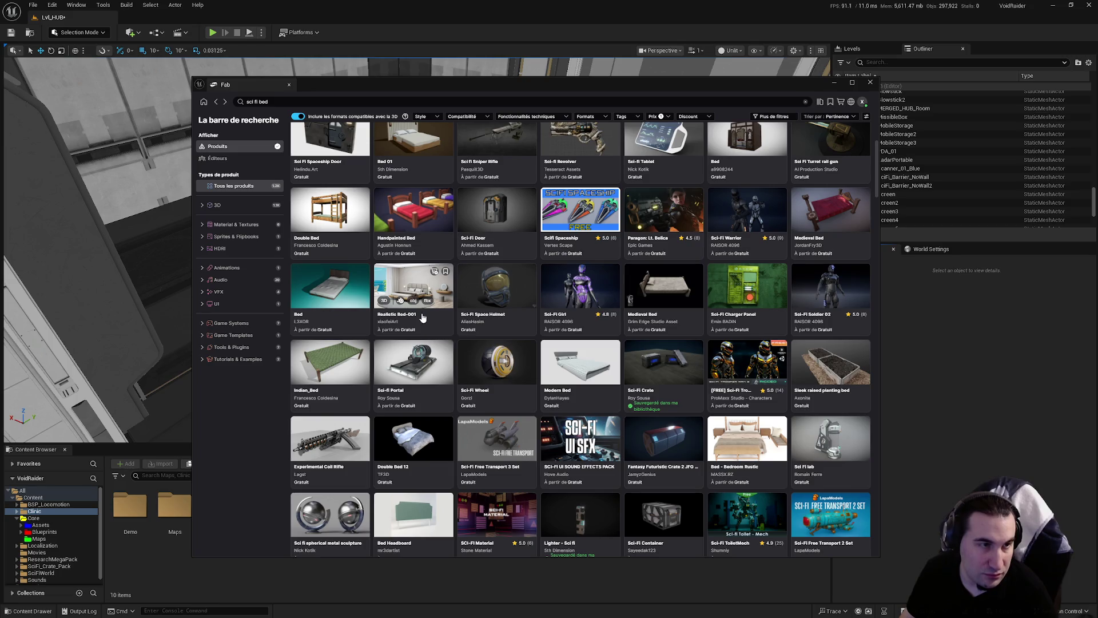
scroll(395, 306, "down", 2)
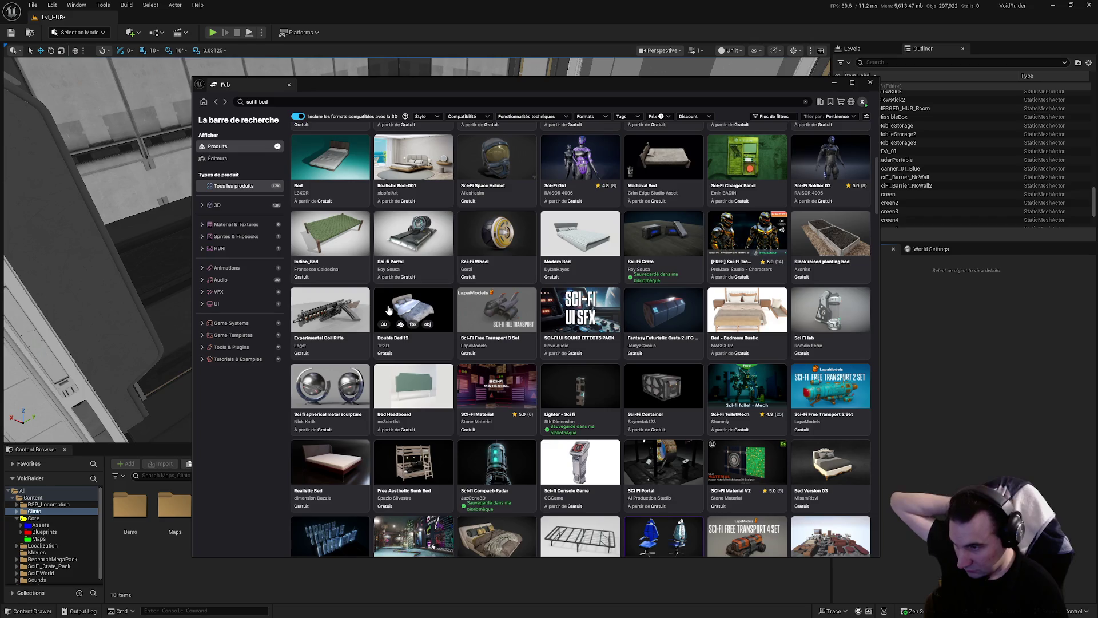
scroll(378, 330, "down", 3)
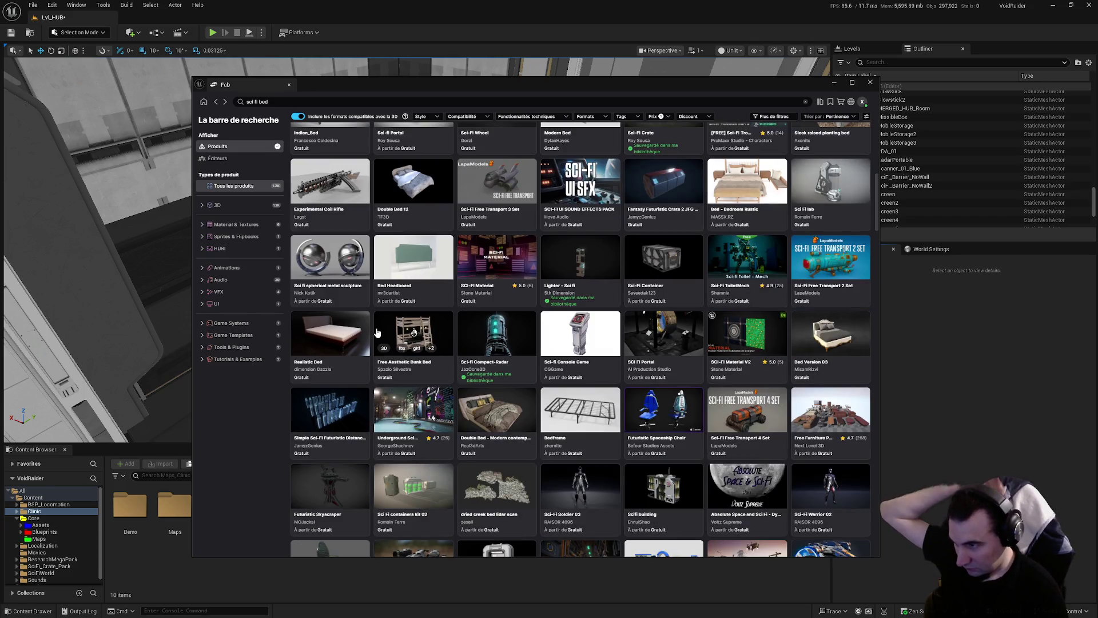
scroll(375, 331, "down", 5)
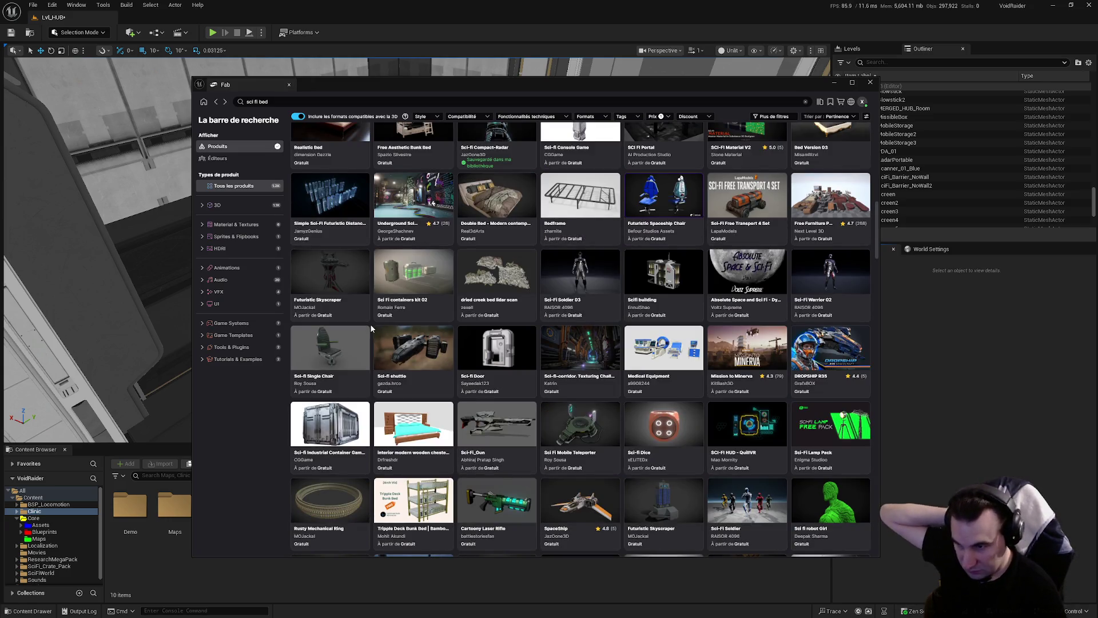
left_click(731, 421)
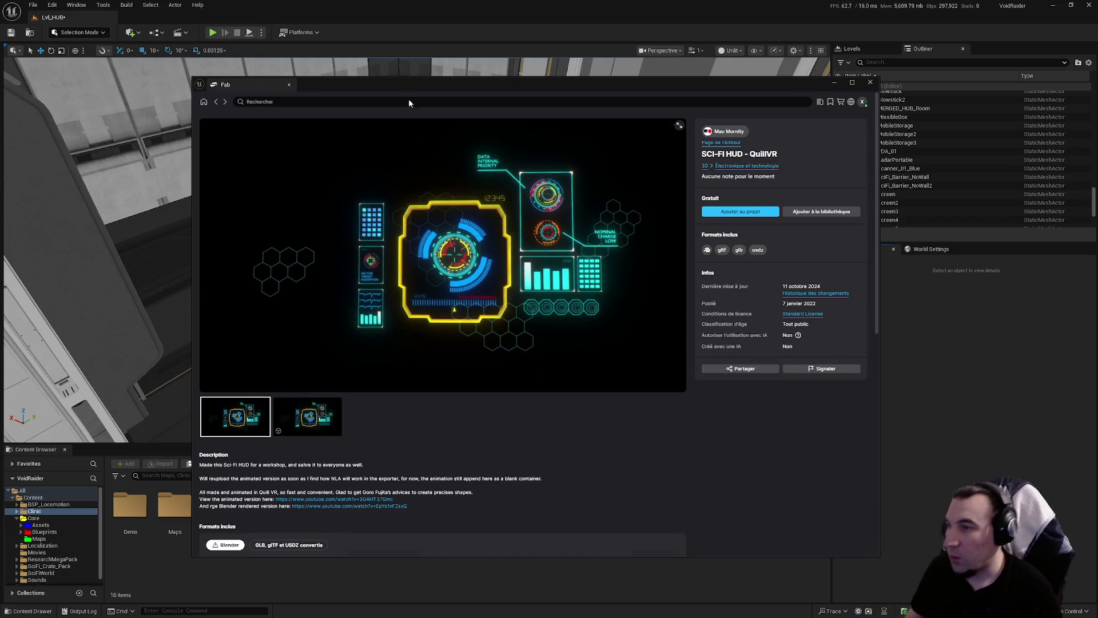
left_click(217, 104)
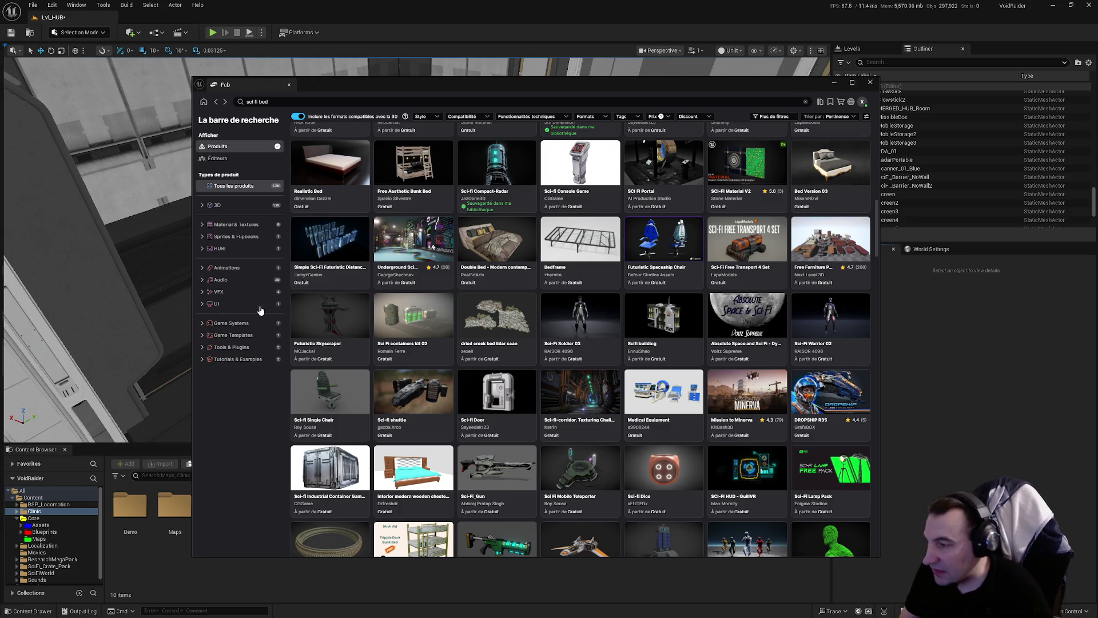
Scroll far down the 'sci fi bed' results, then reload the search
scroll(561, 366, "down", 2)
scroll(561, 367, "down", 1)
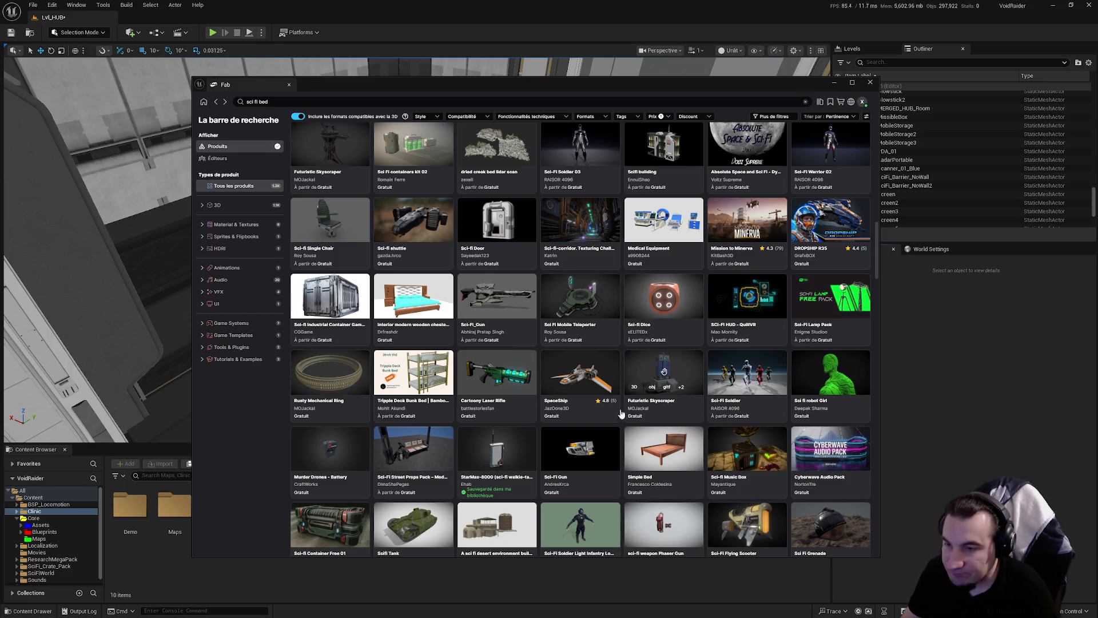
scroll(606, 387, "down", 1)
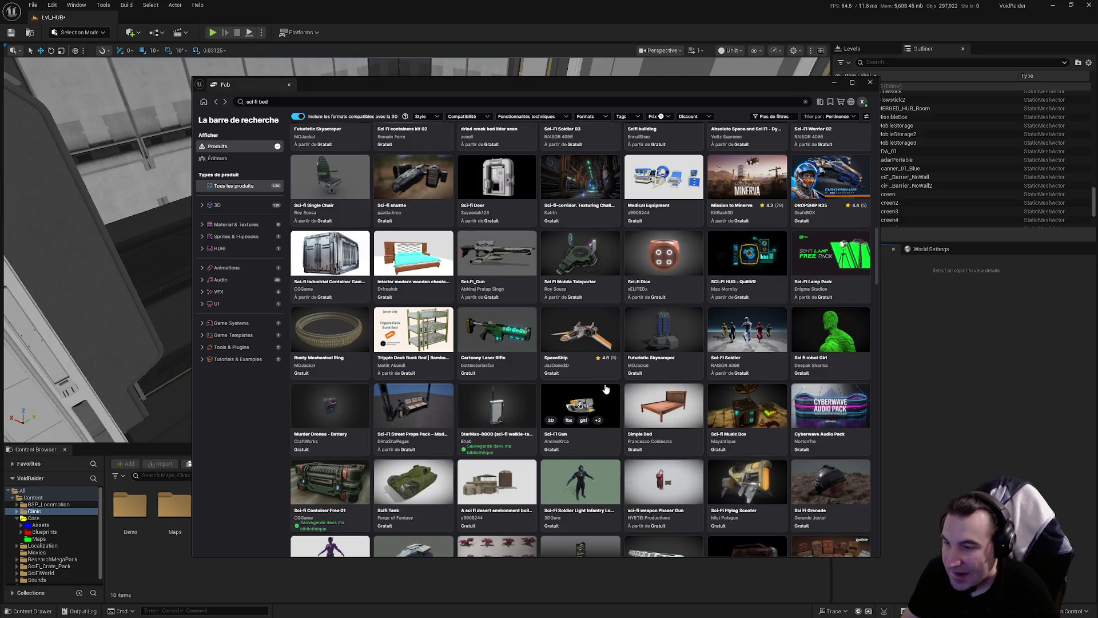
scroll(589, 385, "down", 1)
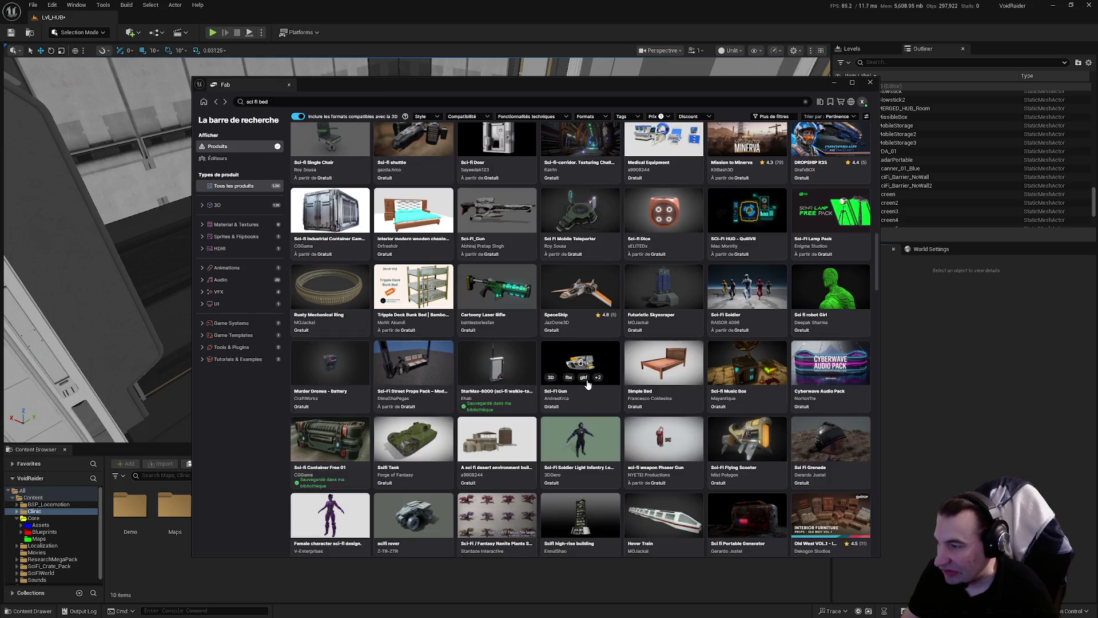
scroll(585, 385, "down", 2)
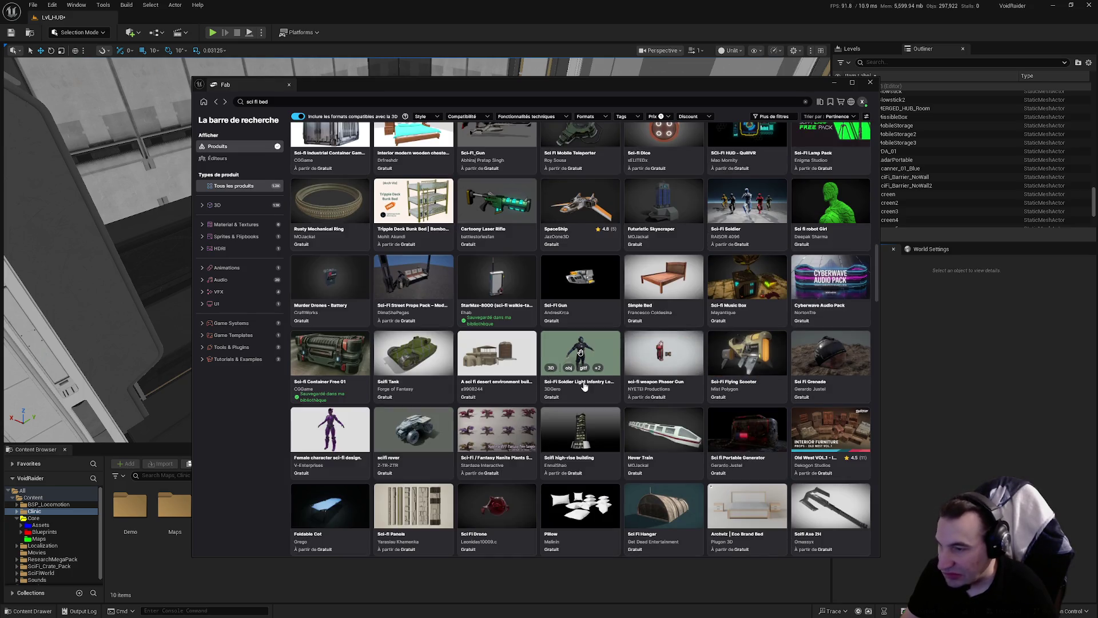
scroll(580, 386, "down", 2)
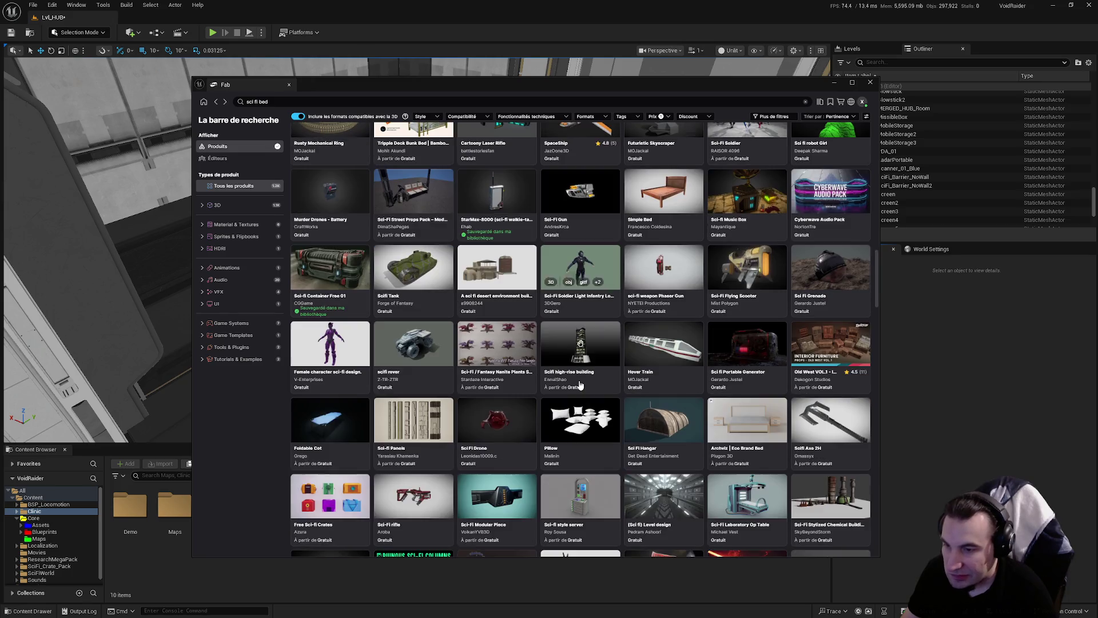
scroll(580, 386, "down", 2)
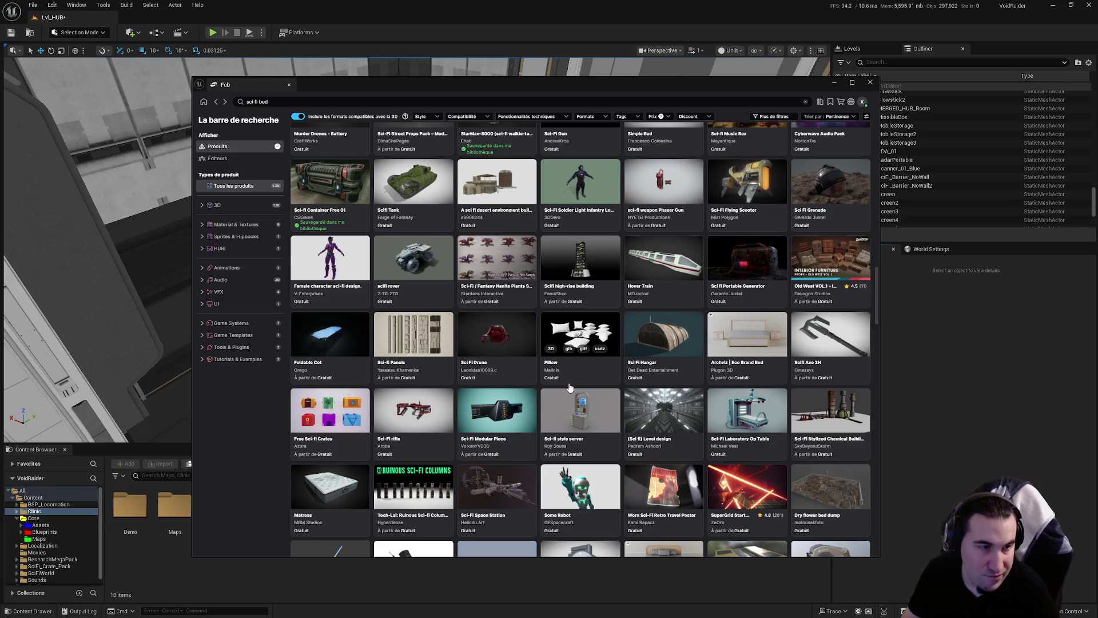
scroll(543, 393, "down", 2)
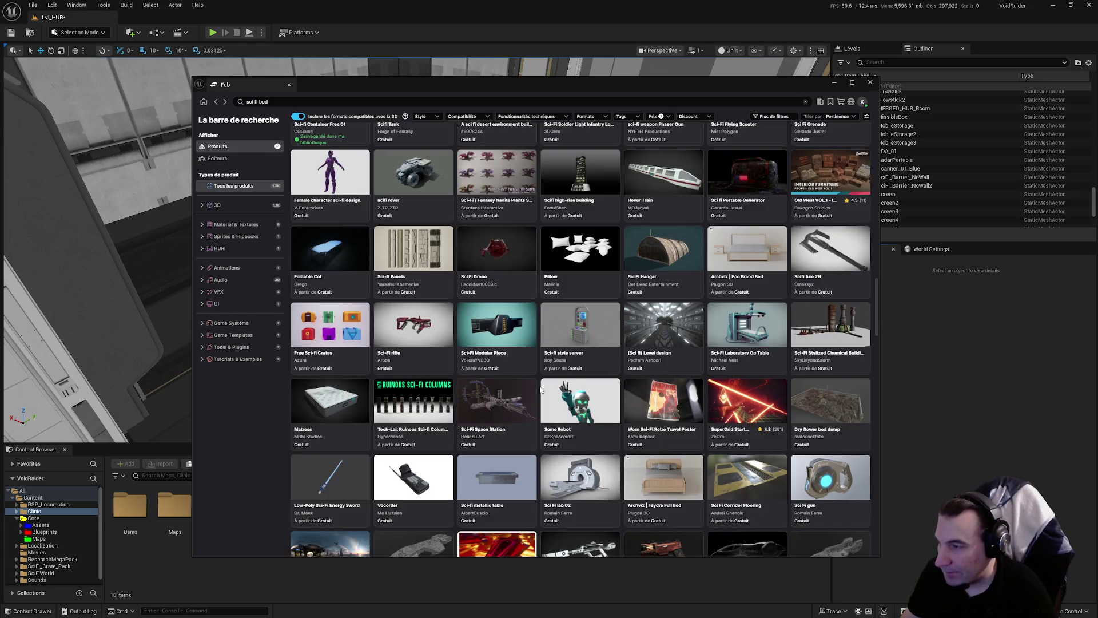
scroll(541, 390, "down", 2)
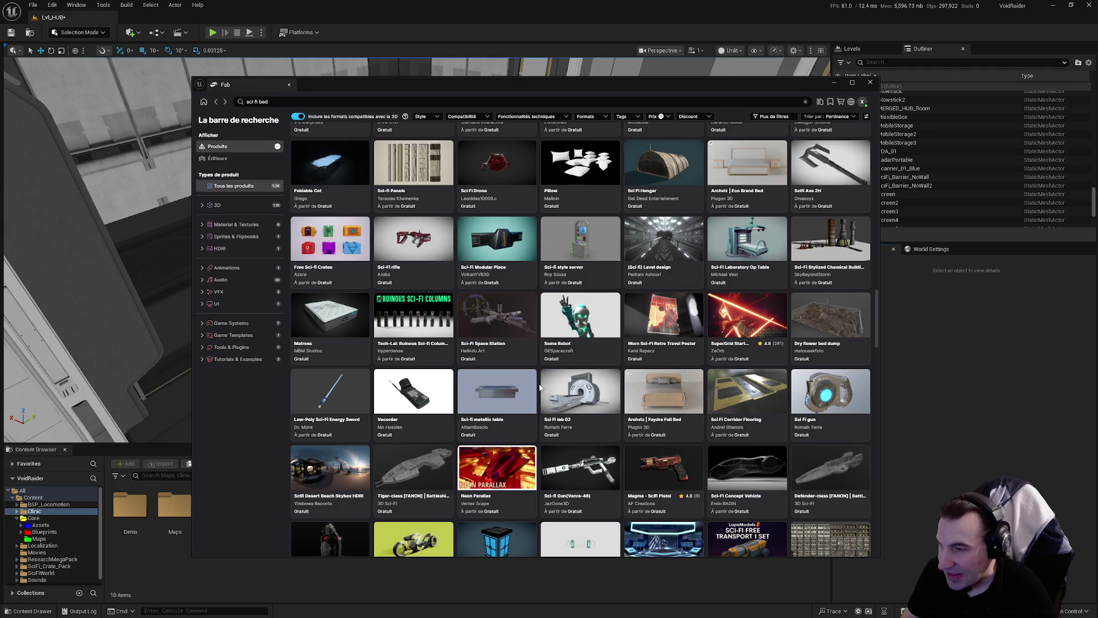
scroll(539, 388, "down", 2)
scroll(539, 388, "down", 1)
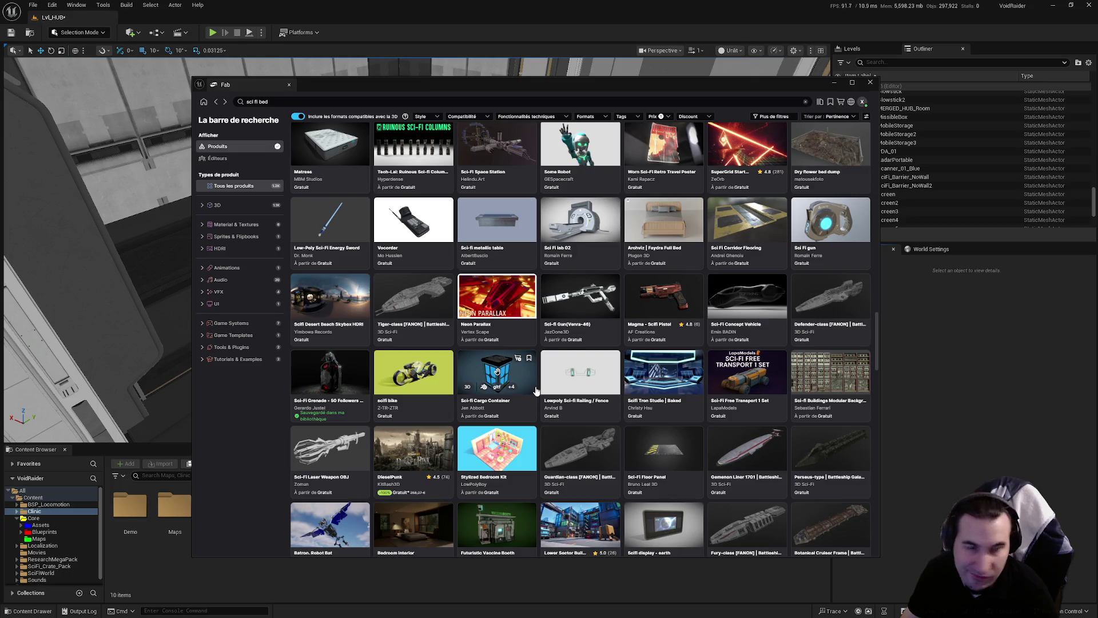
scroll(537, 390, "down", 2)
scroll(531, 392, "down", 5)
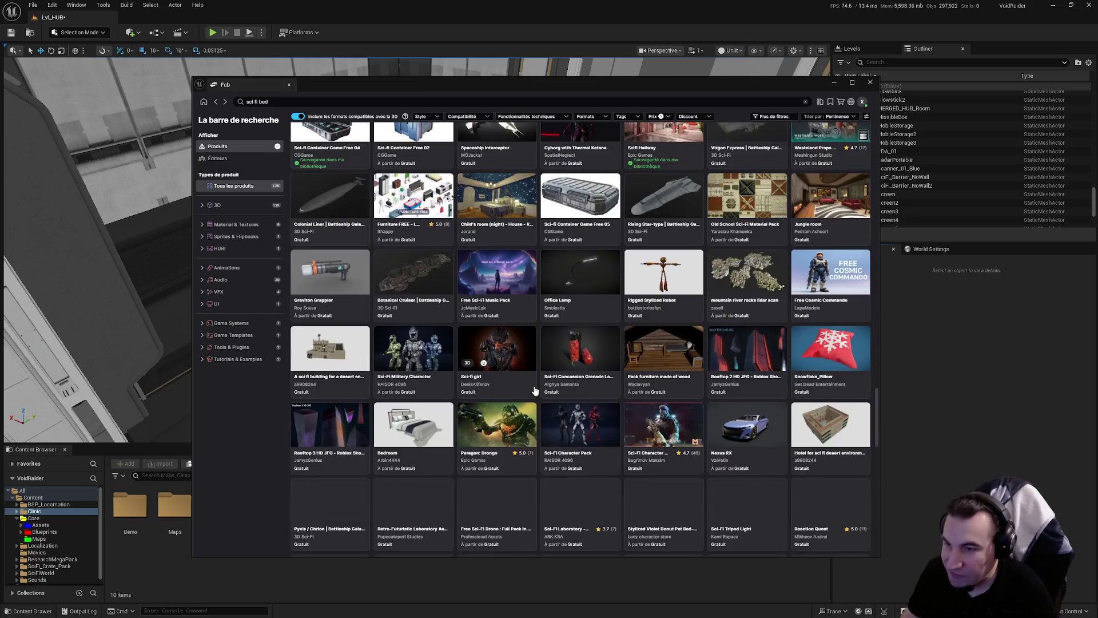
key("Return")
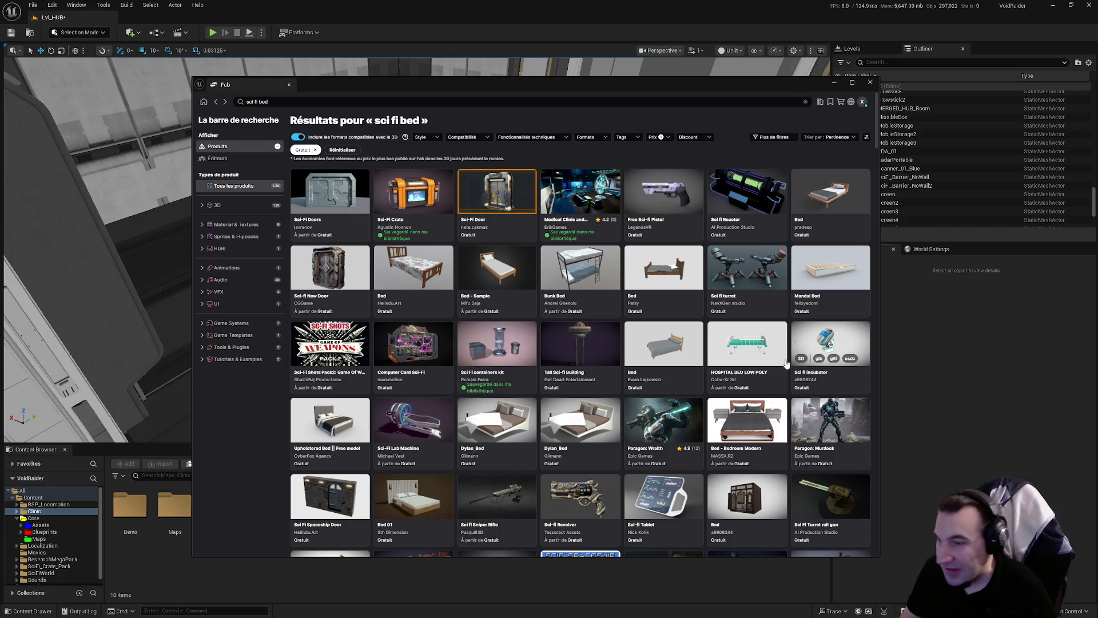
scroll(781, 366, "down", 2)
left_click_drag(781, 90, 802, 87)
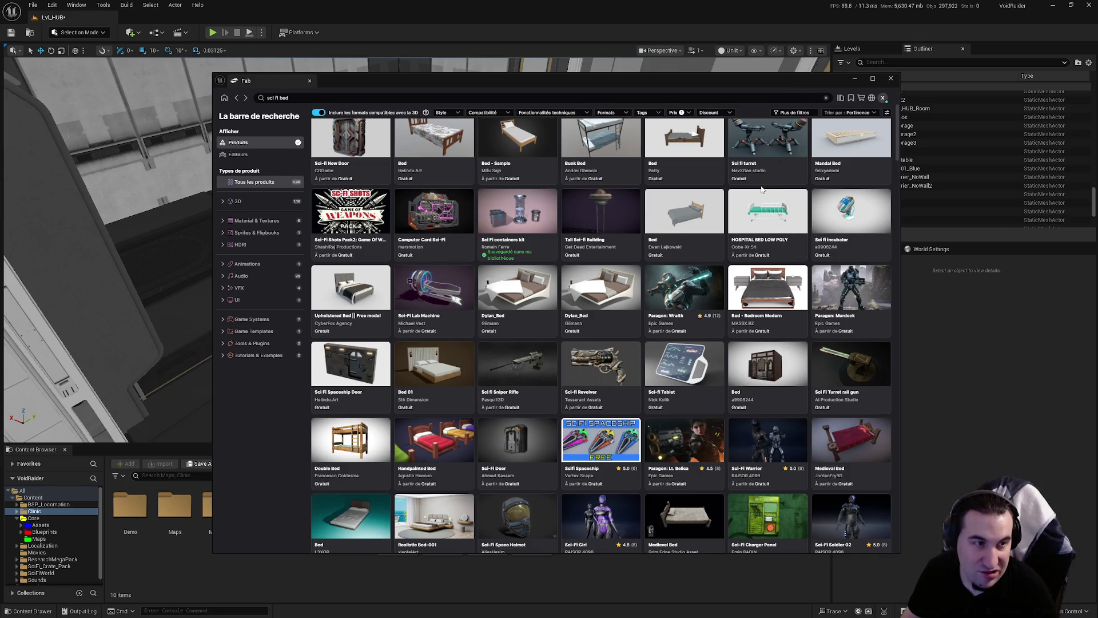
scroll(600, 263, "down", 2)
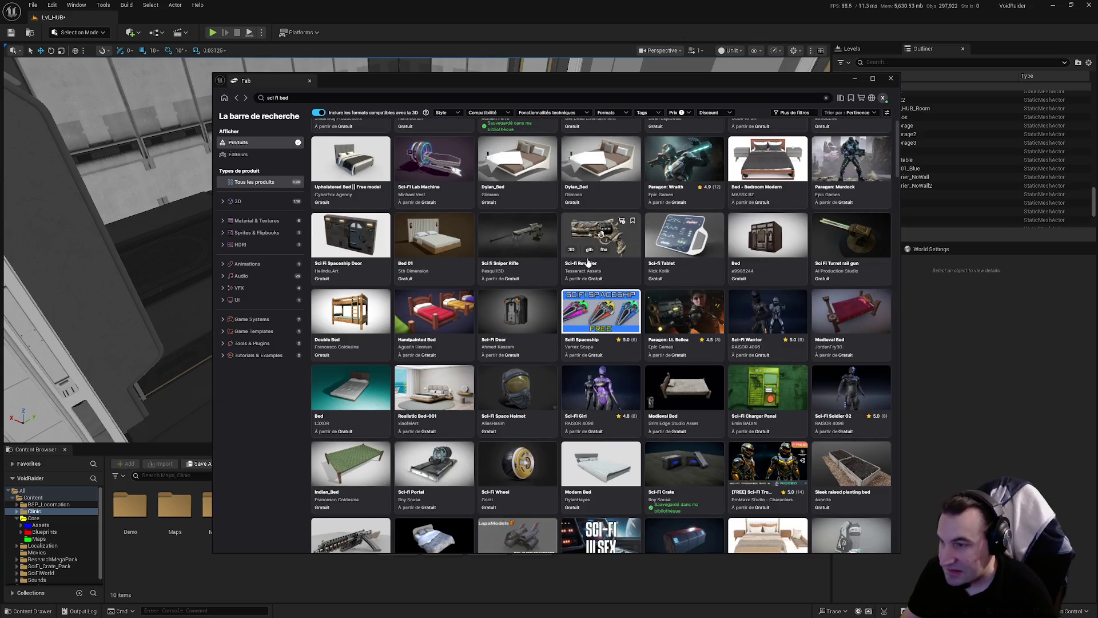
scroll(588, 262, "down", 1)
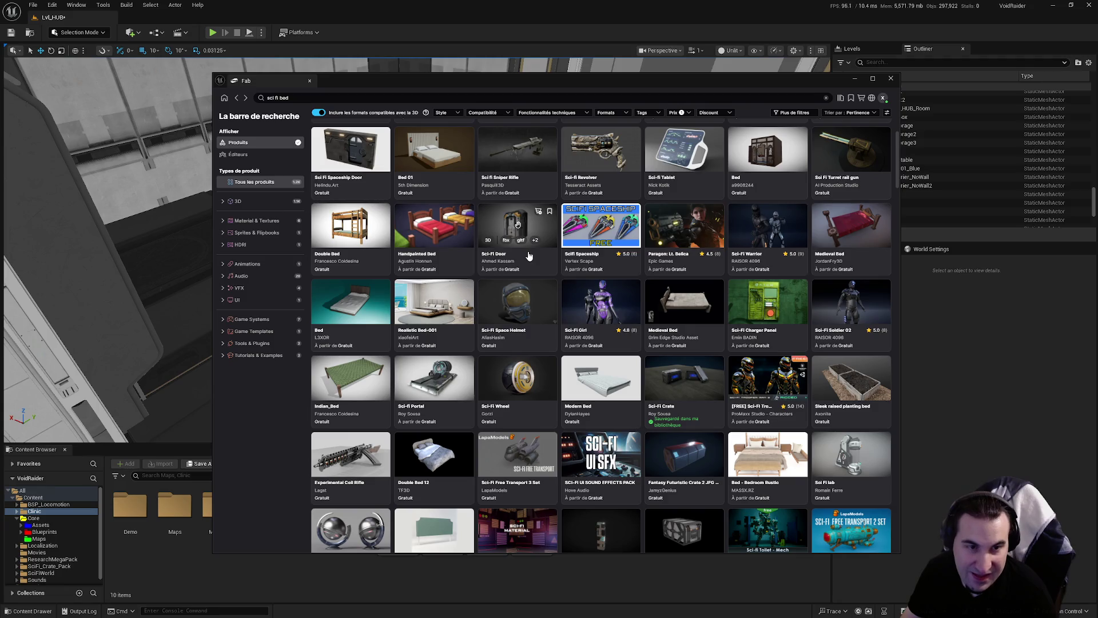
scroll(513, 251, "down", 3)
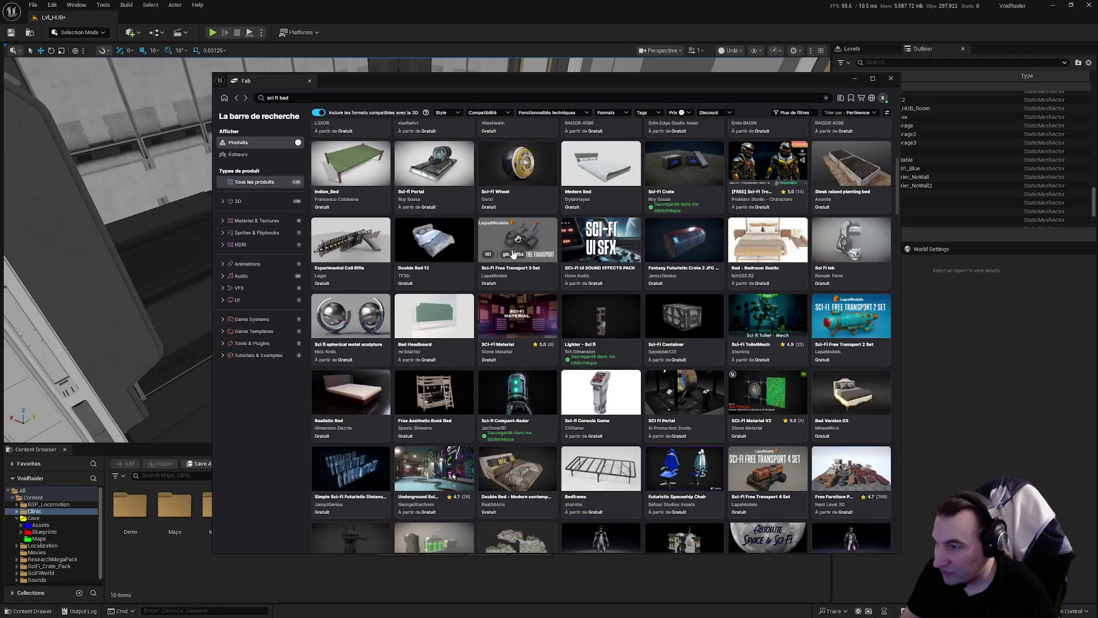
scroll(476, 269, "down", 10)
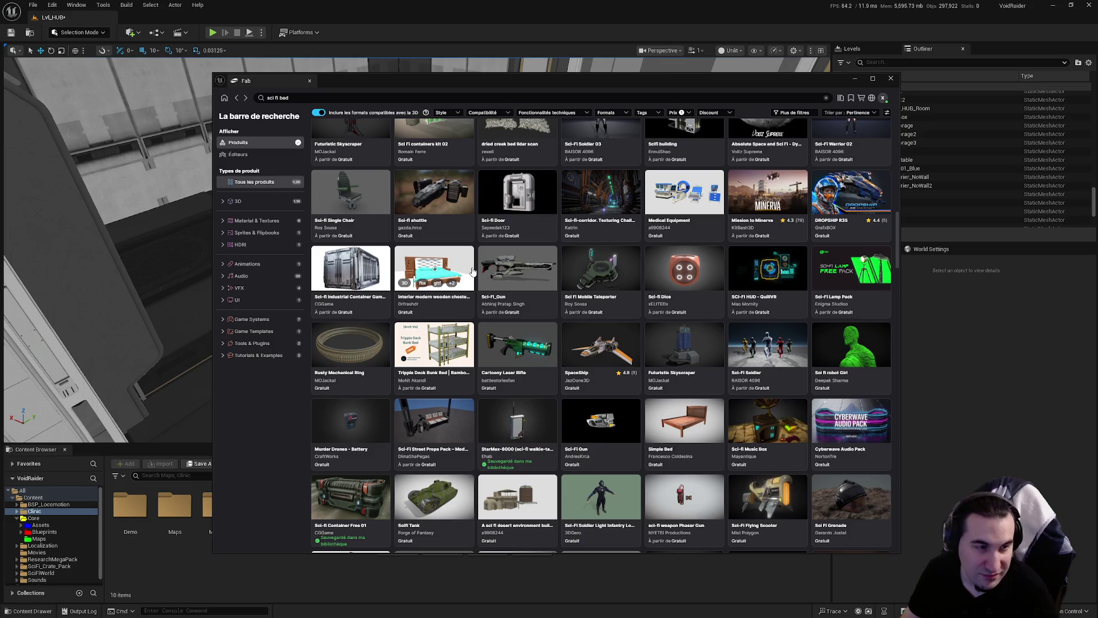
scroll(473, 270, "down", 6)
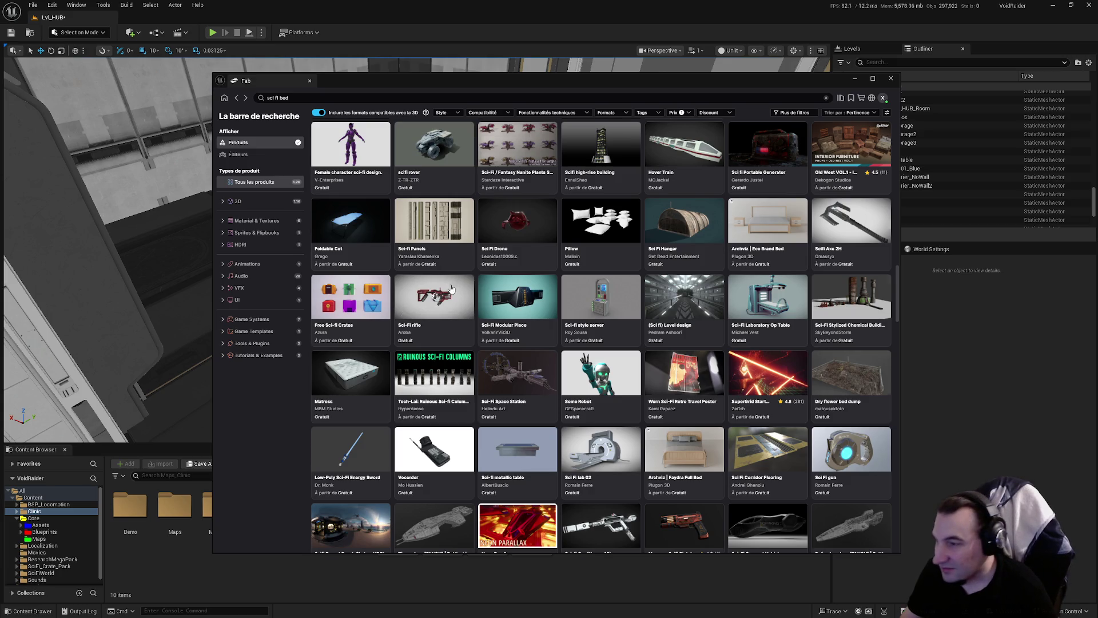
scroll(451, 289, "down", 5)
scroll(450, 290, "down", 10)
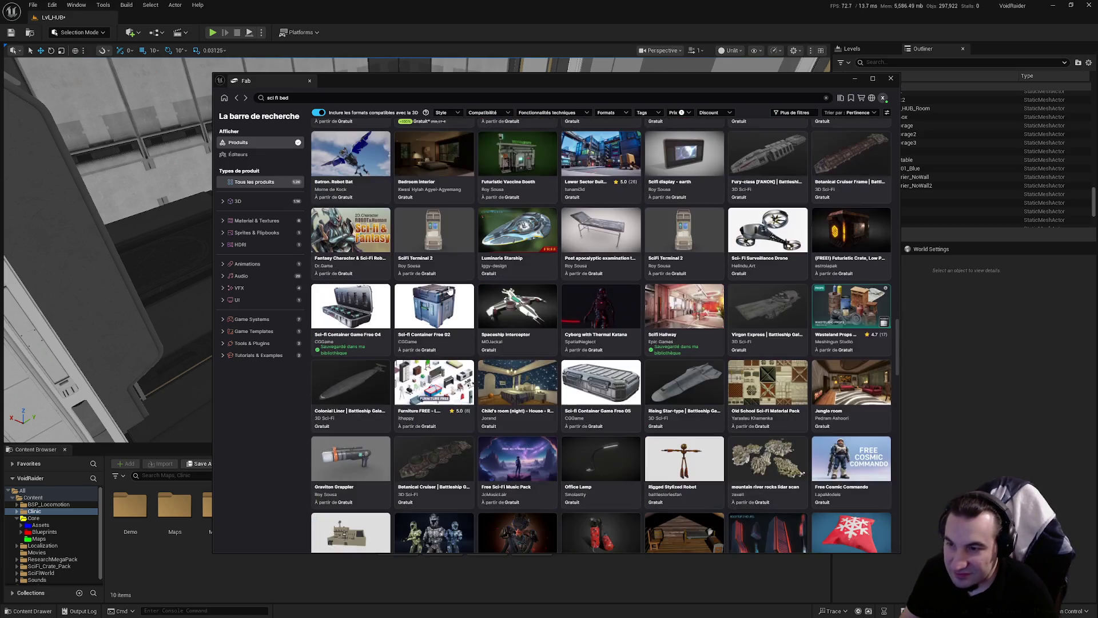
scroll(450, 291, "down", 5)
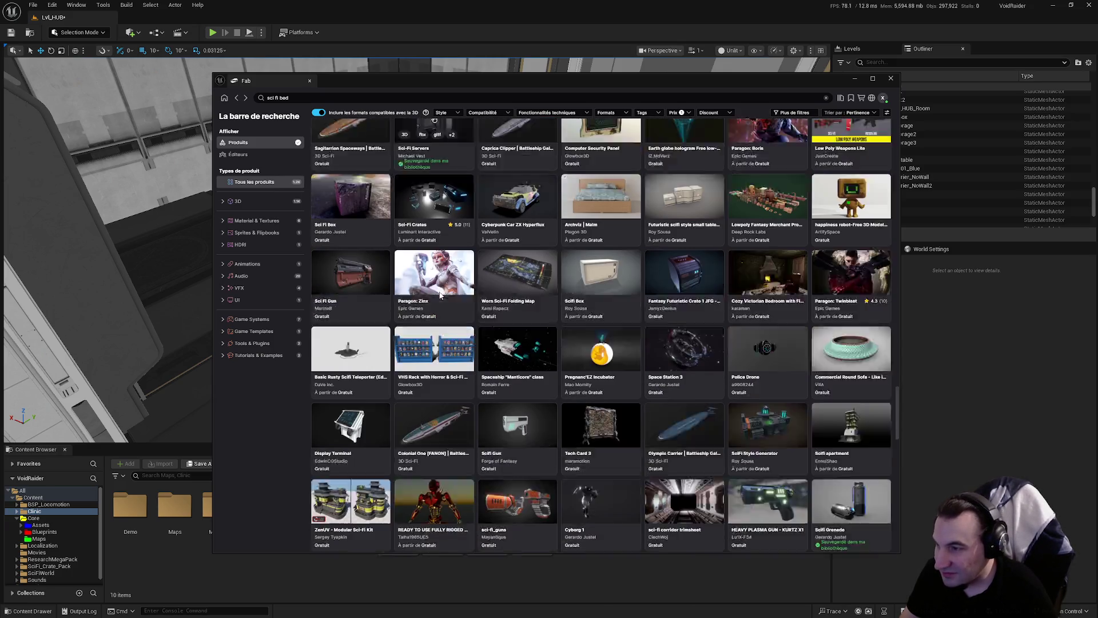
scroll(619, 309, "down", 3)
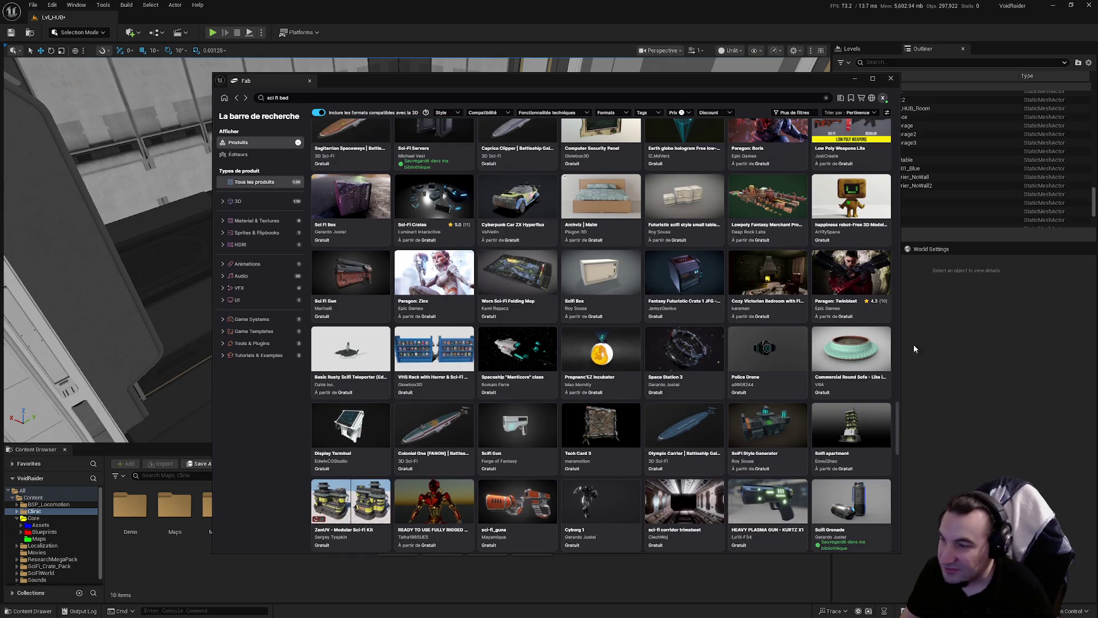
scroll(618, 309, "down", 1)
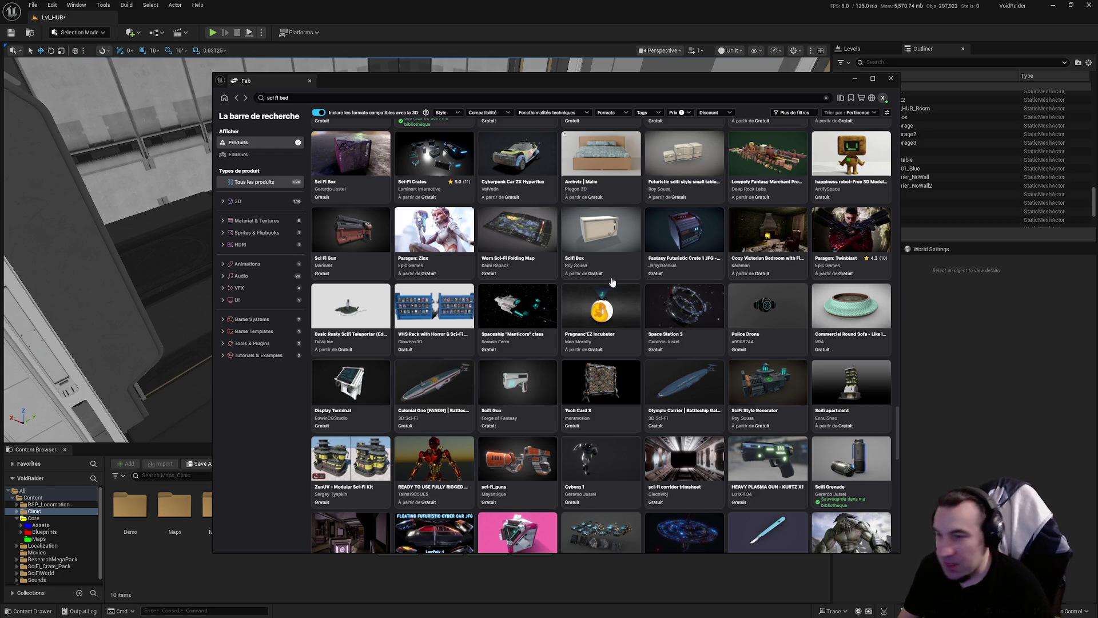
scroll(899, 437, "up", 10)
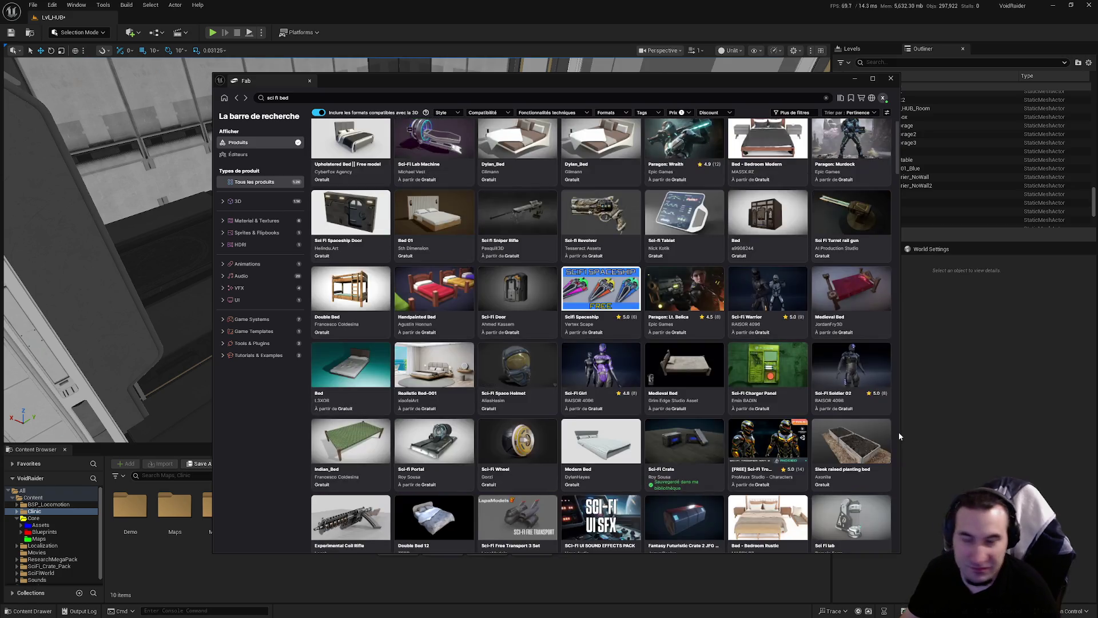
scroll(897, 436, "down", 10)
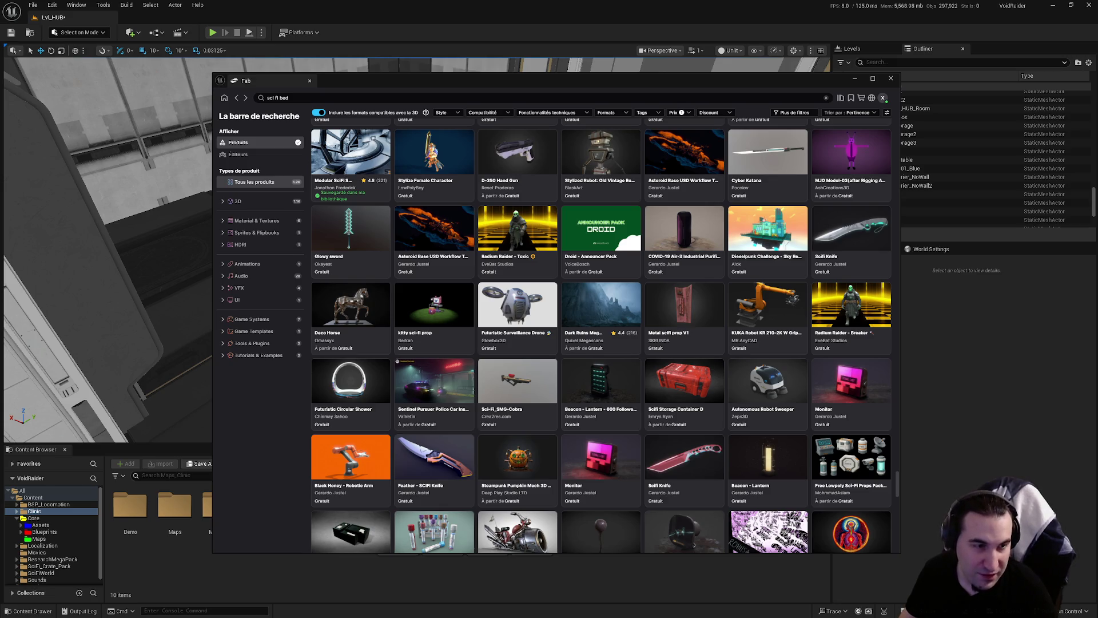
Nudge the Fab window left, scroll through the remaining bed results, and close Fab
scroll(600, 294, "down", 2)
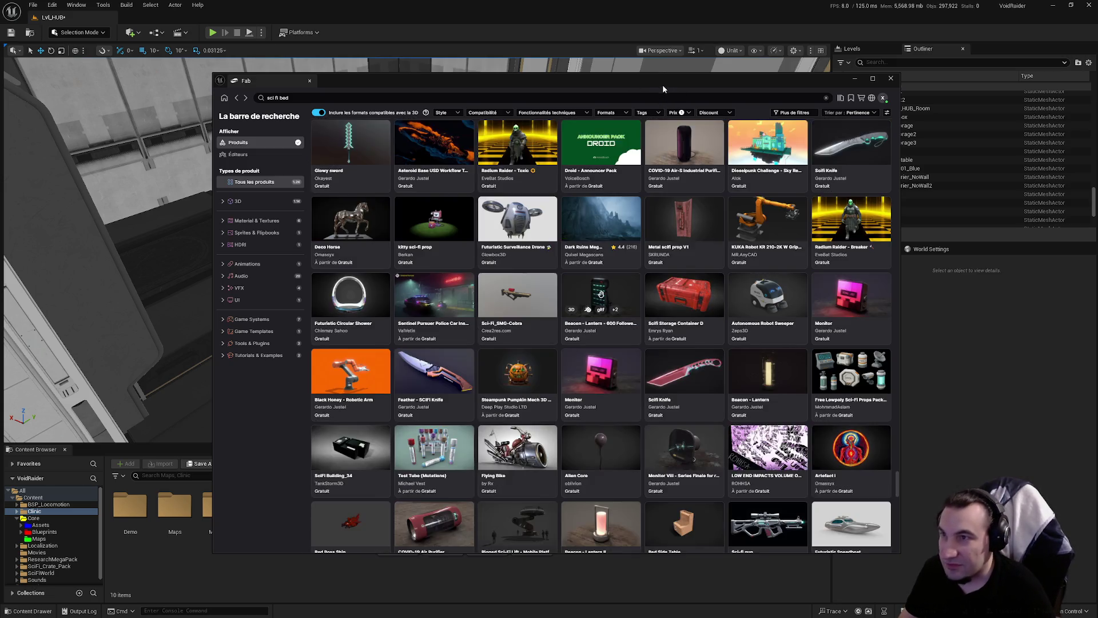
mouse_move(663, 89)
left_mouse_down()
mouse_move(637, 84)
mouse_move(645, 78)
left_mouse_up()
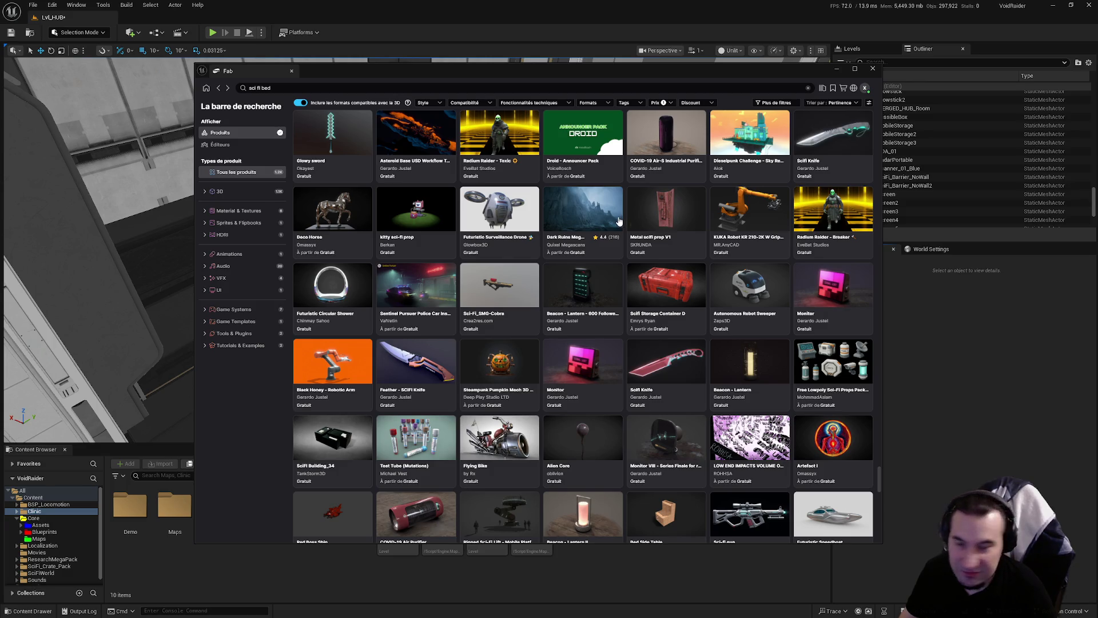
scroll(737, 287, "down", 3)
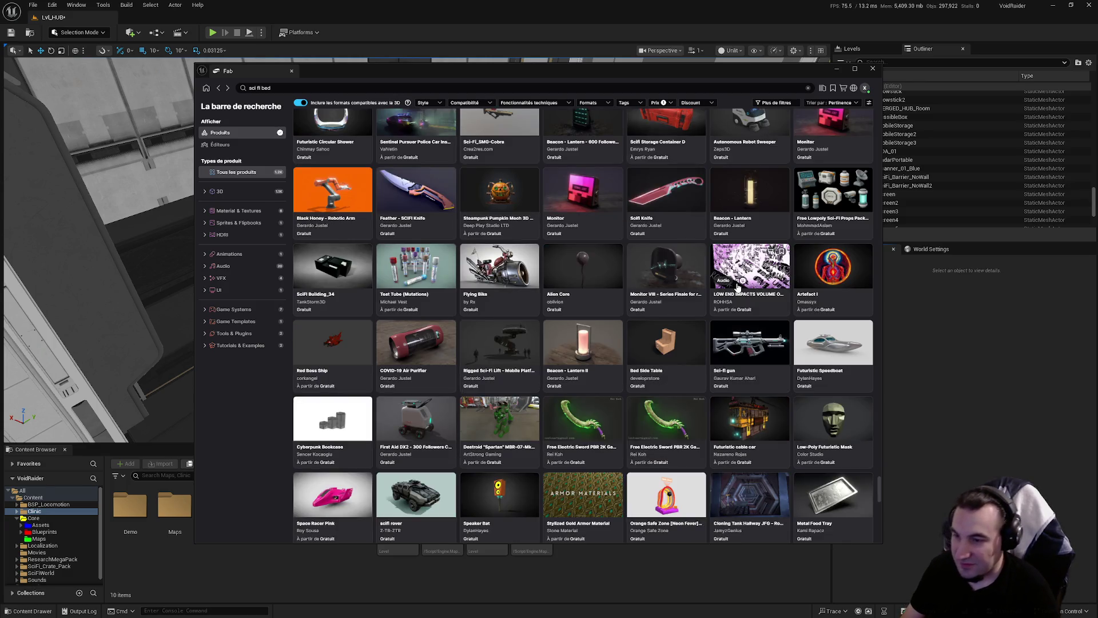
scroll(738, 287, "down", 4)
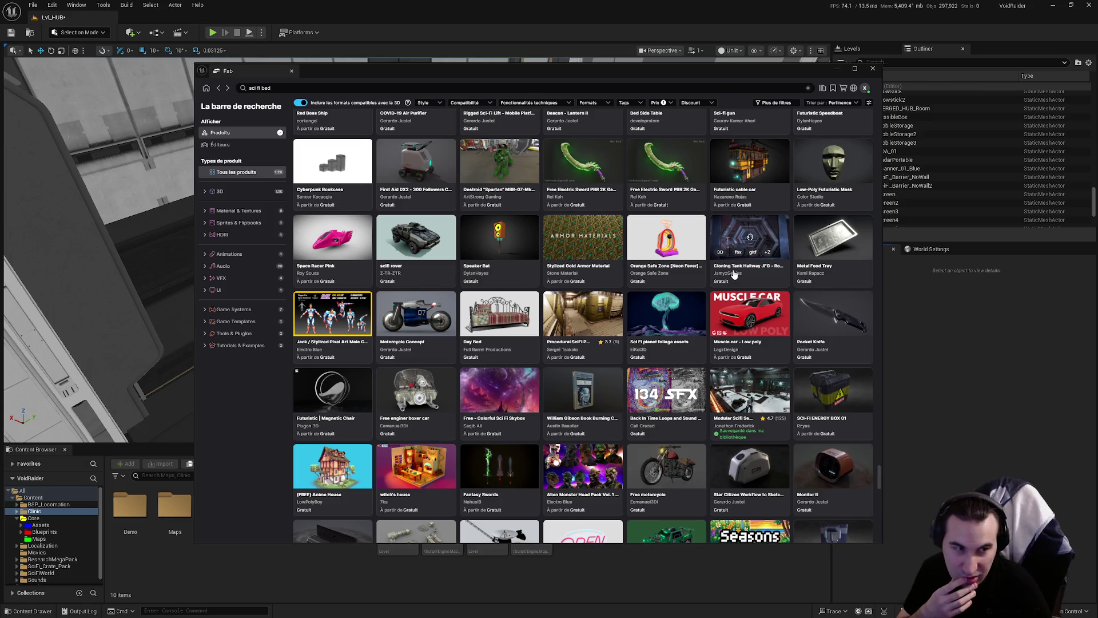
scroll(732, 273, "down", 6)
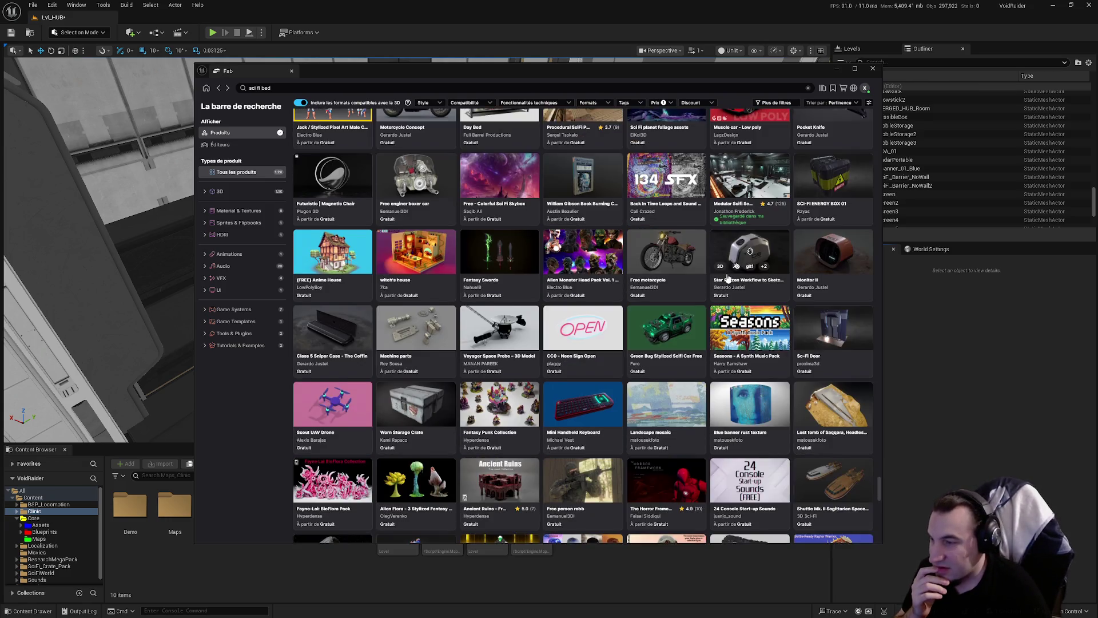
scroll(697, 349, "down", 1)
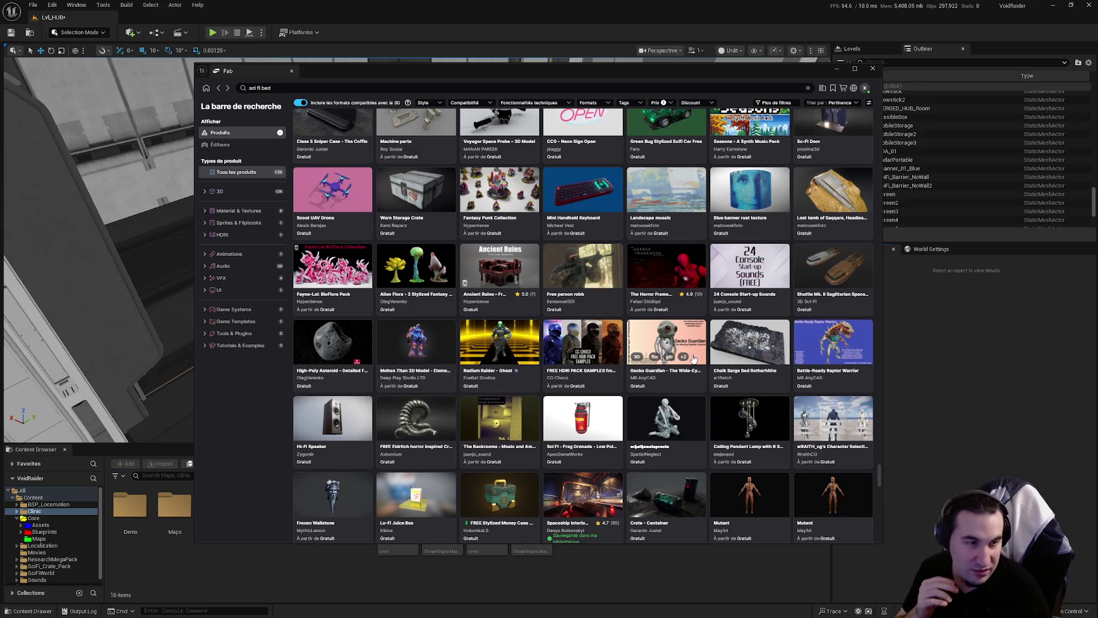
scroll(692, 361, "down", 2)
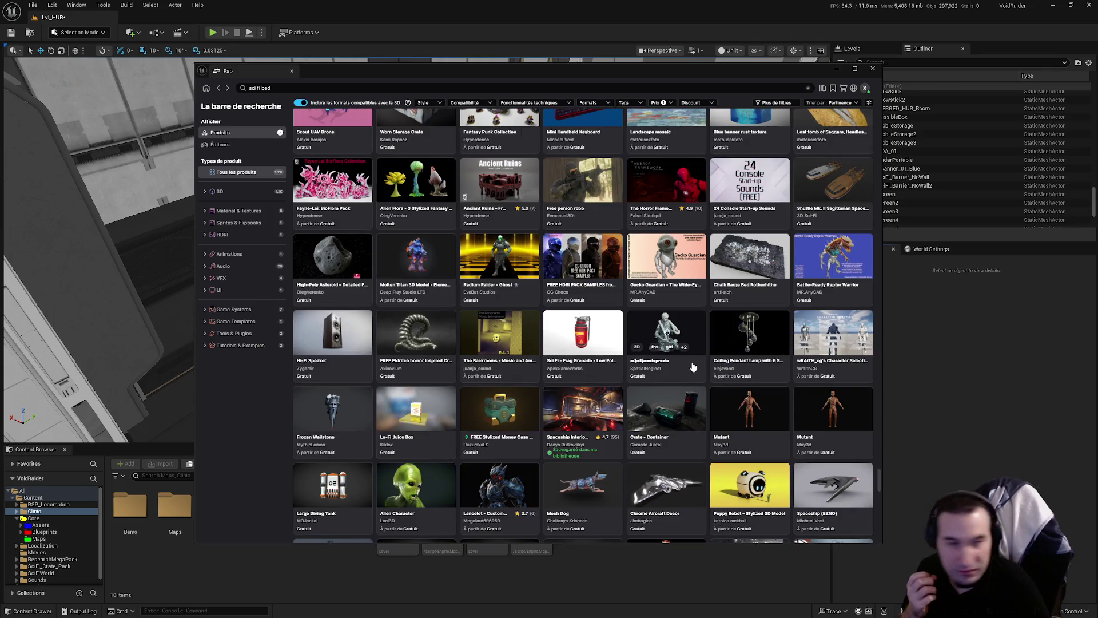
scroll(686, 369, "down", 5)
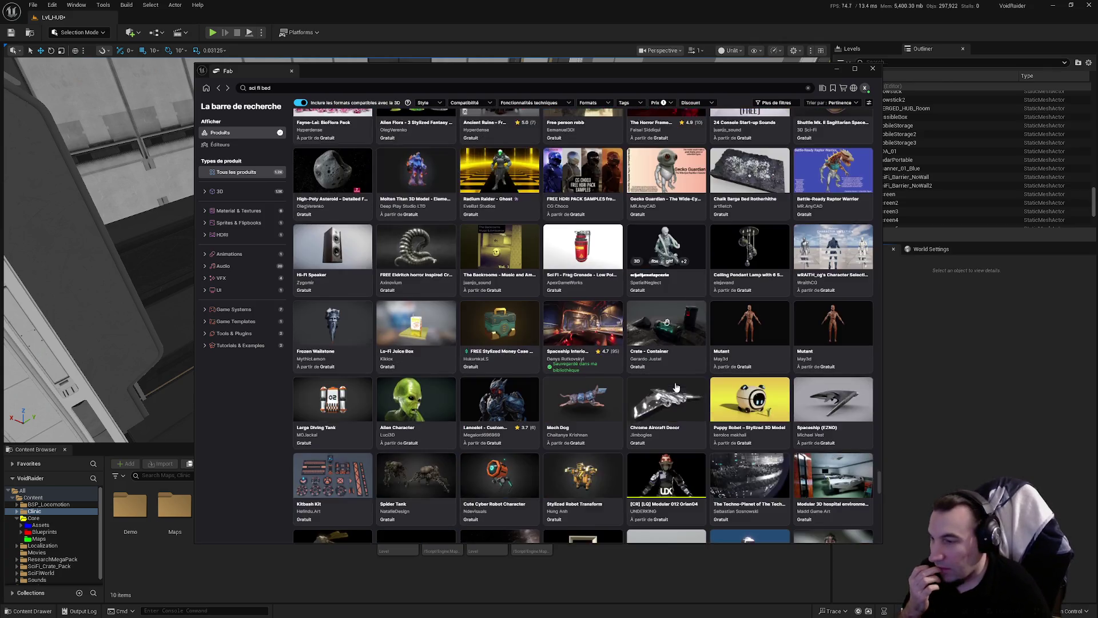
scroll(669, 397, "down", 2)
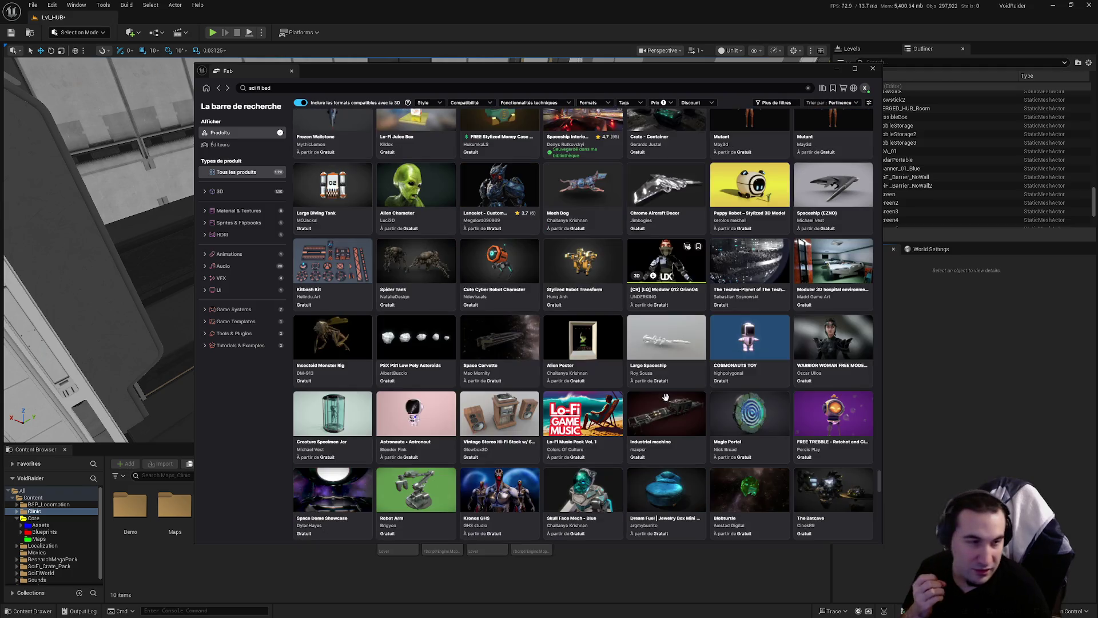
scroll(667, 403, "down", 2)
scroll(666, 403, "down", 2)
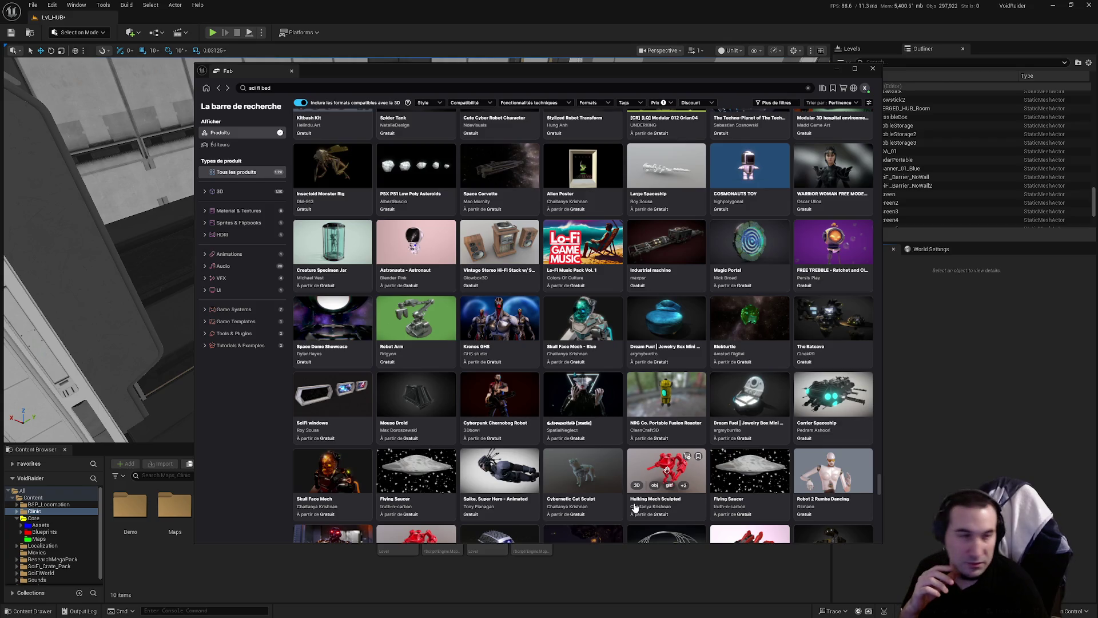
scroll(615, 408, "down", 10)
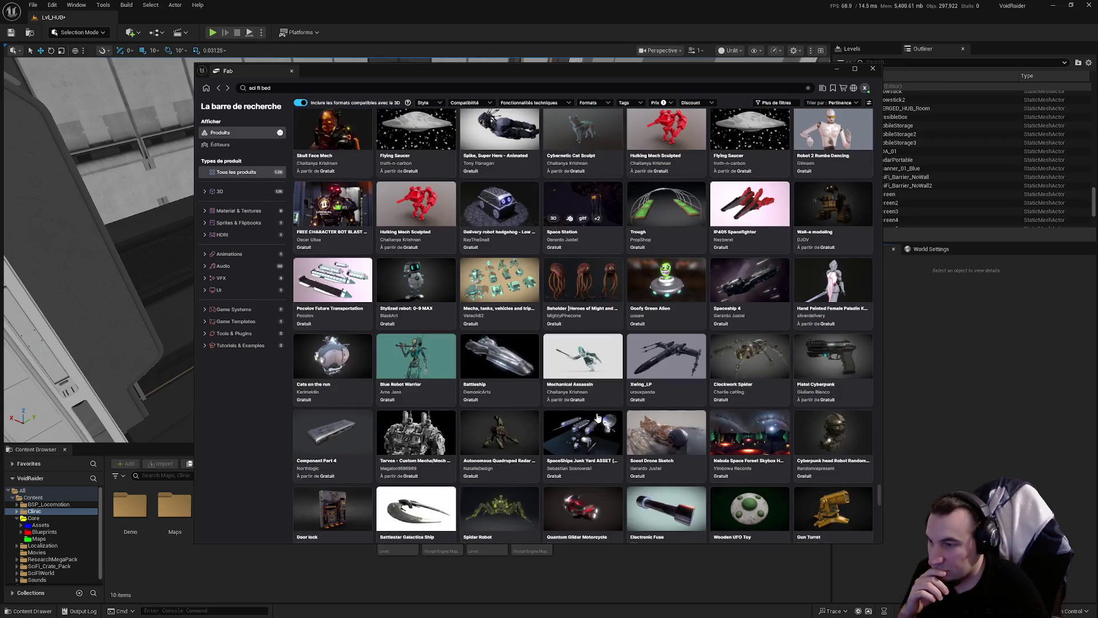
scroll(589, 425, "down", 3)
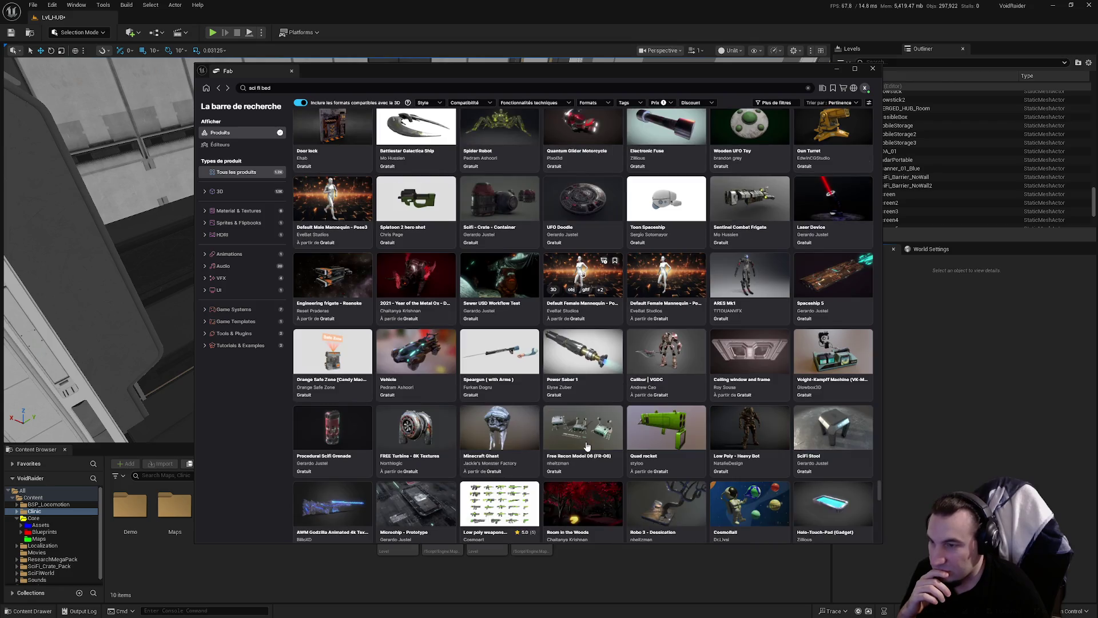
scroll(578, 446, "down", 3)
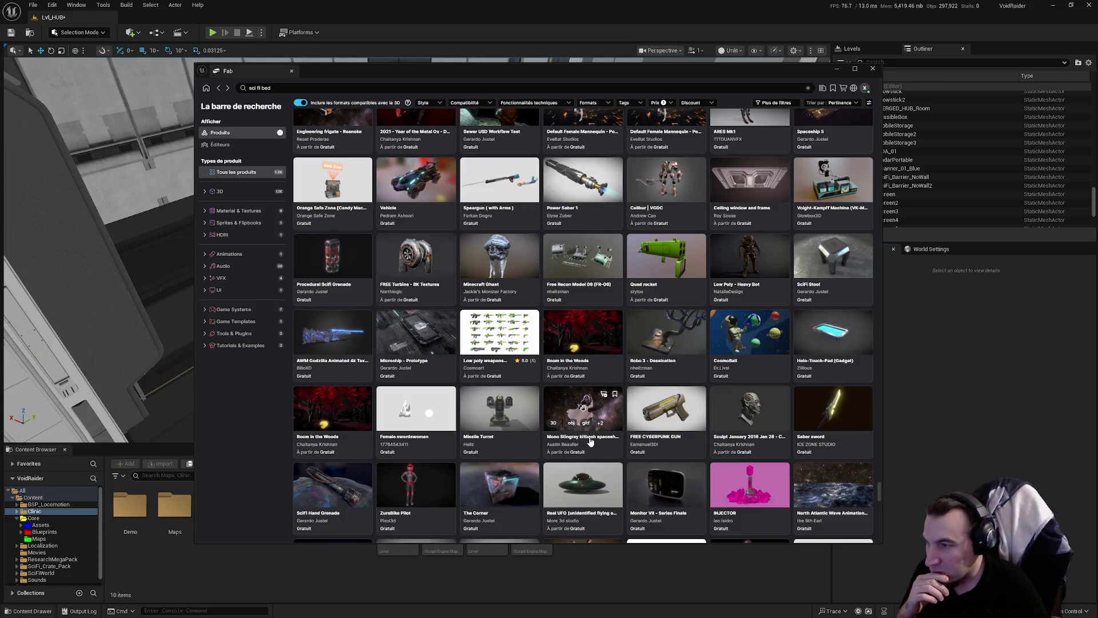
scroll(591, 435, "down", 5)
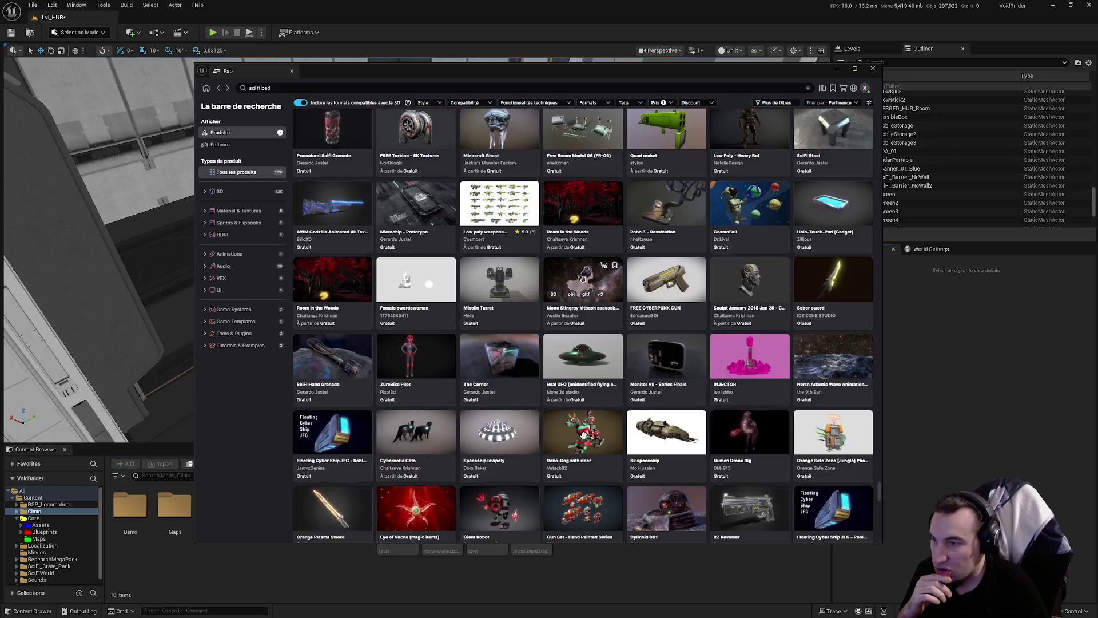
scroll(571, 450, "down", 3)
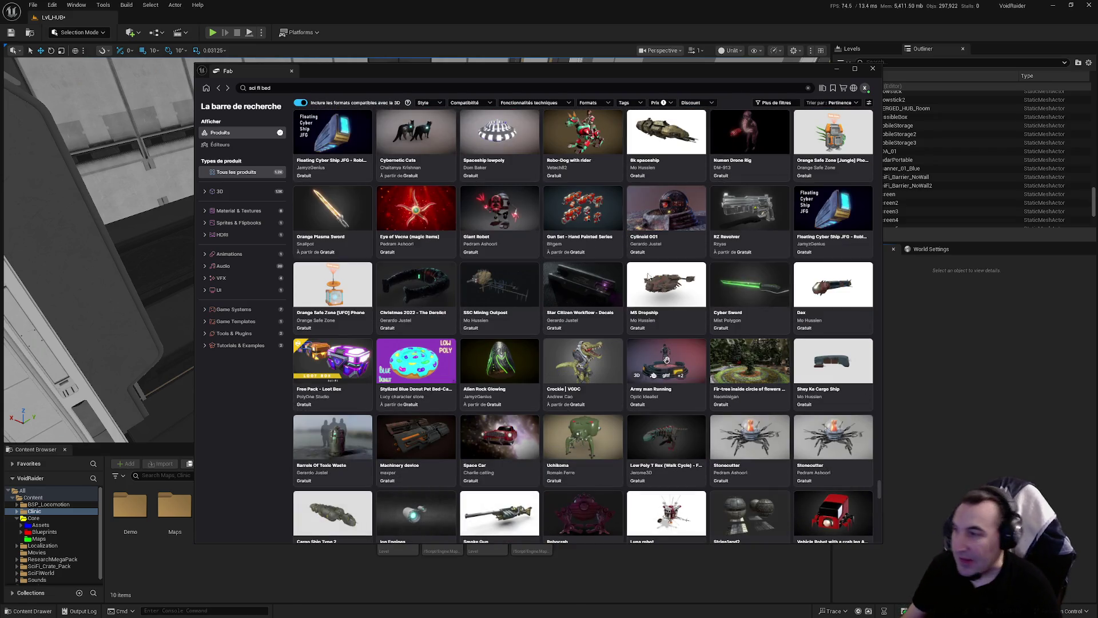
left_click(873, 68)
Switch to the browser and follow the 'CGTrader - 3D Models Marketplace' Qwant result
key("super")
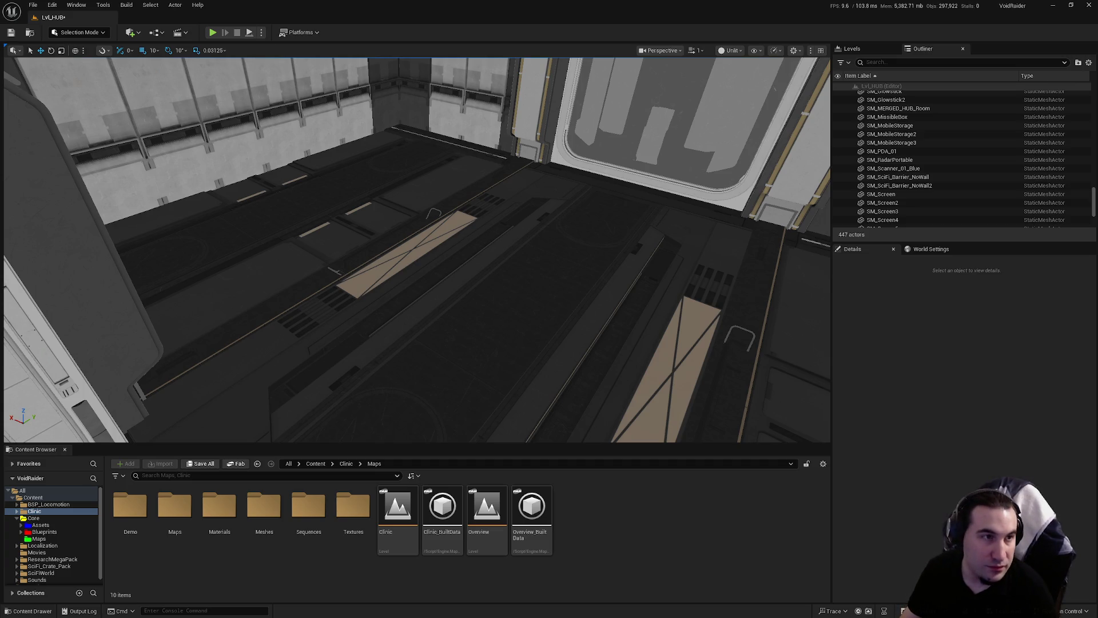
key("alt+Tab")
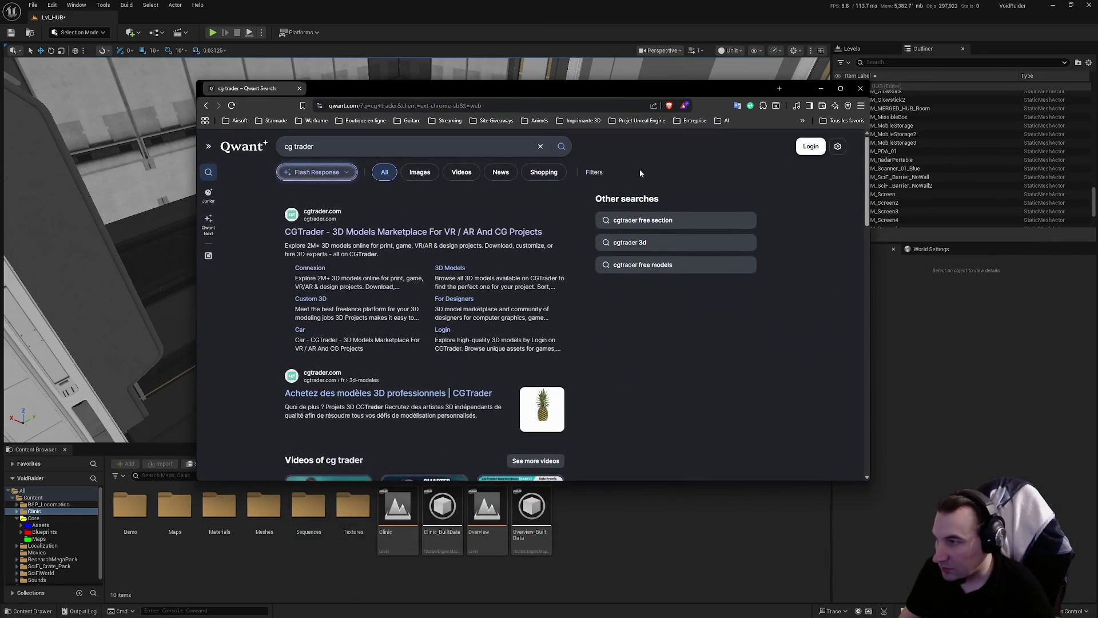
left_click(521, 233)
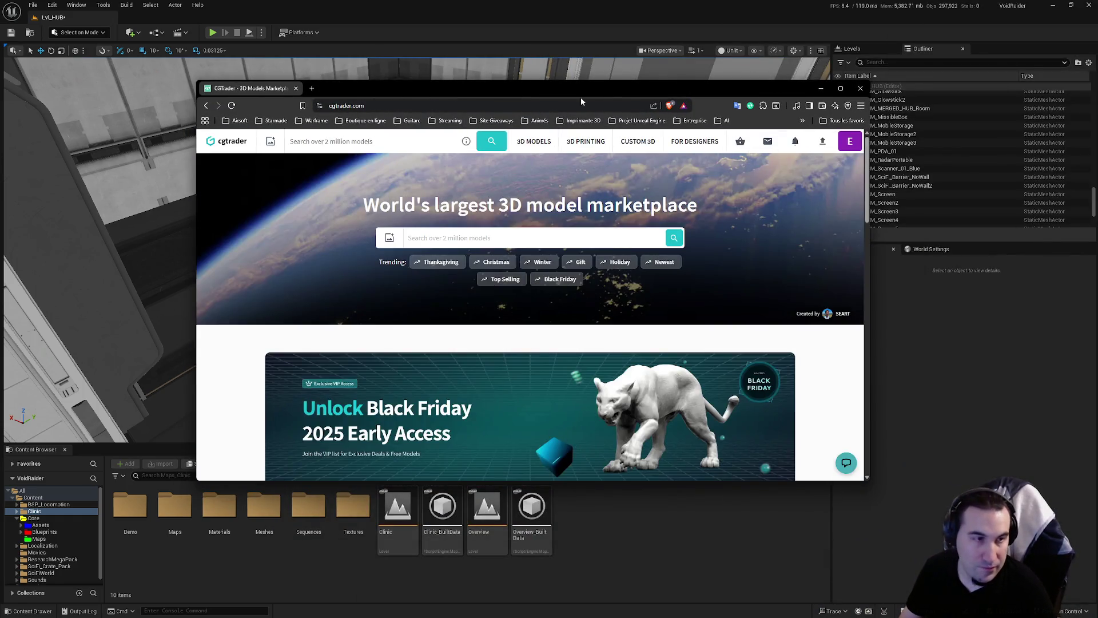
Search CGTrader for 'bedroom sci fi' and open the SciFi Apartment Room Low-poly page
left_click(460, 238)
type("be")
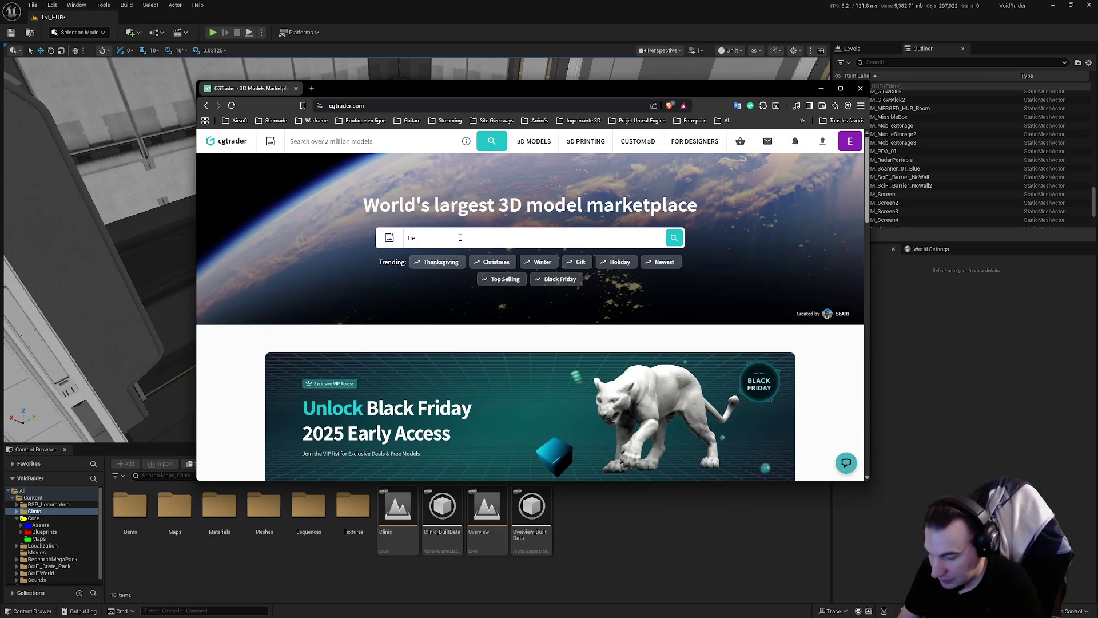
type("droom sci fi")
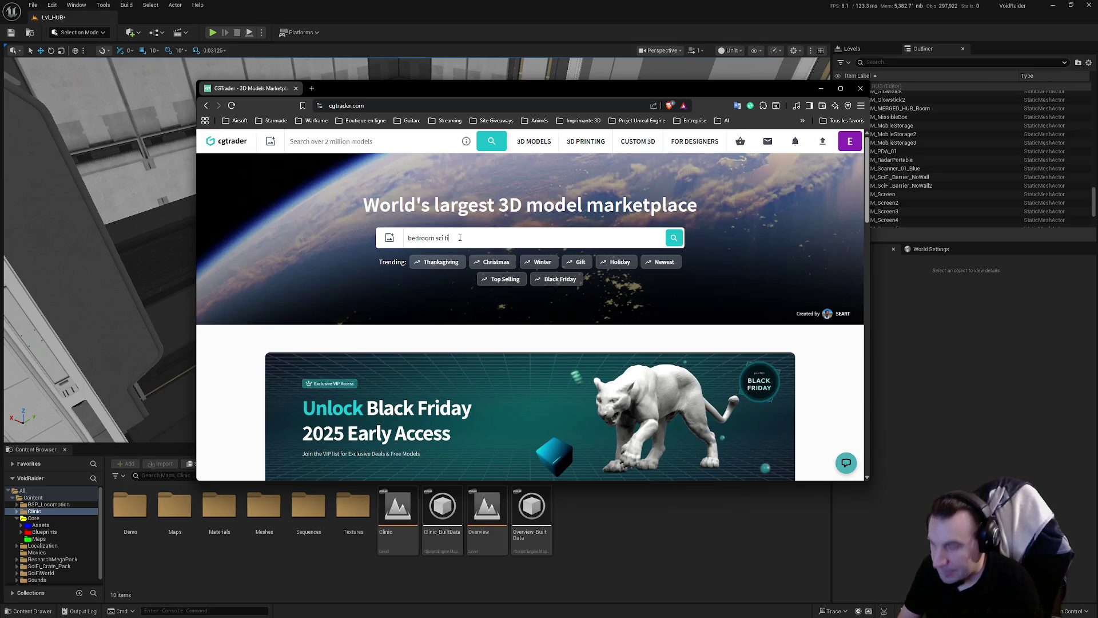
key("Return")
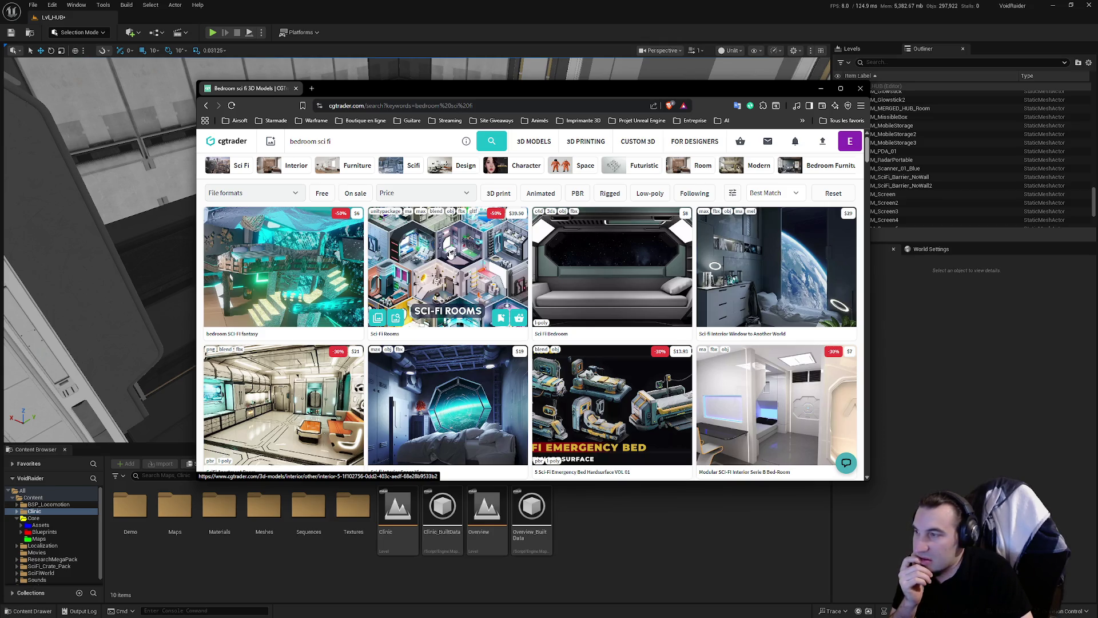
scroll(450, 255, "down", 2)
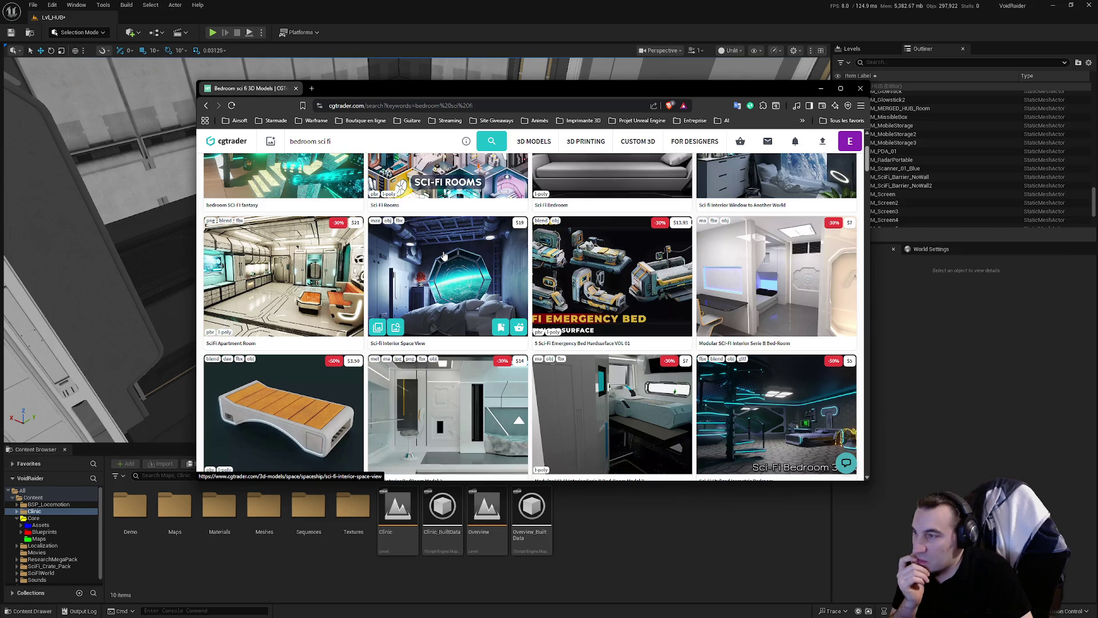
left_click(288, 320)
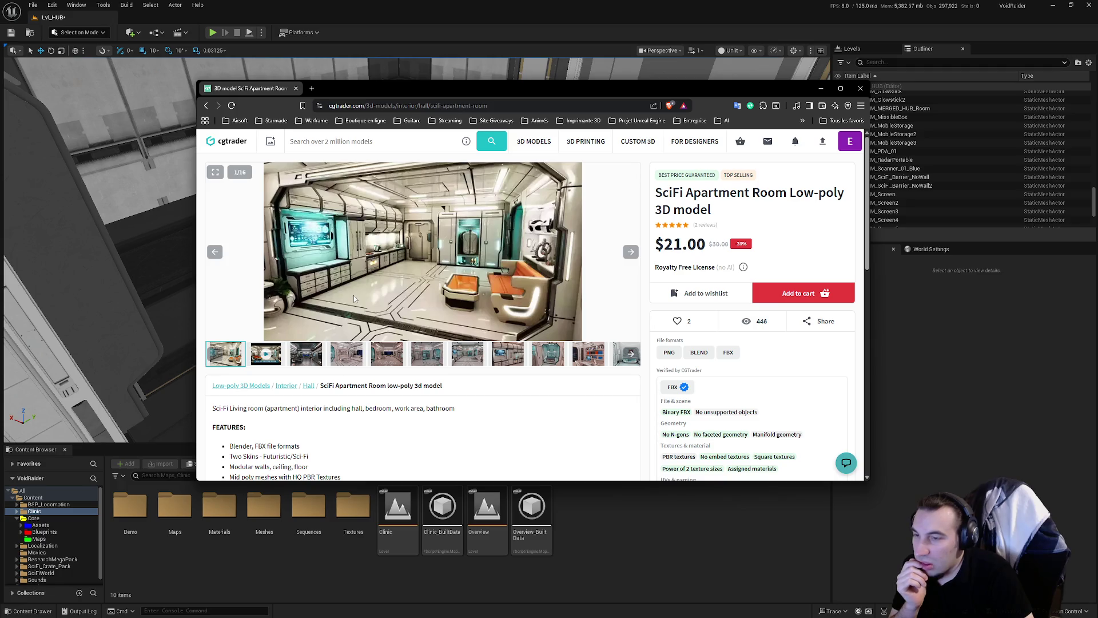
Browse the SciFi Apartment Room video and gallery images, then go back to results
left_click(266, 359)
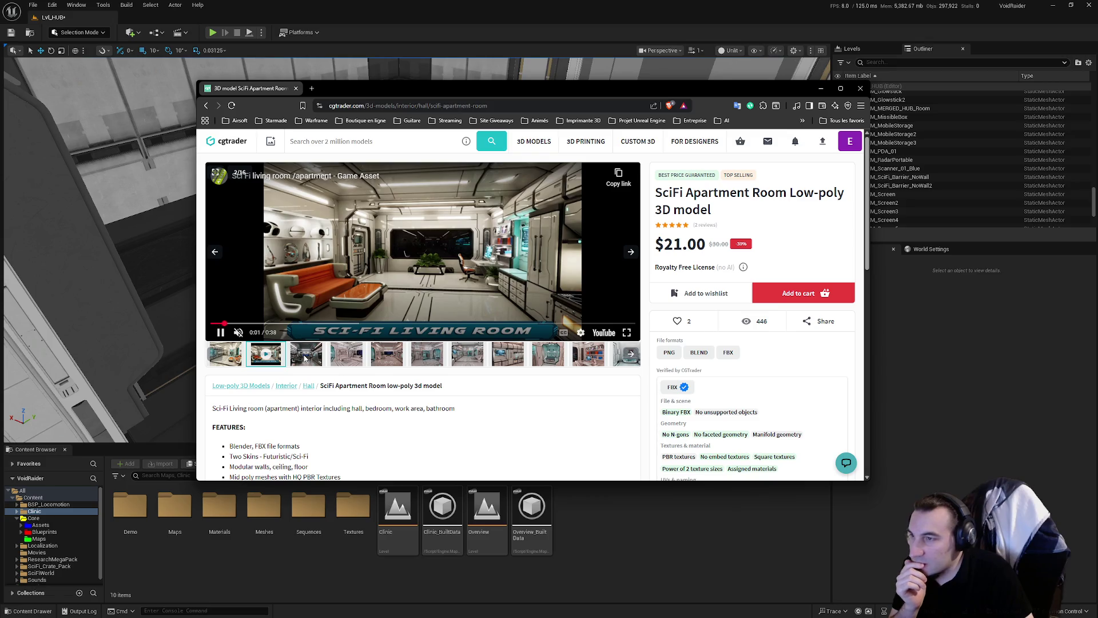
left_click(304, 358)
left_click(351, 354)
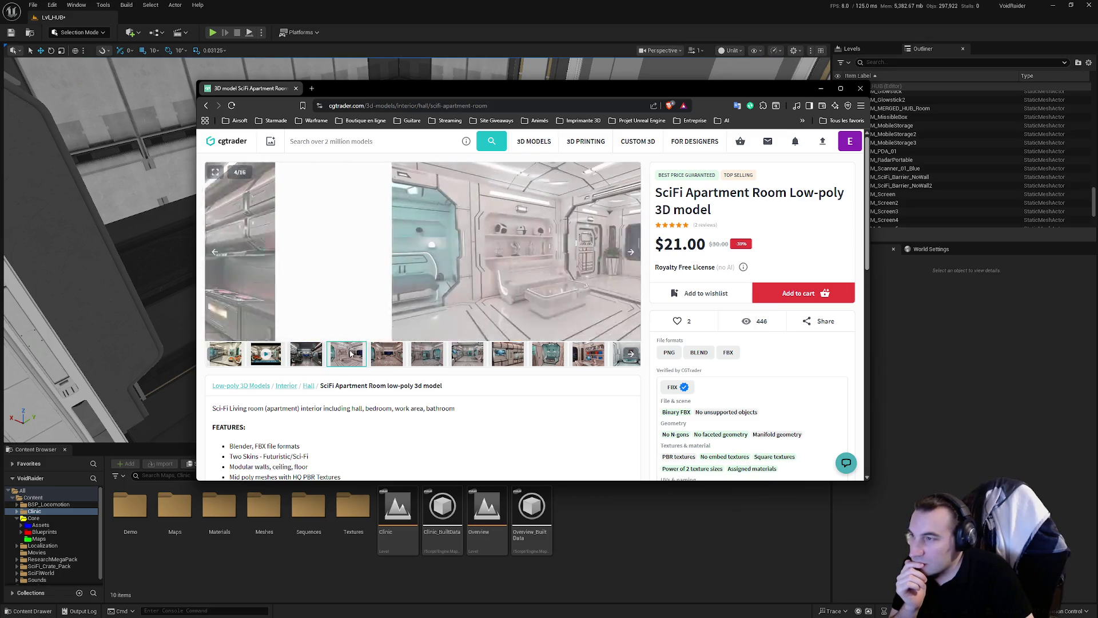
key("alt+Left")
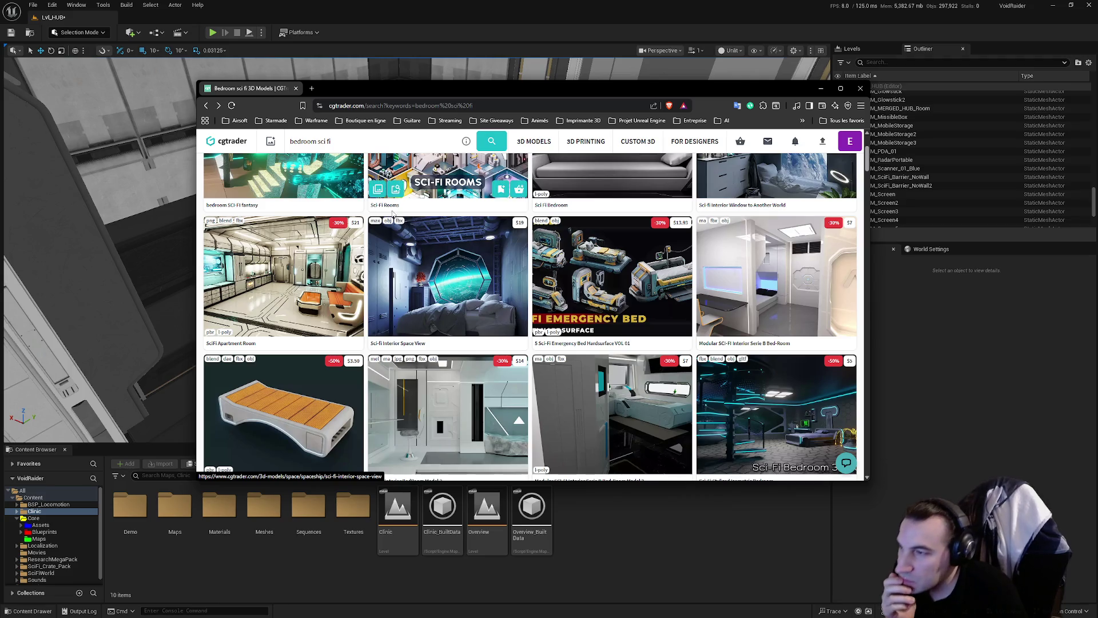
Browse the Sci-Fi Stylized Isometric Bedroom video and renders, then return to results
scroll(338, 199, "down", 1)
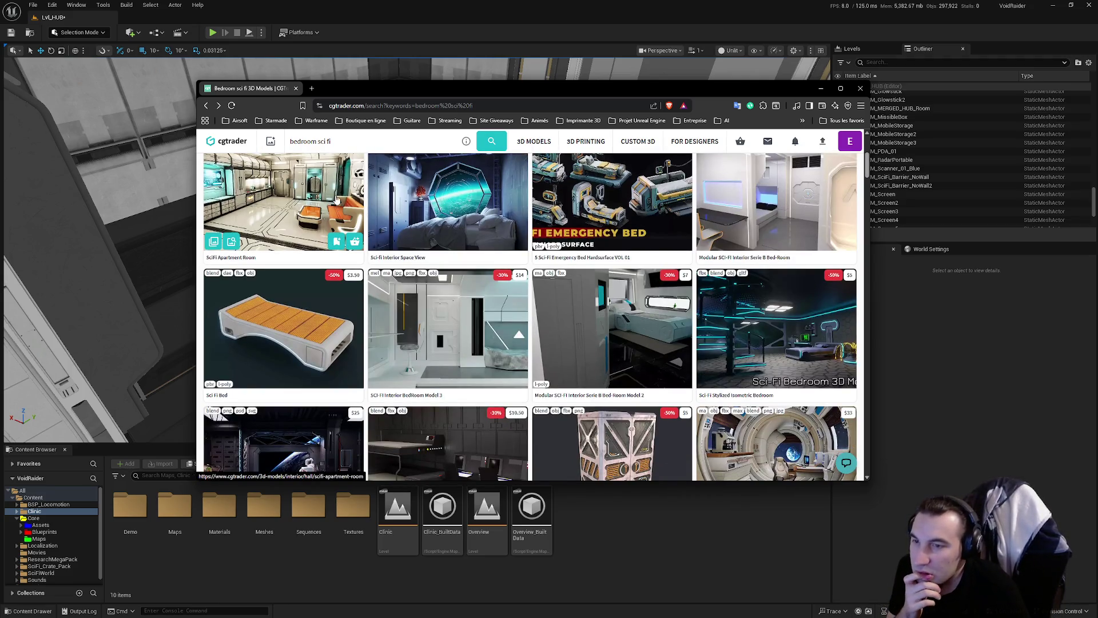
left_click(792, 307)
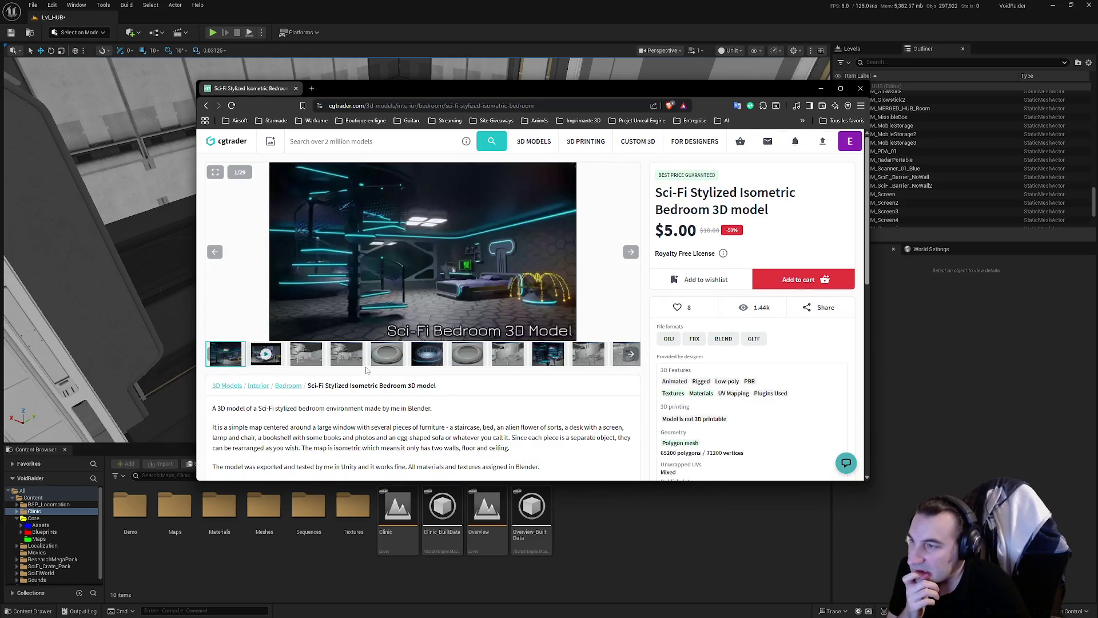
left_click(278, 359)
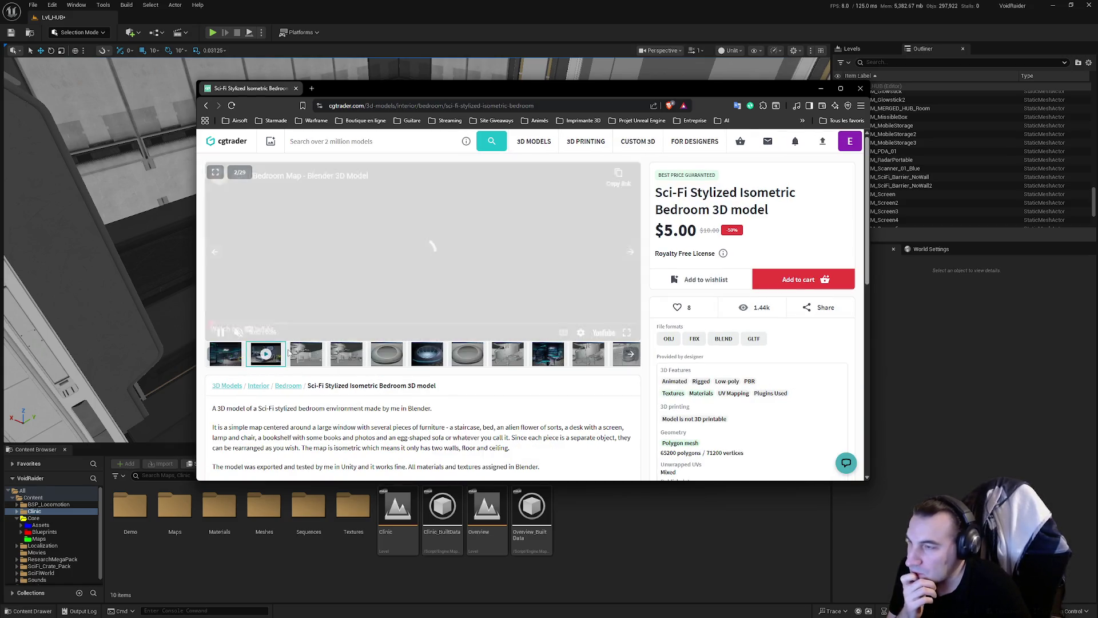
left_click(397, 365)
left_click(539, 360)
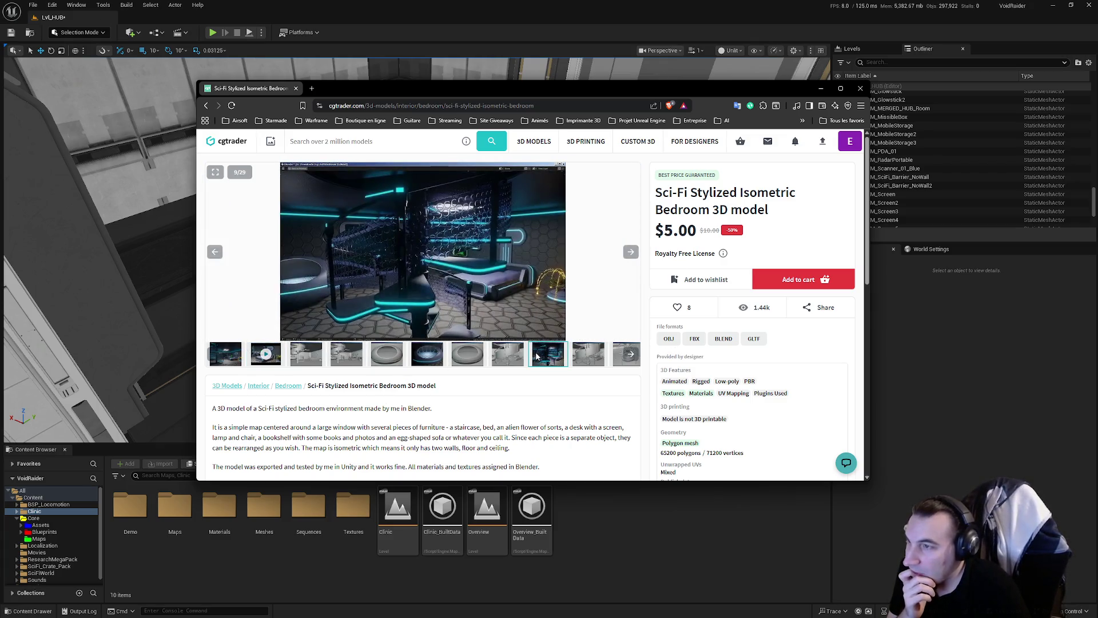
key("alt+Left")
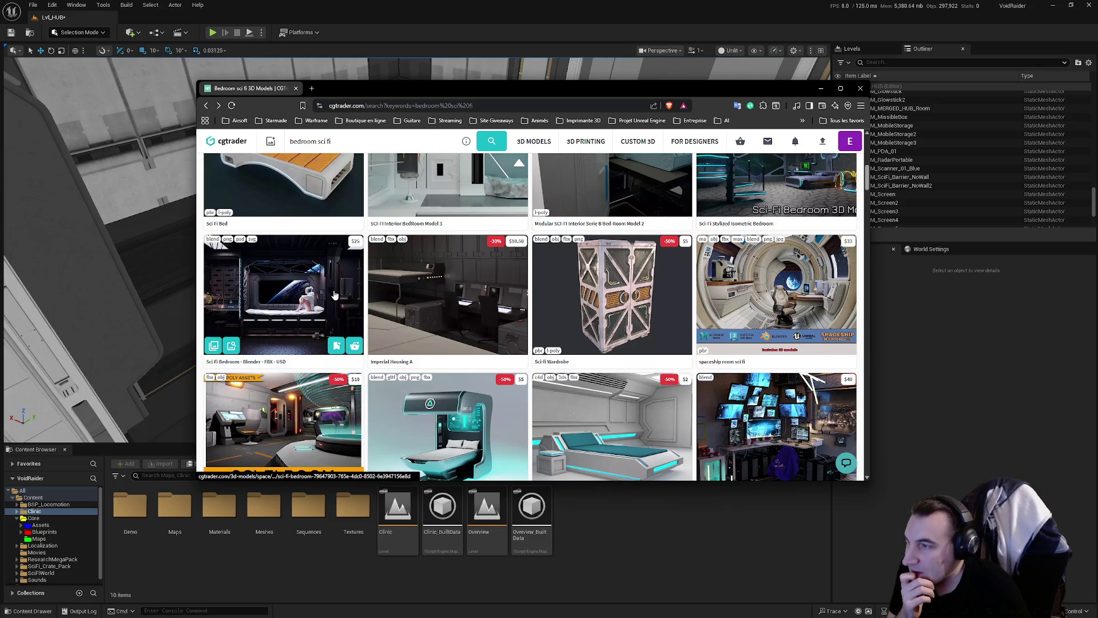
scroll(333, 295, "down", 2)
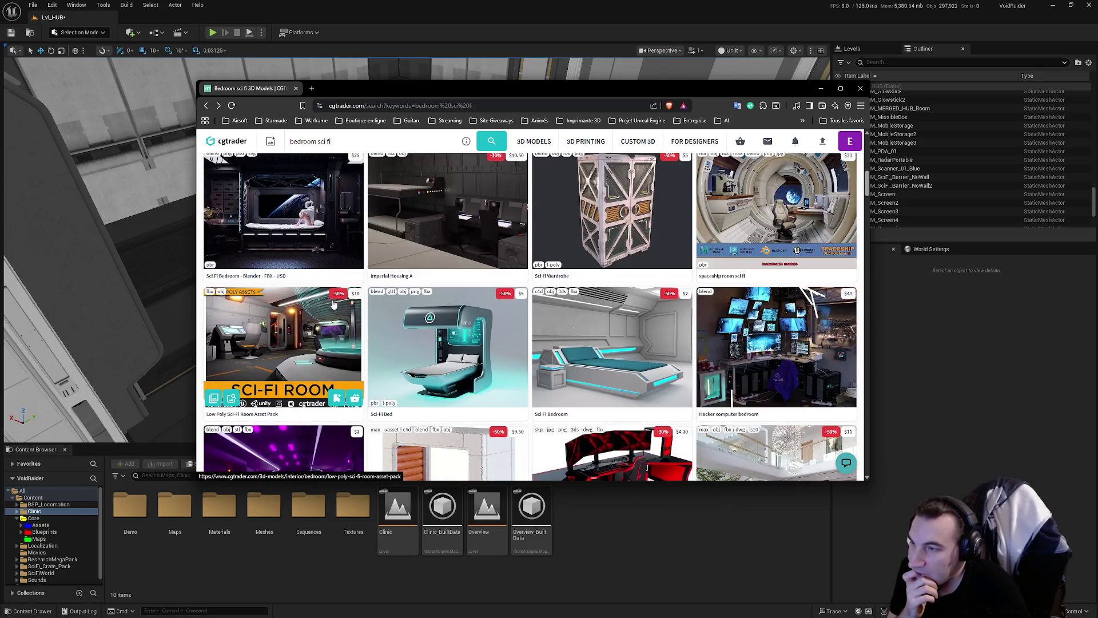
scroll(333, 303, "down", 2)
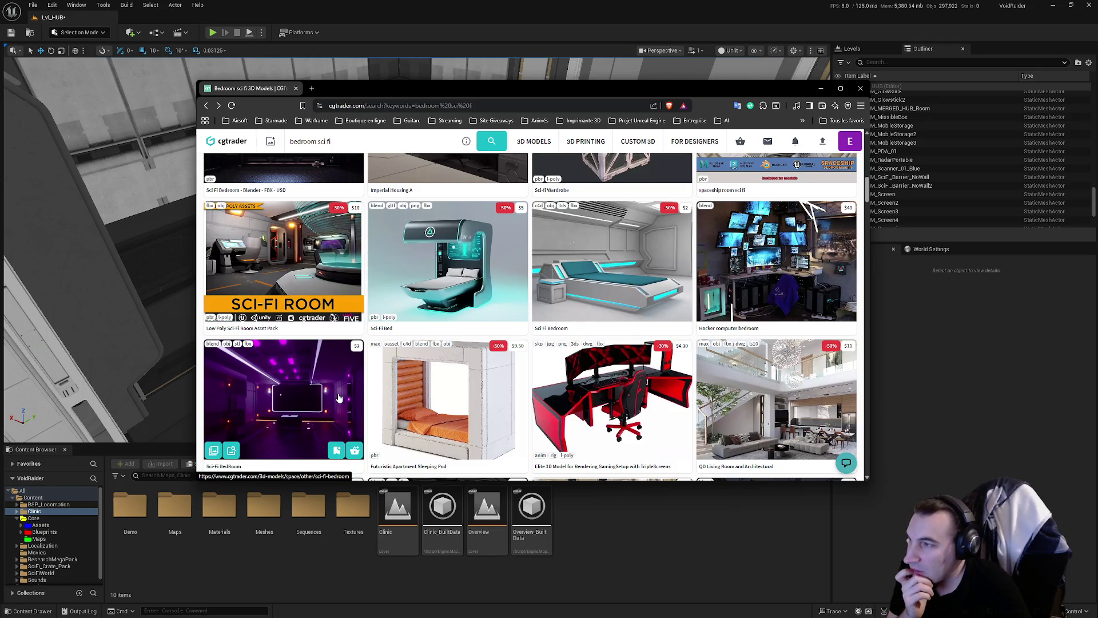
left_click(278, 249)
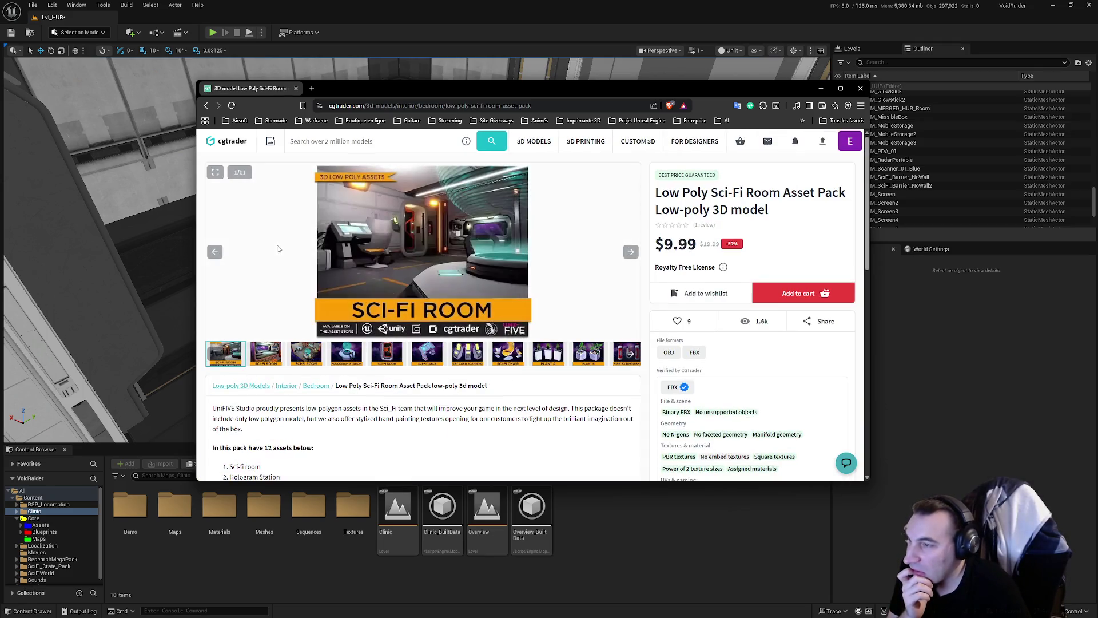
left_click(304, 358)
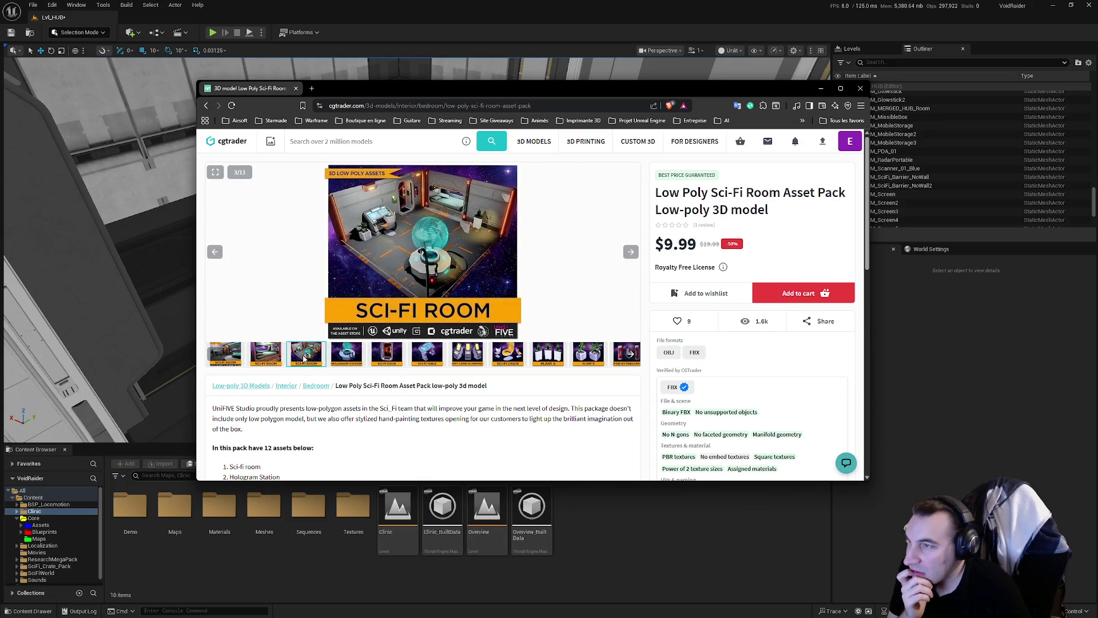
key("alt+Left")
scroll(388, 284, "down", 2)
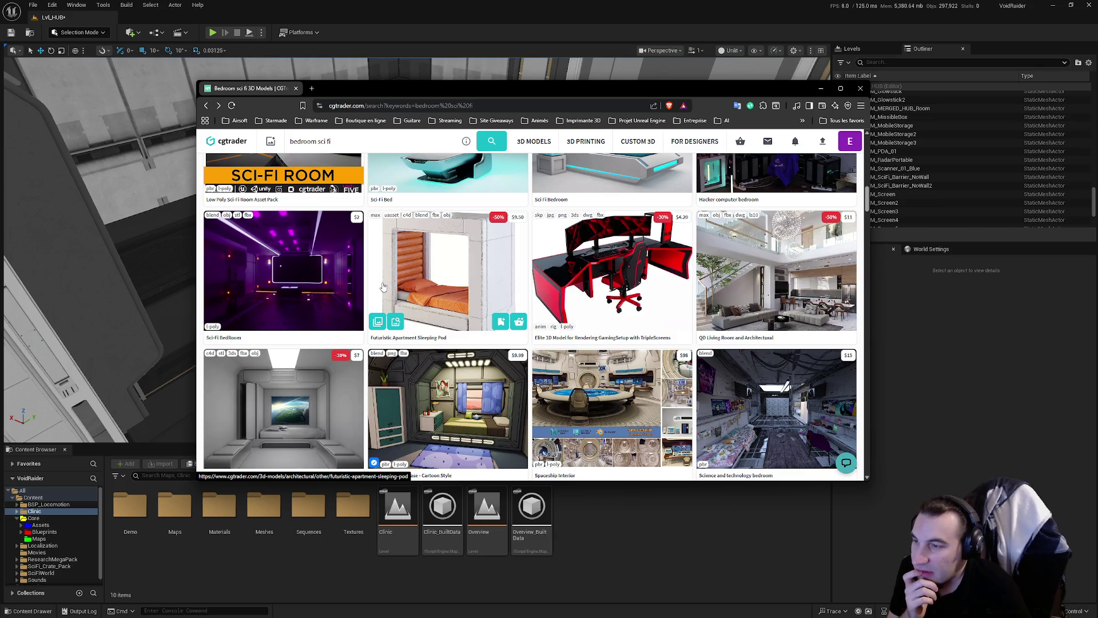
scroll(379, 289, "down", 1)
scroll(380, 289, "down", 6)
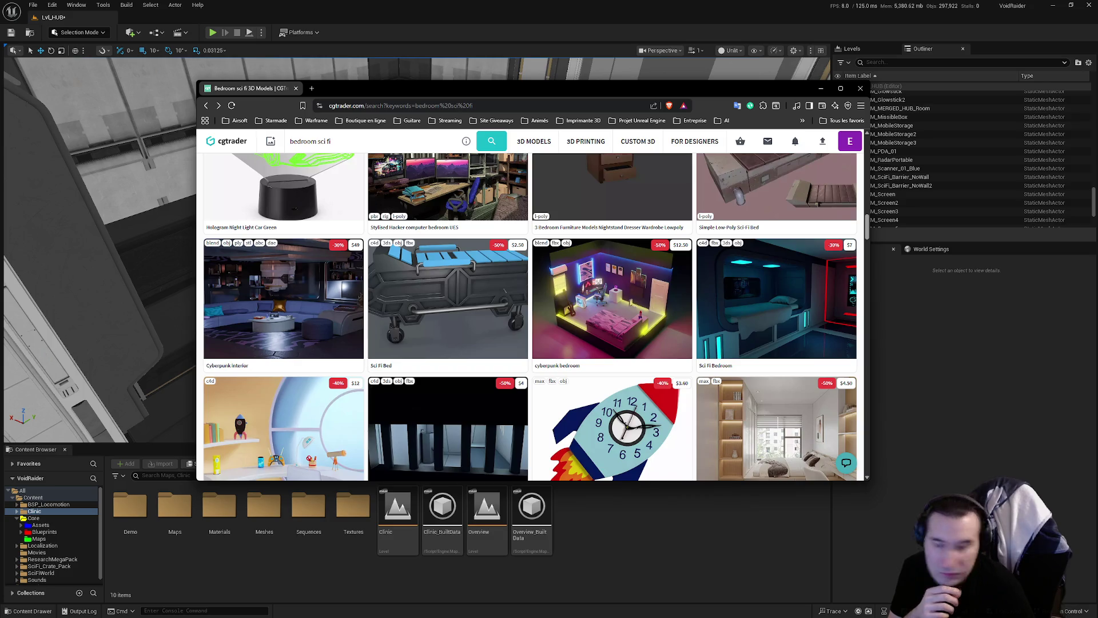
scroll(768, 360, "down", 7)
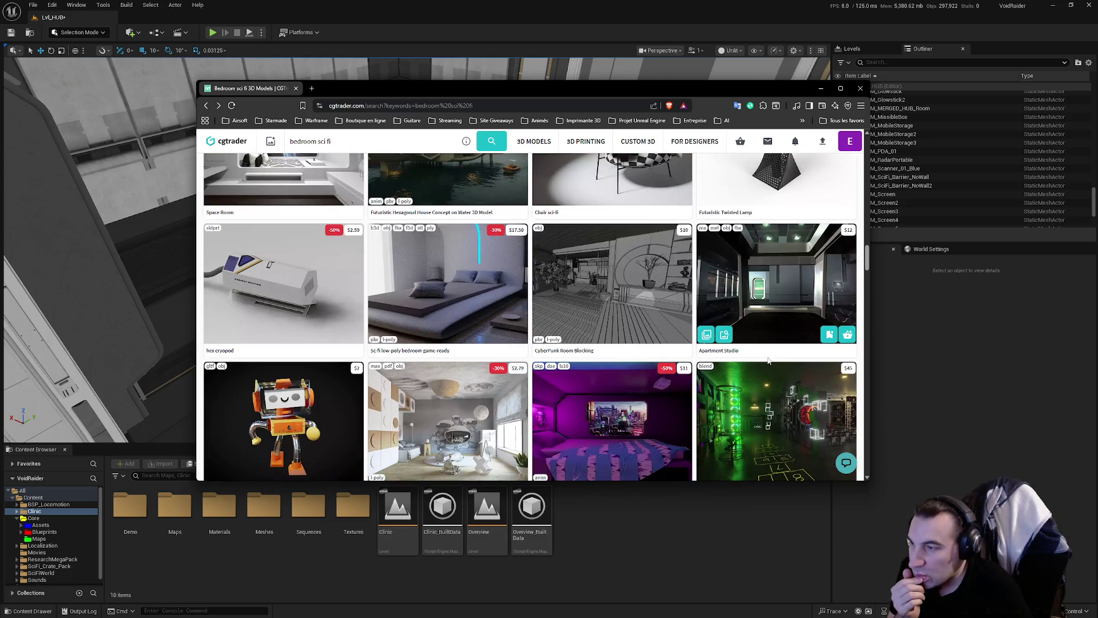
scroll(767, 360, "down", 4)
scroll(743, 369, "up", 15)
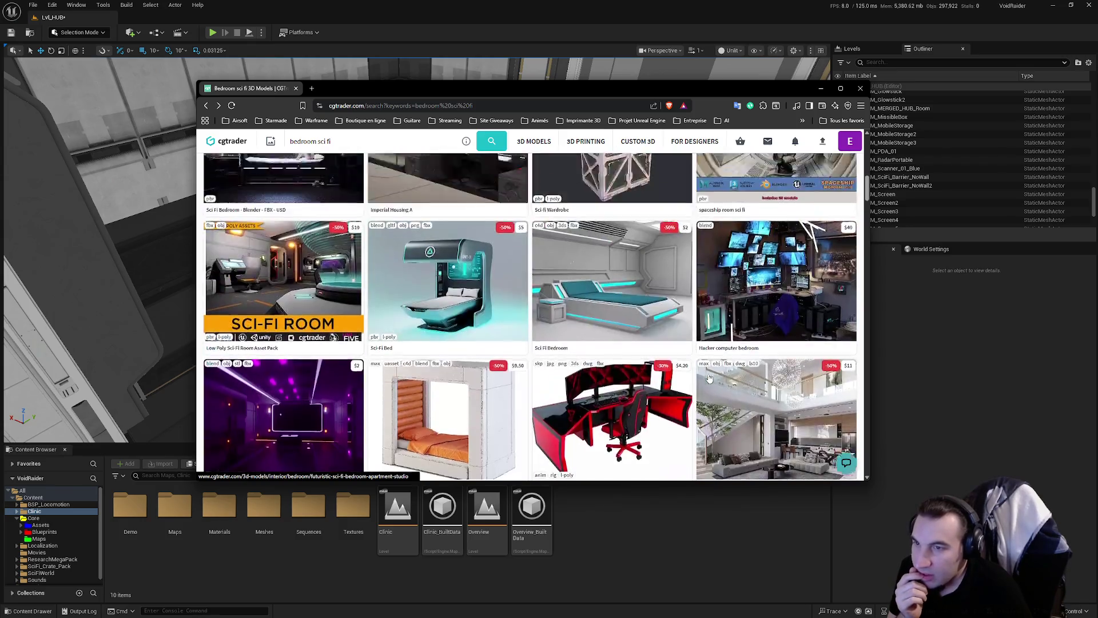
scroll(709, 379, "down", 5)
scroll(701, 372, "up", 2)
Open the Sci-Fi Stylized Isometric Bedroom product page and play its preview video
scroll(694, 369, "down", 2)
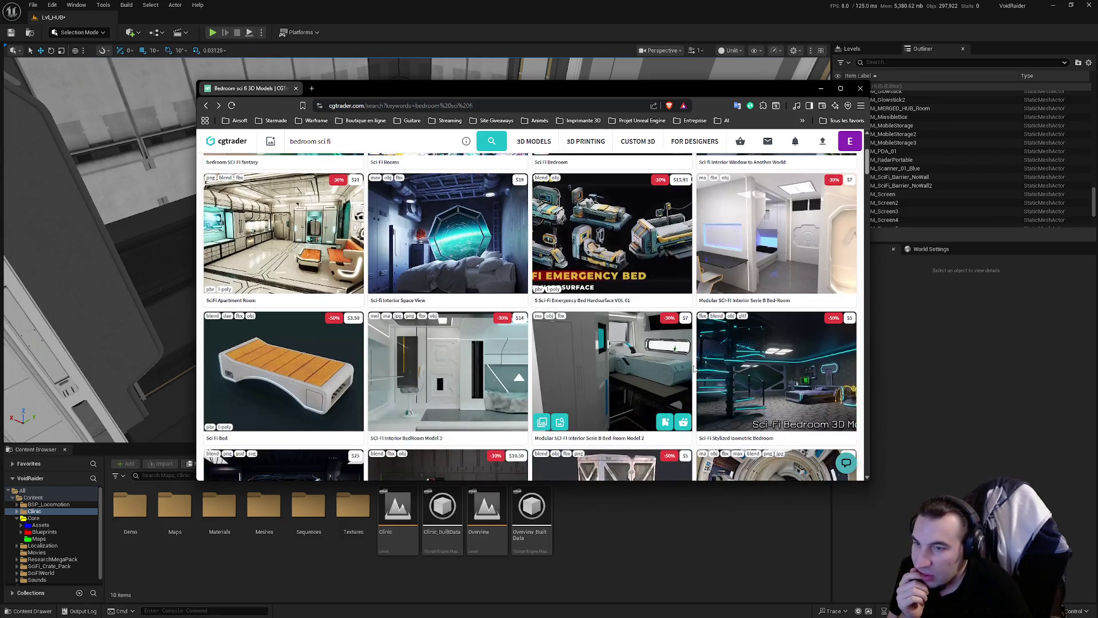
left_click(707, 371)
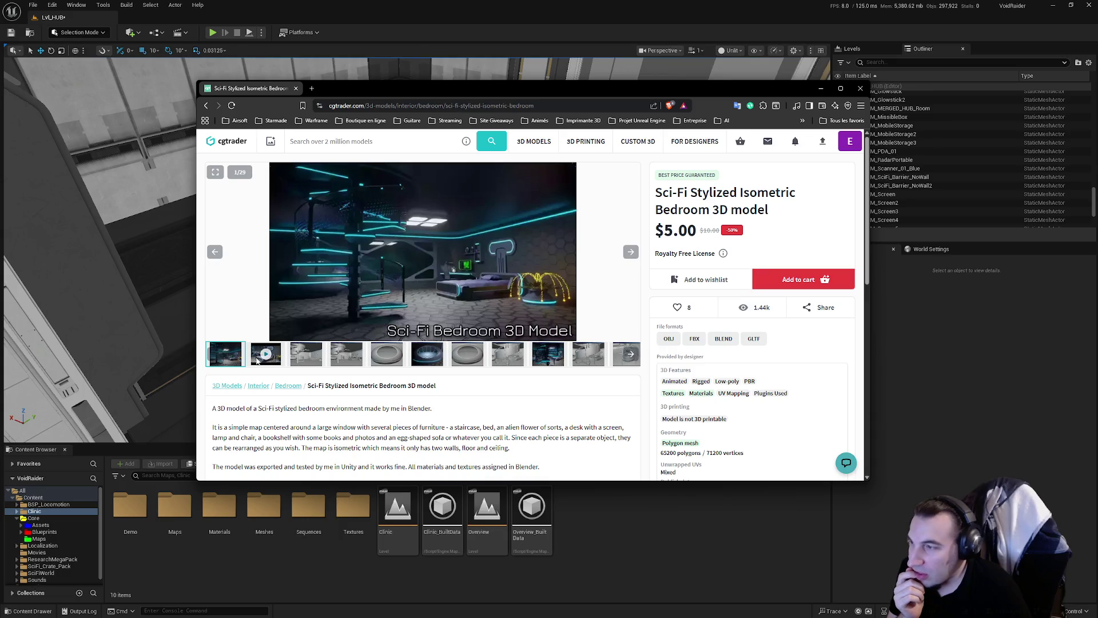
left_click(259, 359)
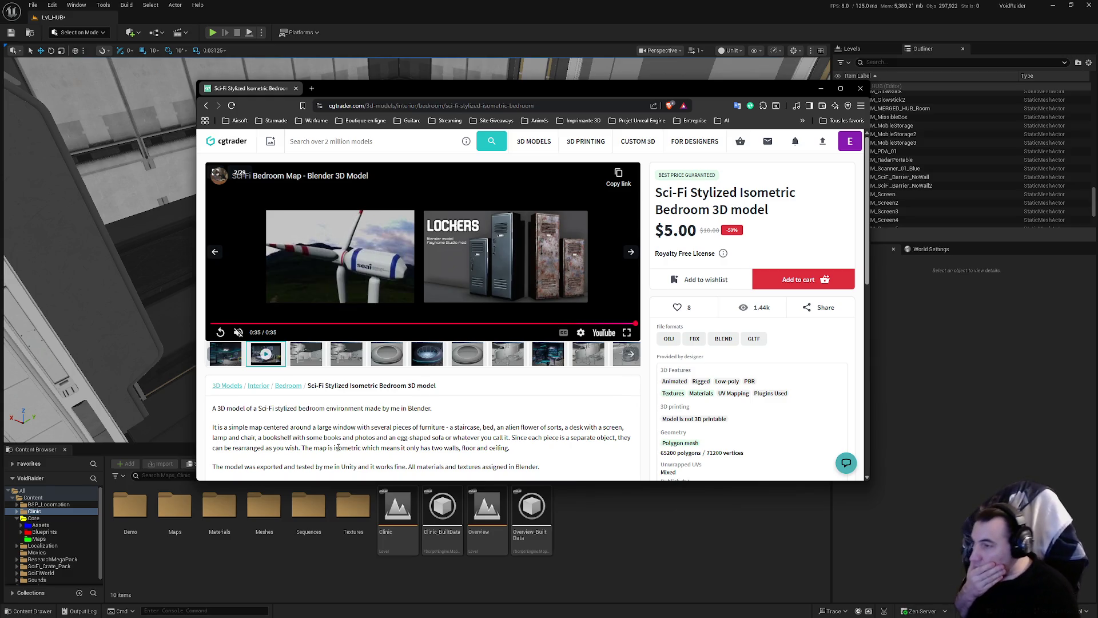
Browse the bedroom gallery from the egg sofa and flower through the desk, bookshelf and bed to image 29
scroll(347, 361, "down", 2)
scroll(407, 360, "up", 2)
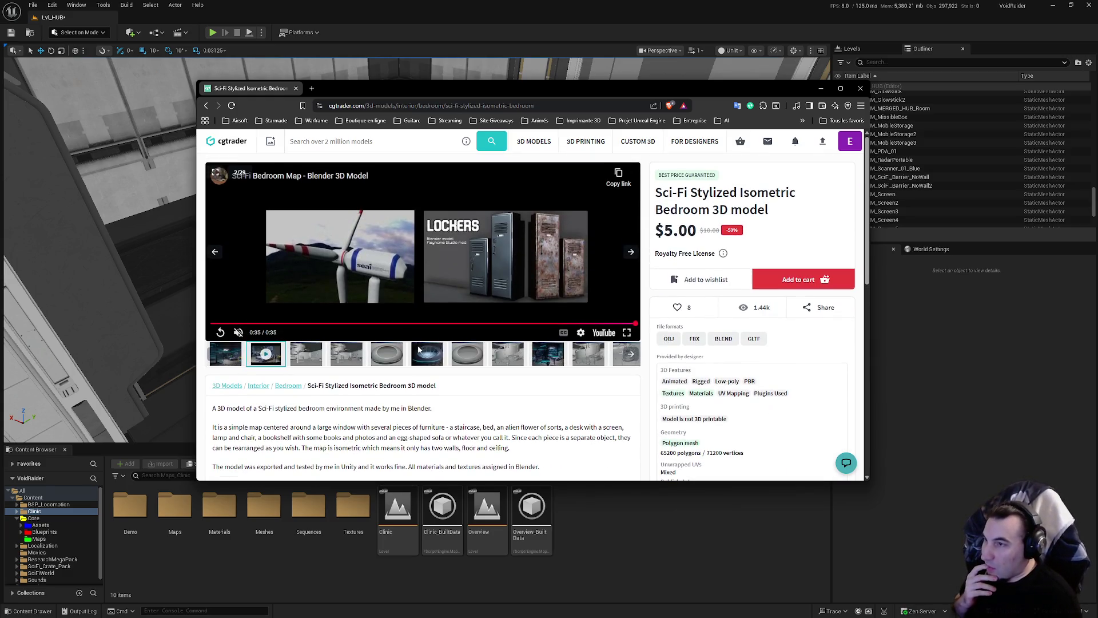
left_click(417, 356)
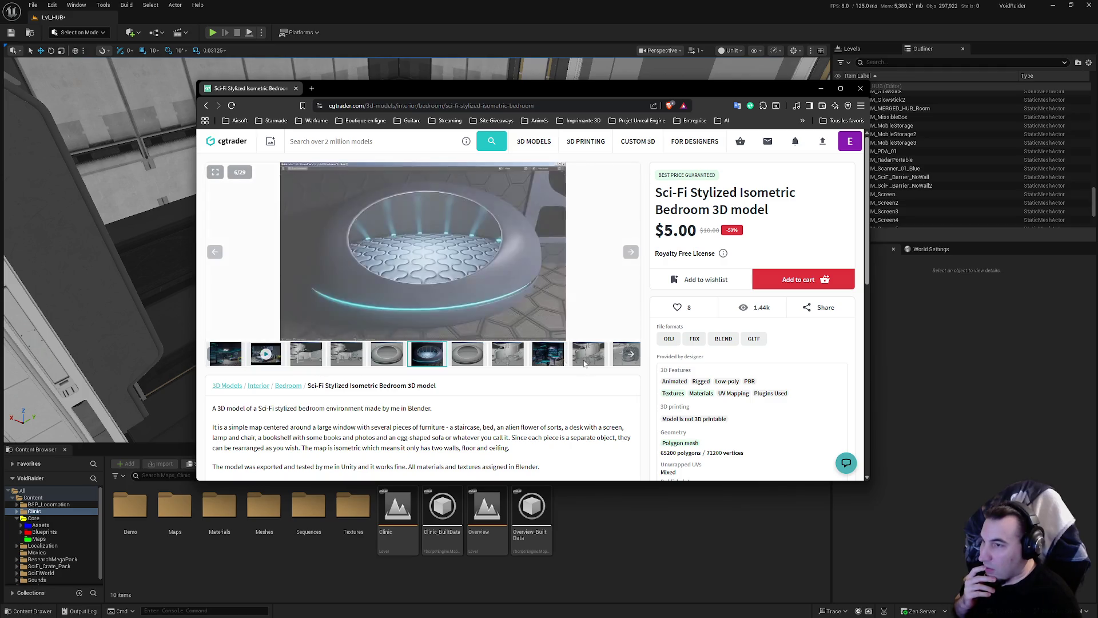
left_click(629, 359)
left_click(633, 361)
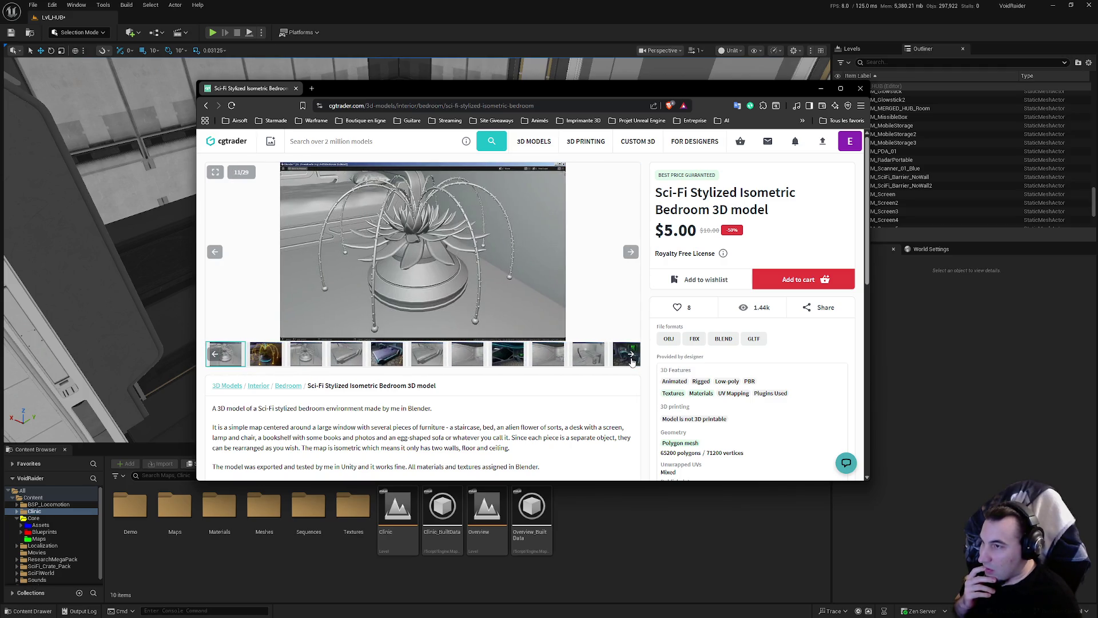
left_click(633, 361)
left_click(300, 360)
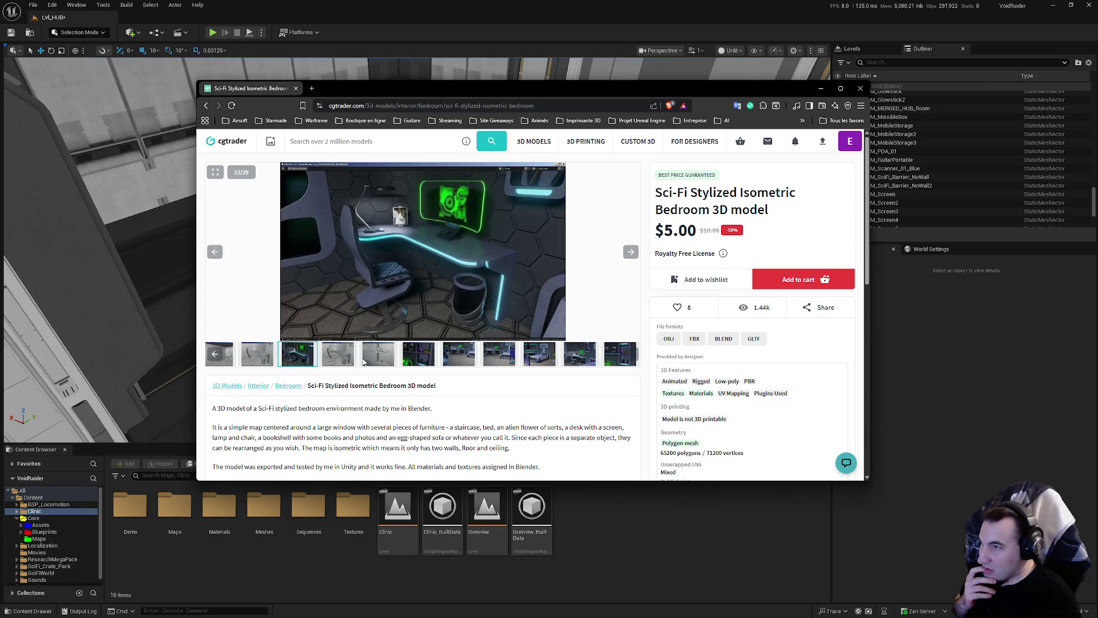
left_click(424, 359)
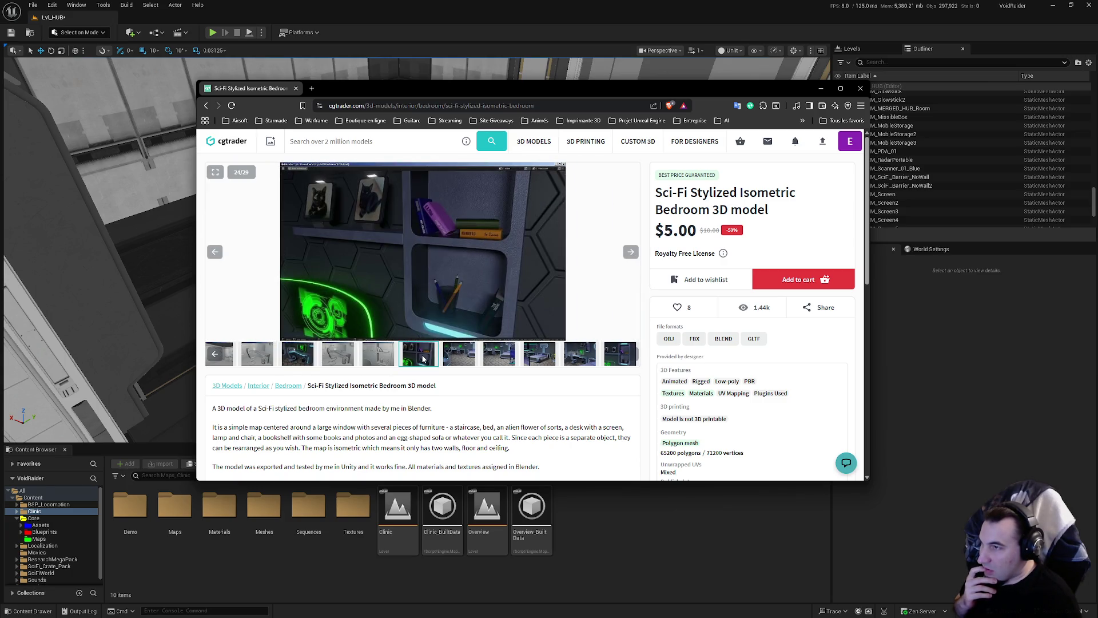
left_click(548, 355)
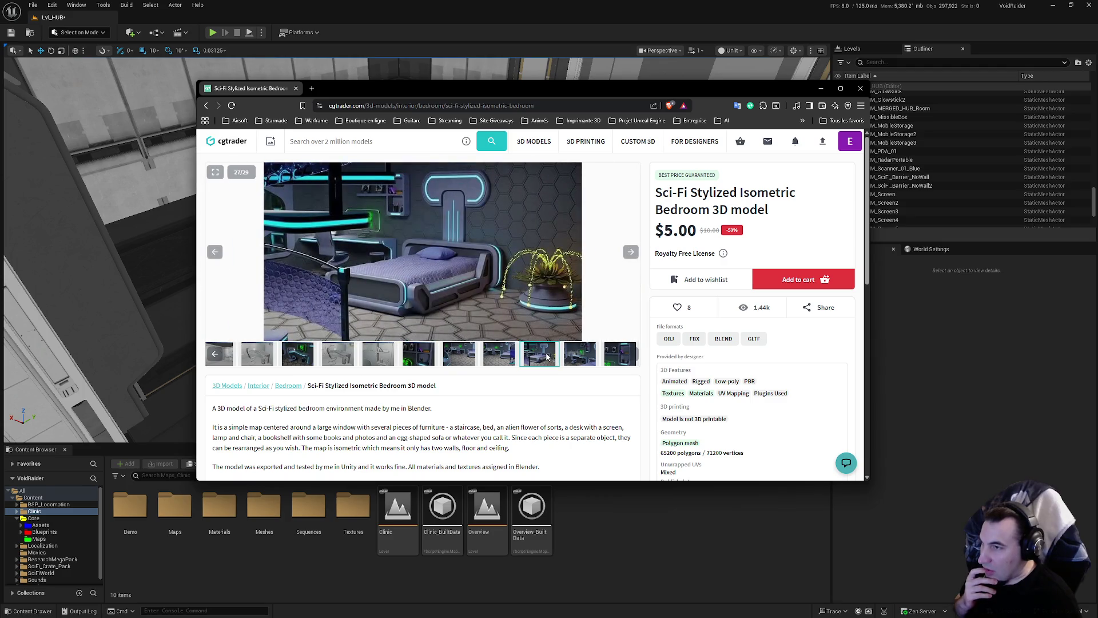
left_click(569, 360)
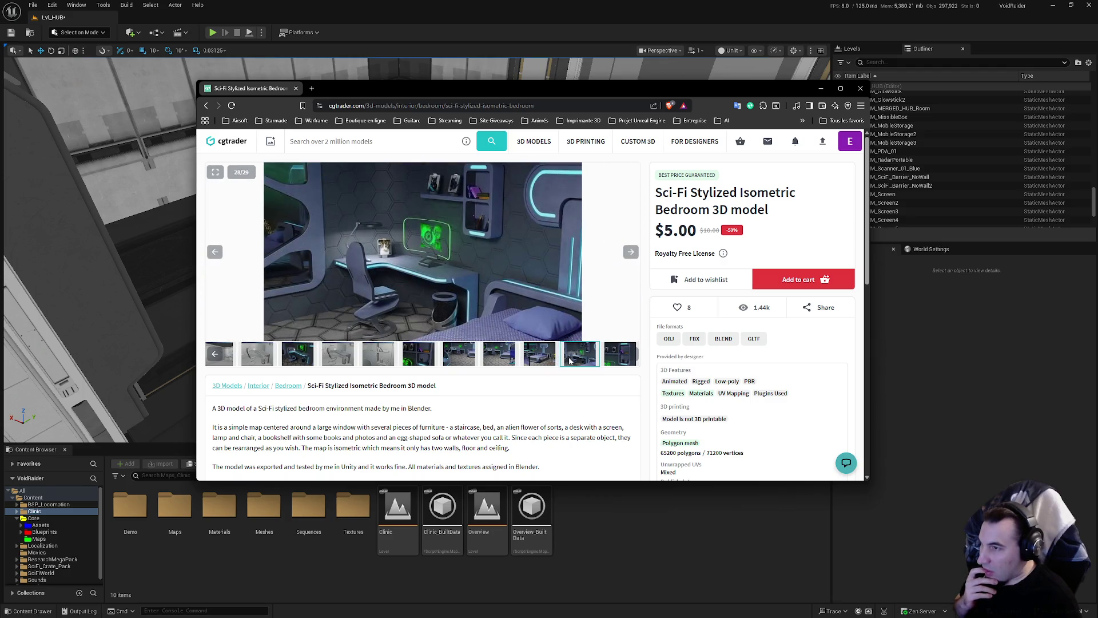
left_click(617, 361)
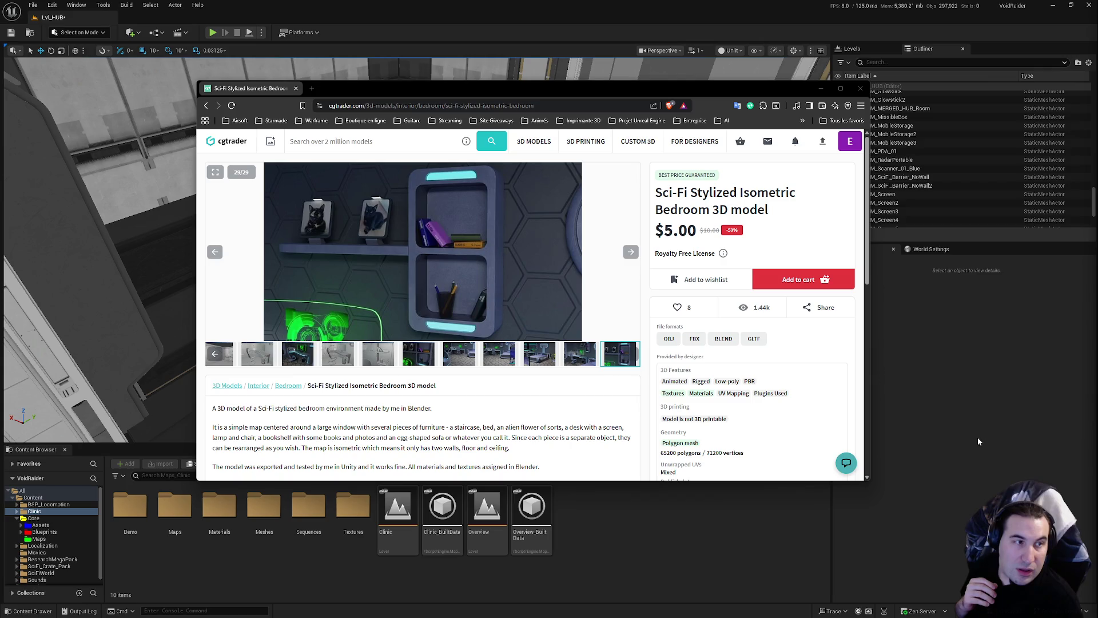
Step through gallery images 25–27 again, then close the browser to return to Unreal
left_click(459, 354)
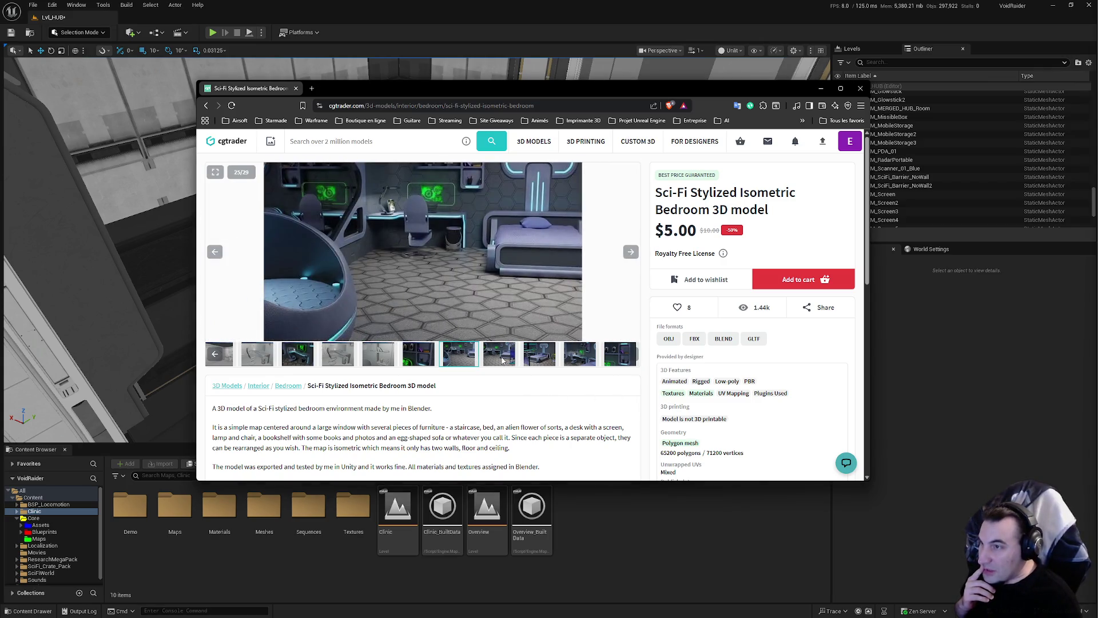
left_click(502, 359)
left_click(521, 359)
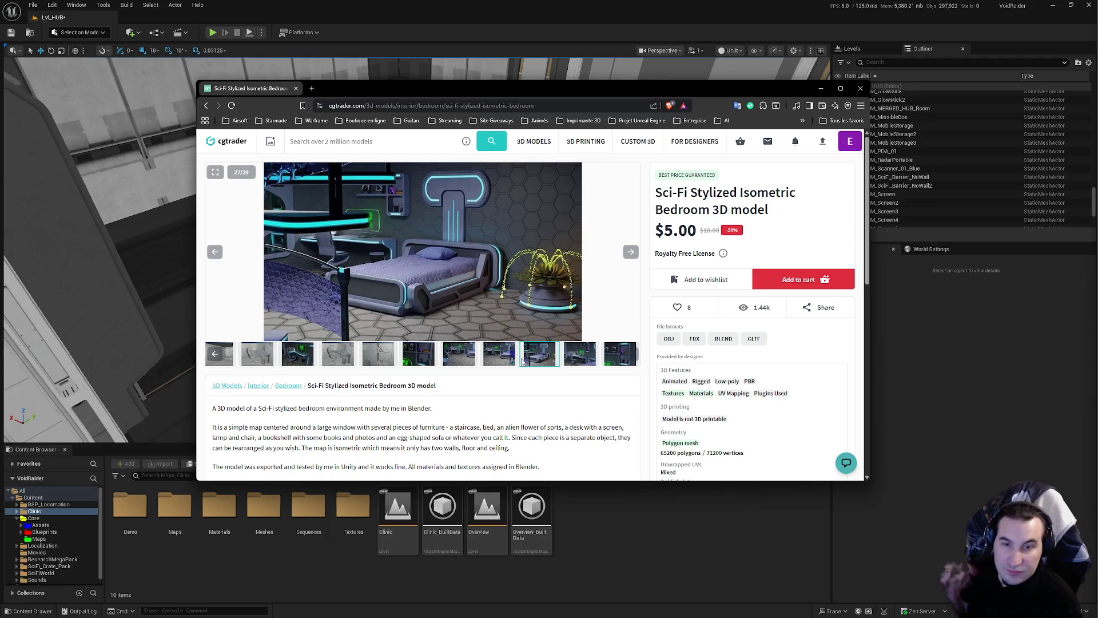
key("super")
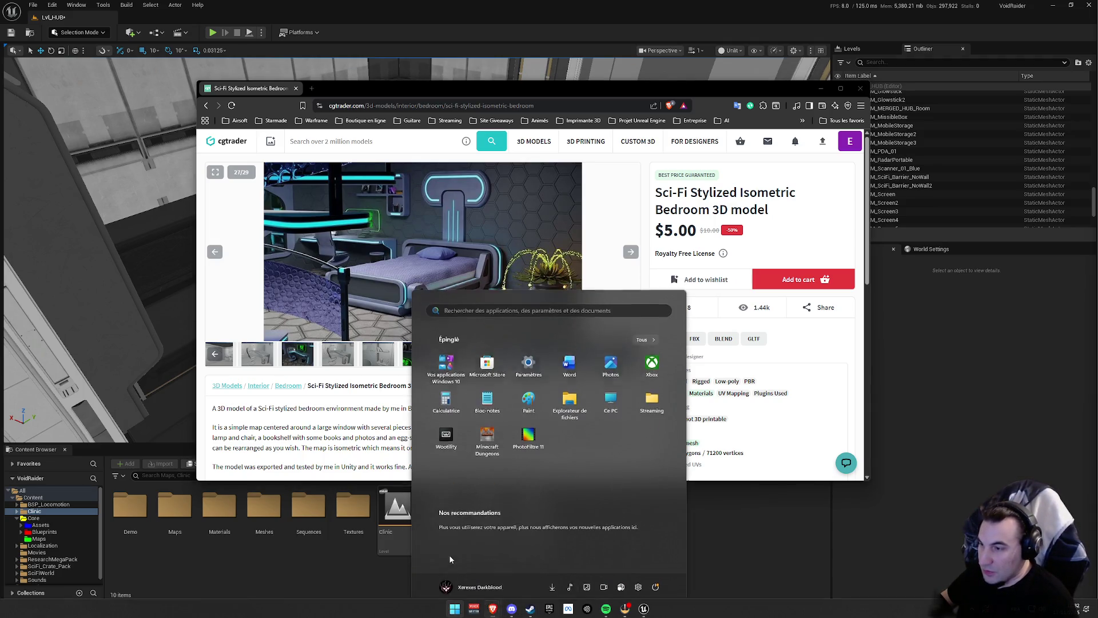
key("super")
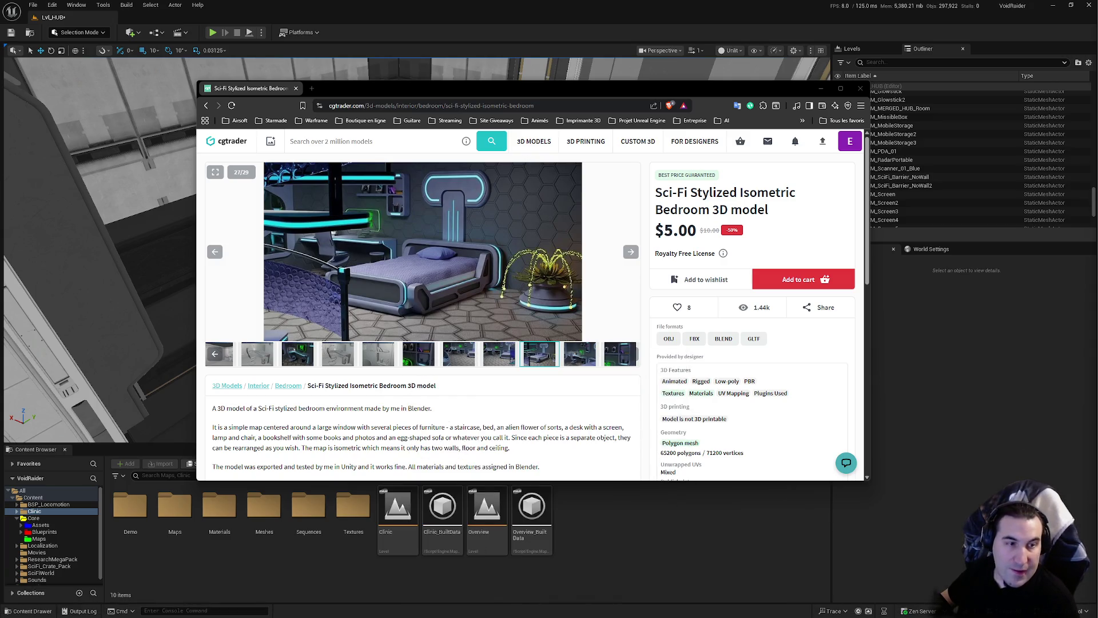
left_click_drag(439, 385, 455, 370)
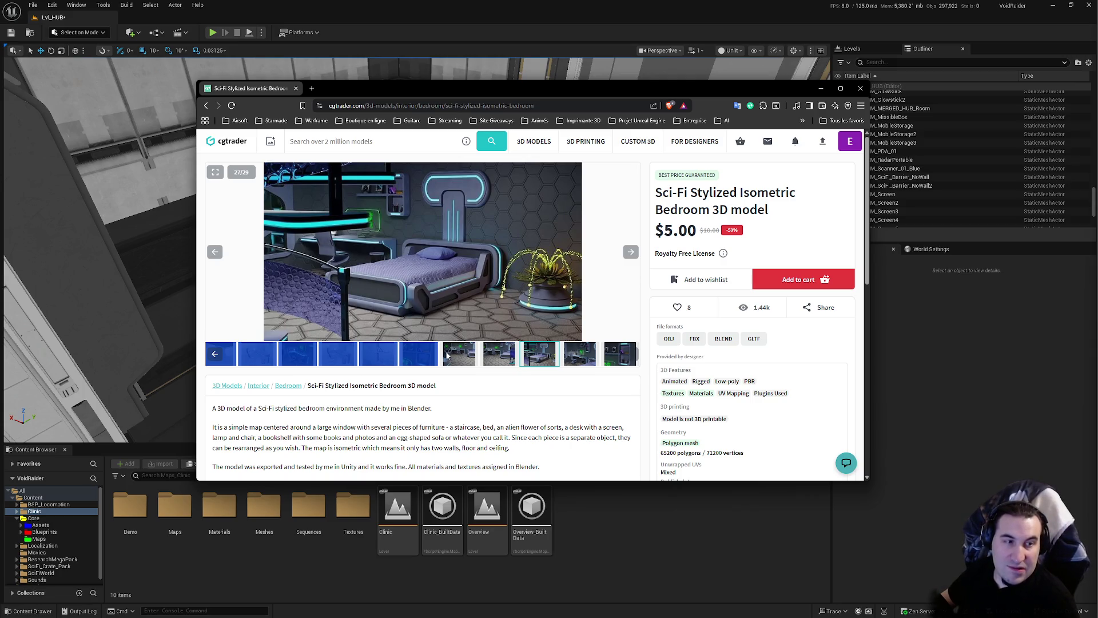
left_click(456, 348)
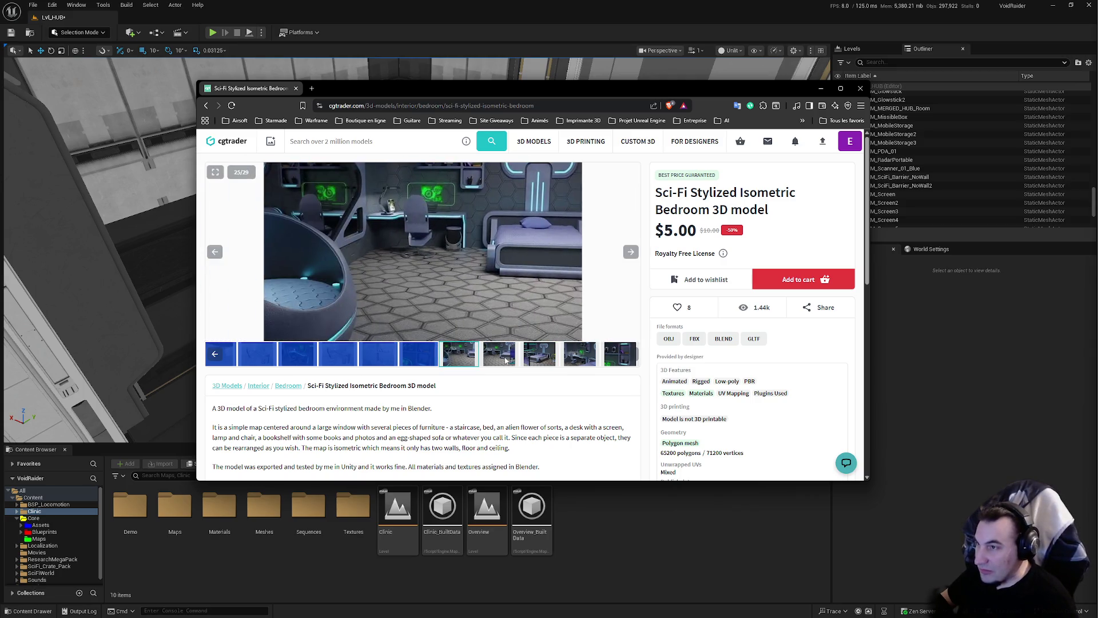
left_click(499, 355)
left_click(542, 357)
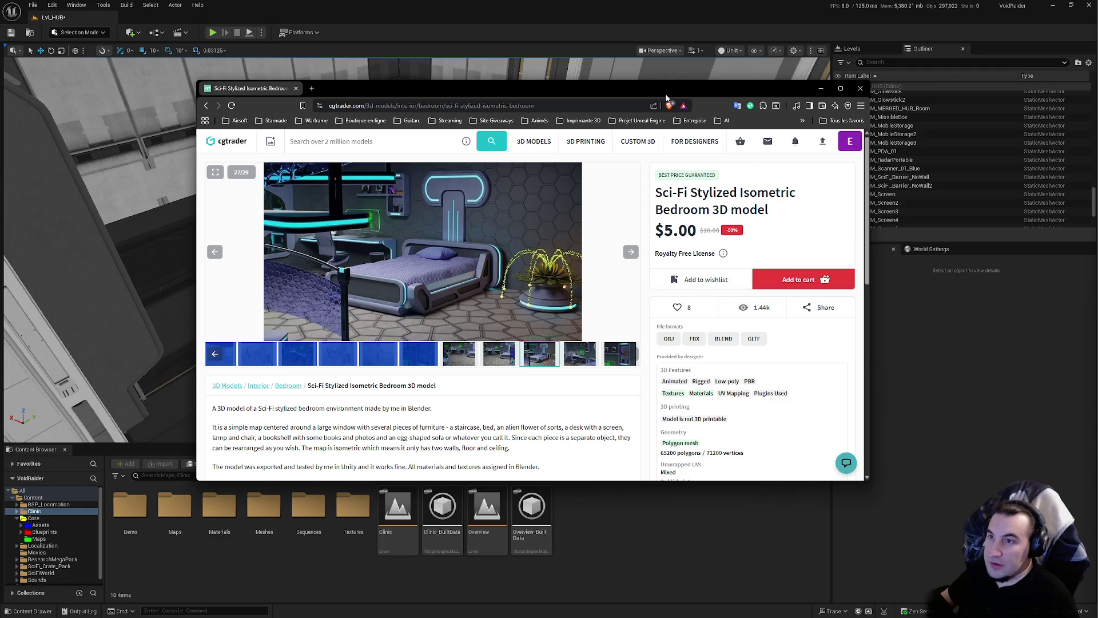
left_click(821, 88)
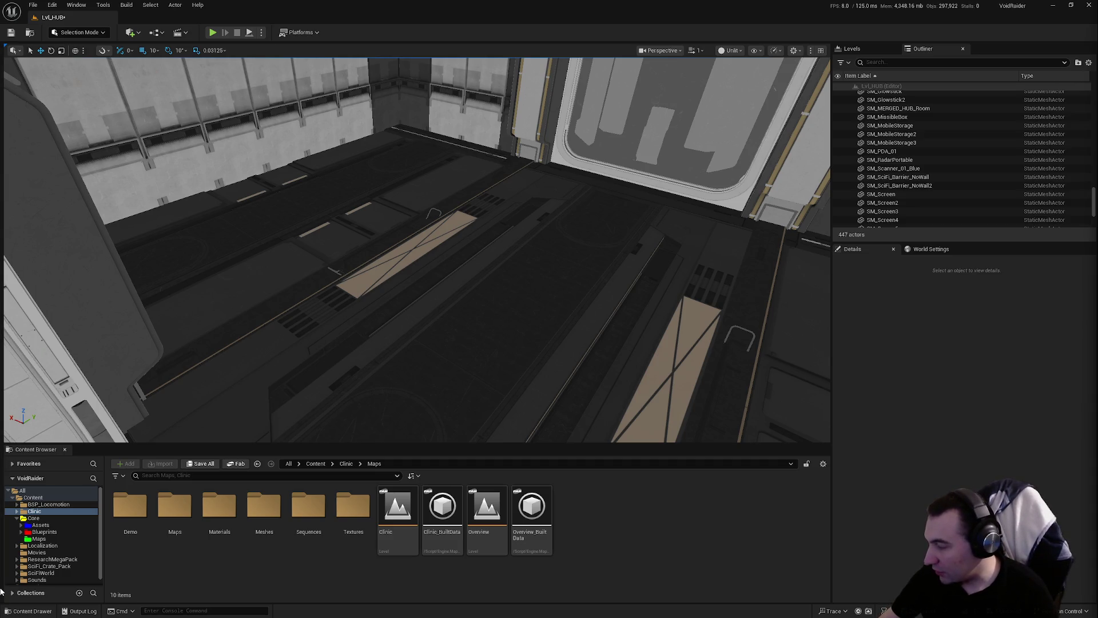
Dismiss the WinRAR prompt and FBX cannot-load error, close 3D Viewer, and restore Unreal's window
key("super")
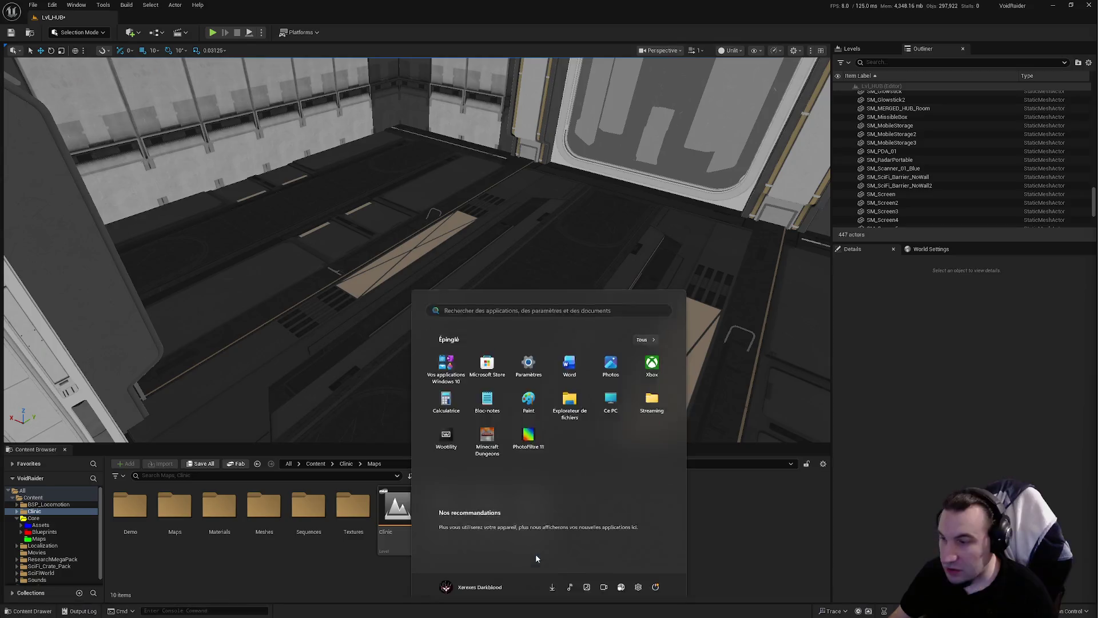
key("Escape")
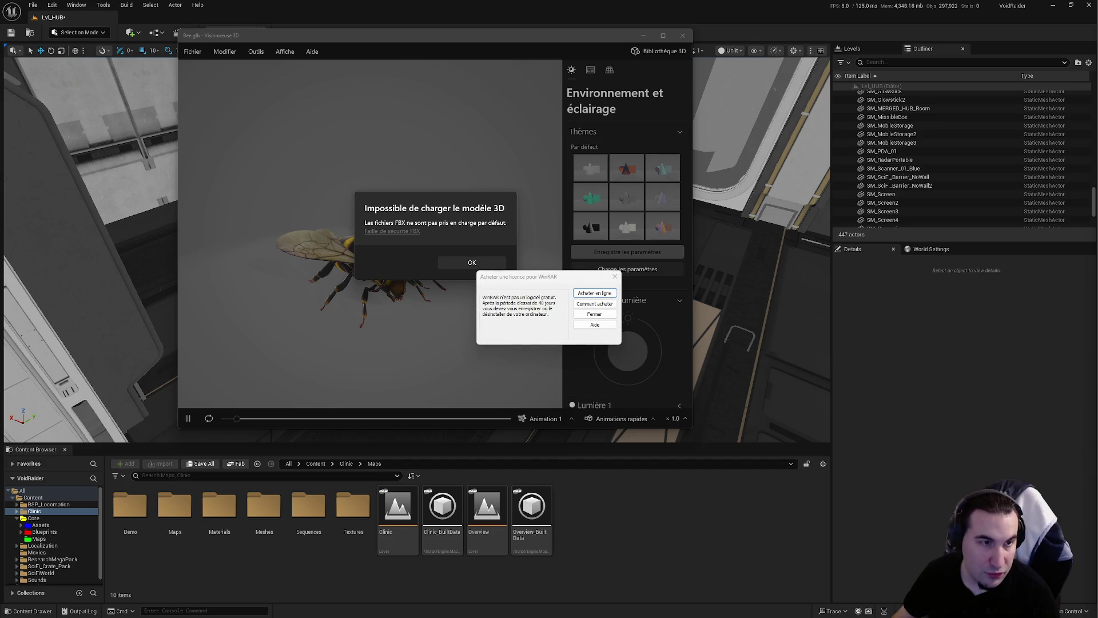
left_click(615, 277)
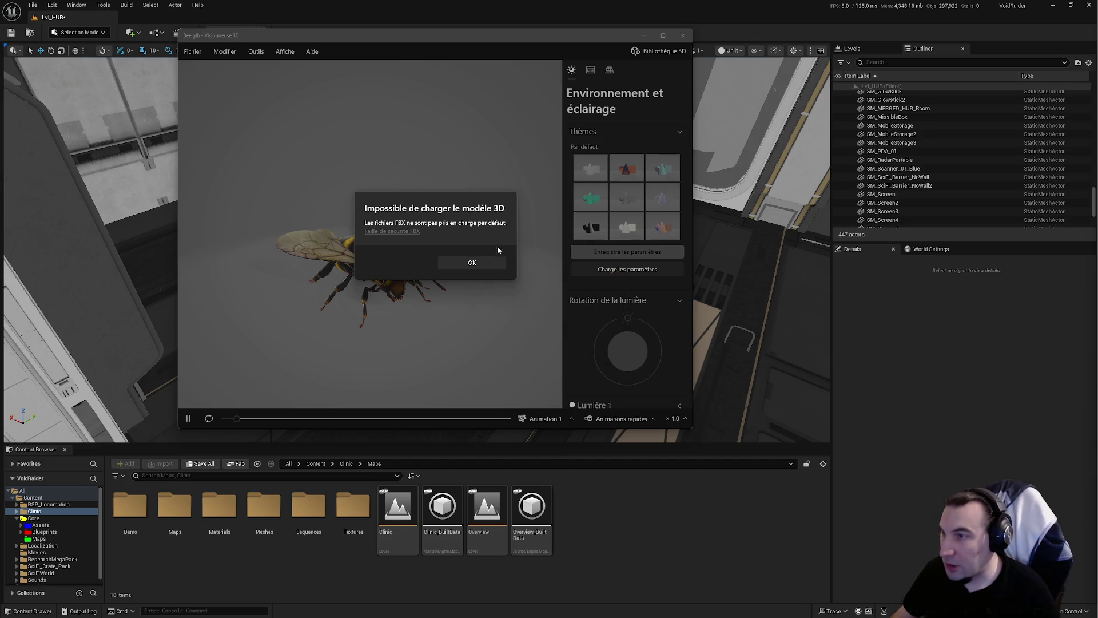
left_click(475, 260)
left_click(682, 36)
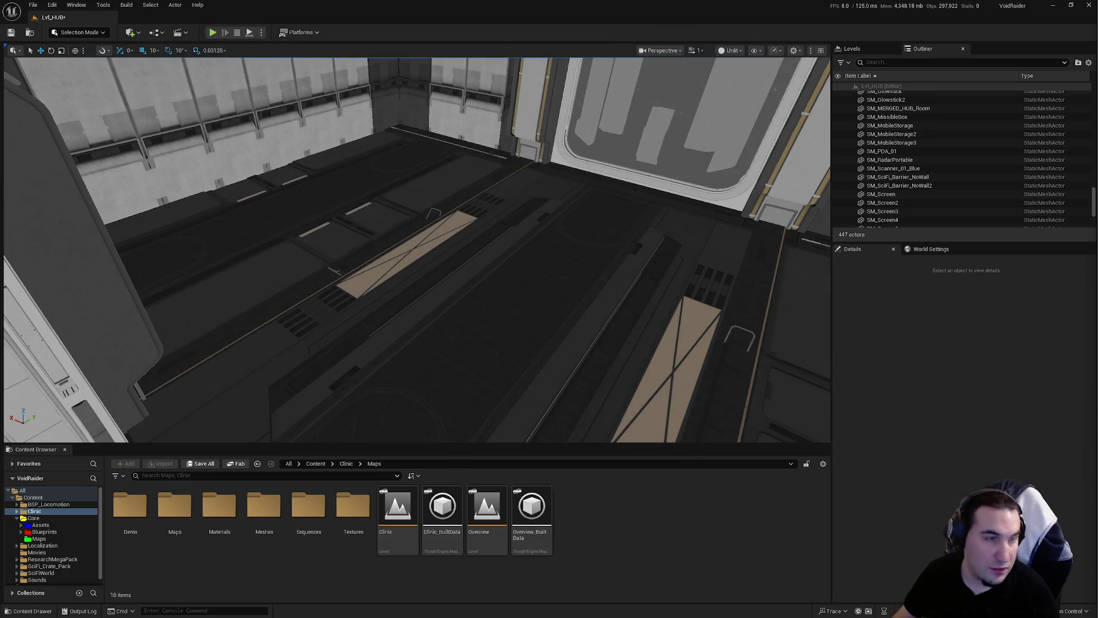
double_click(495, 4)
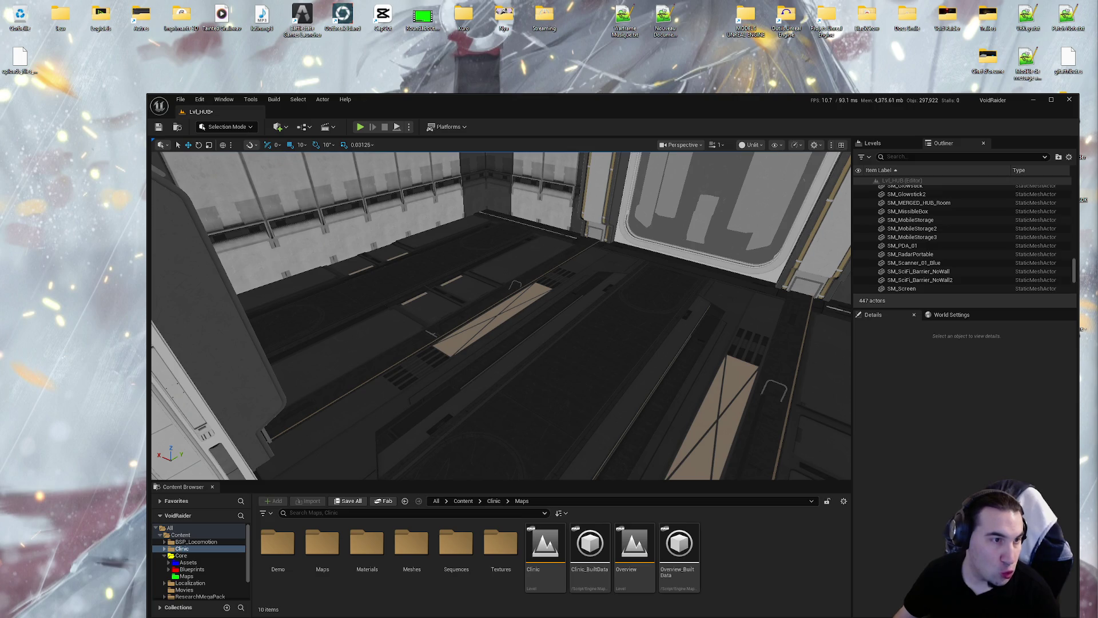
Move the SFBedroom .fbx and Textures.zip from Downloads to the desktop and close Explorer
key("super+e")
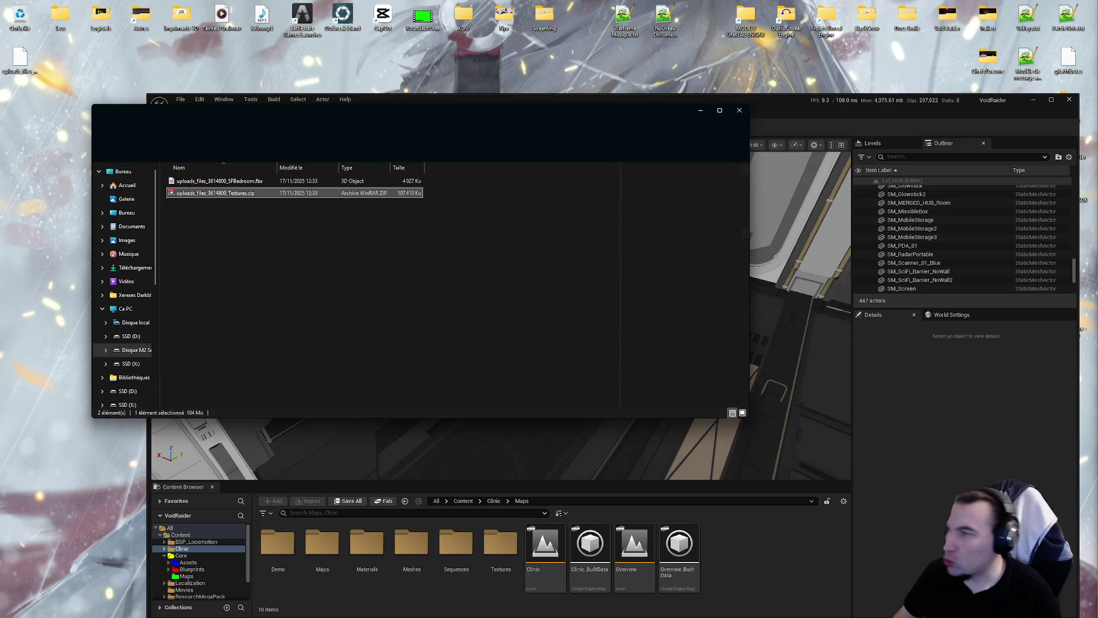
mouse_move(290, 243)
left_mouse_down()
mouse_move(234, 208)
mouse_move(229, 178)
mouse_move(23, 127)
left_mouse_up()
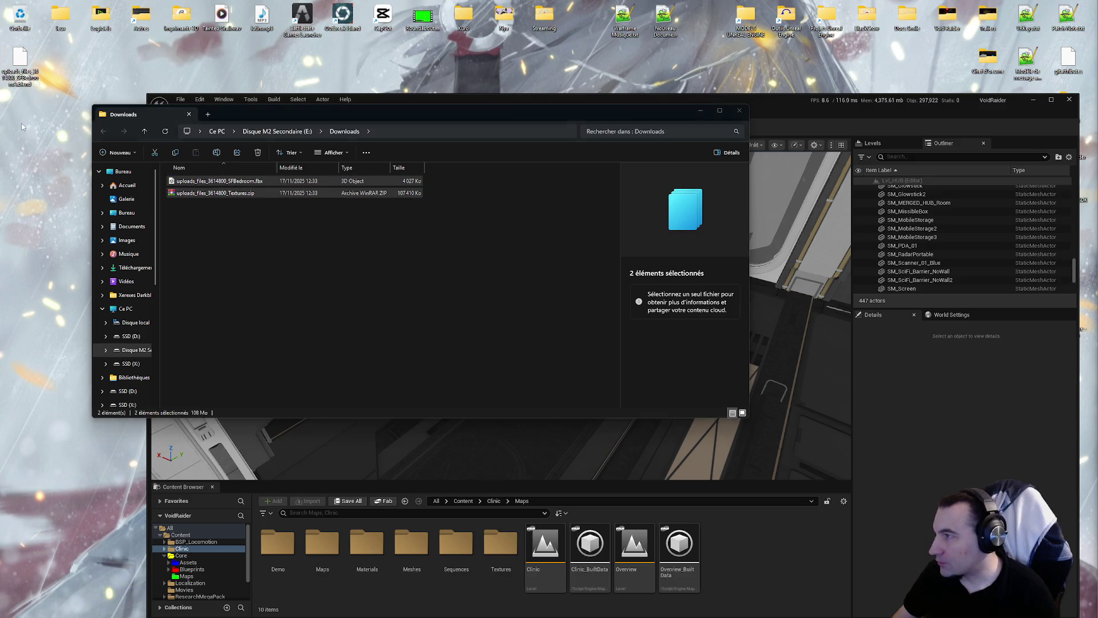
left_click(739, 110)
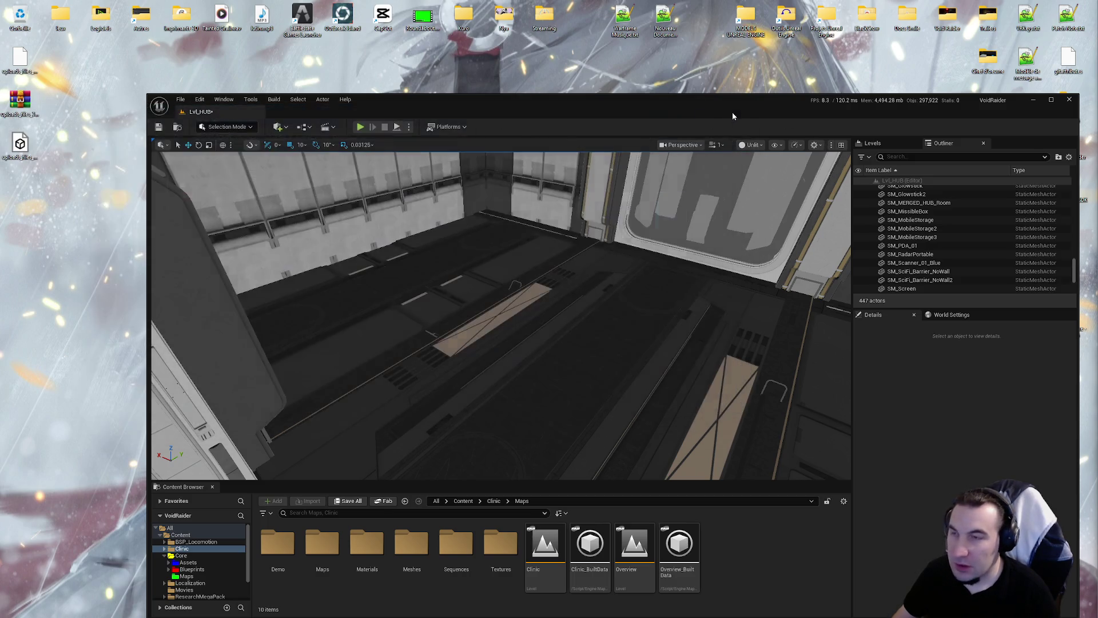
left_click_drag(730, 107, 726, 62)
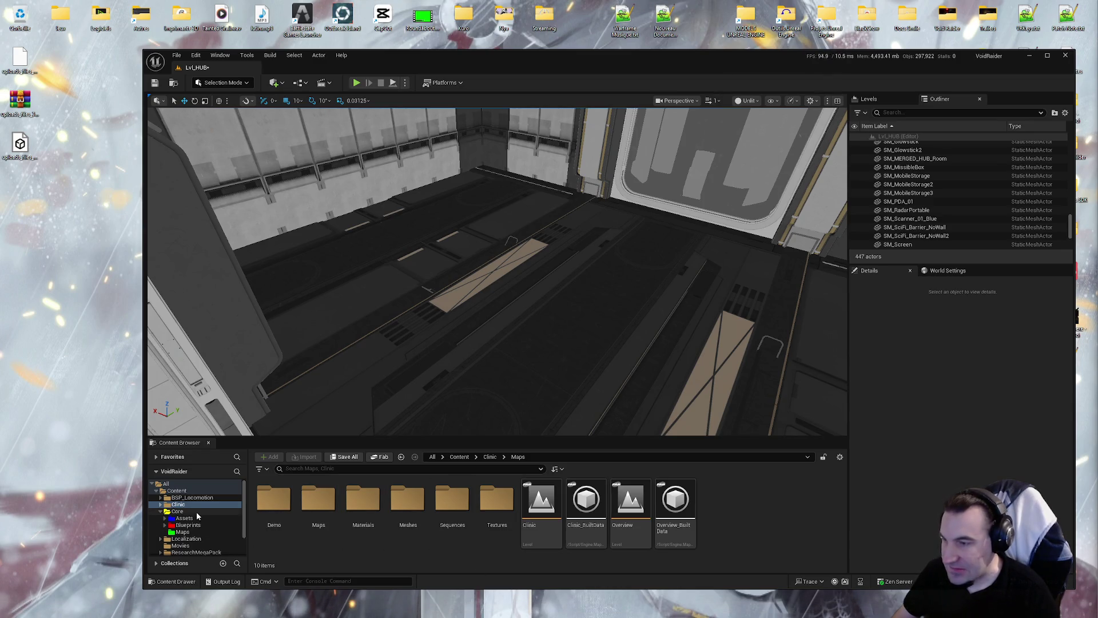
Show the Core > Blueprints folder contents in Unreal's Content Browser
left_click(188, 525)
scroll(192, 520, "down", 2)
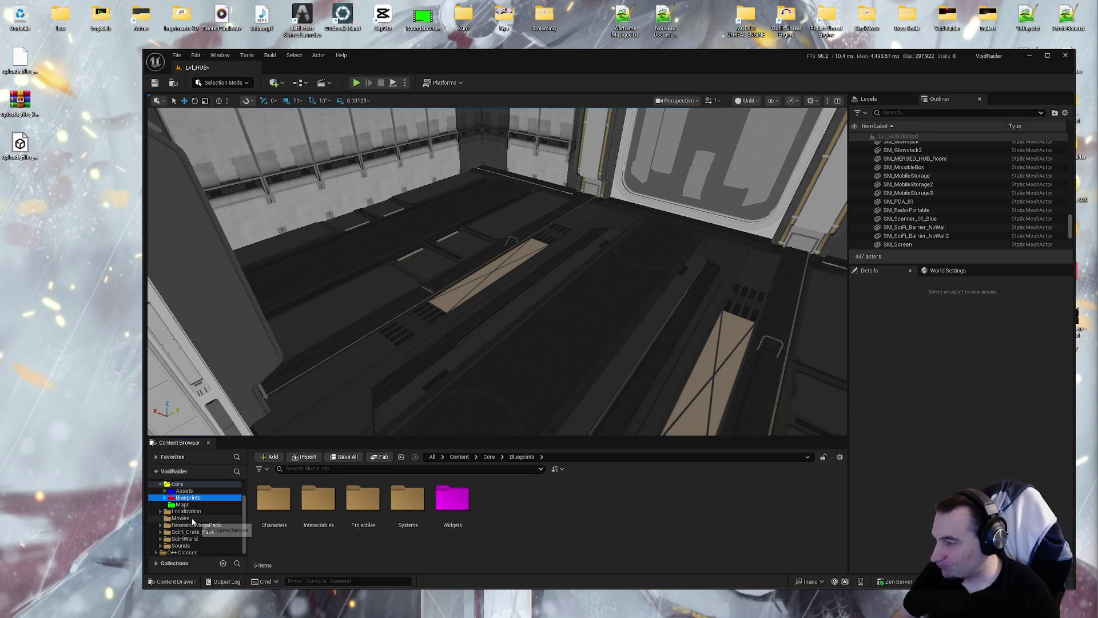
scroll(192, 518, "up", 2)
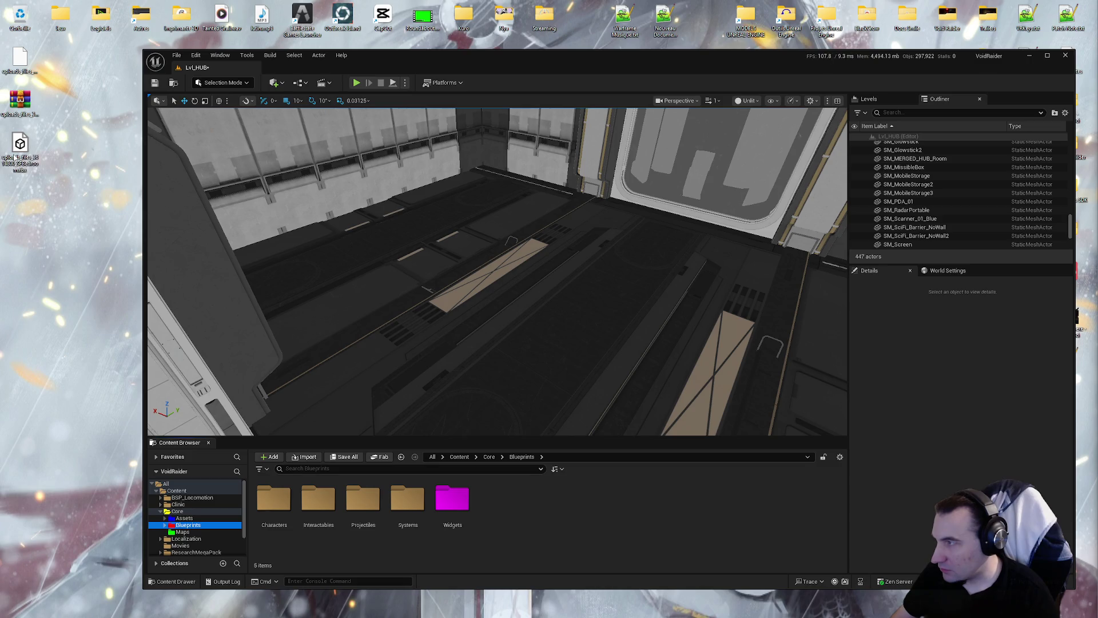
Briefly bring up the Steam window, then close the CGTrader order browser window
mouse_move(353, 616)
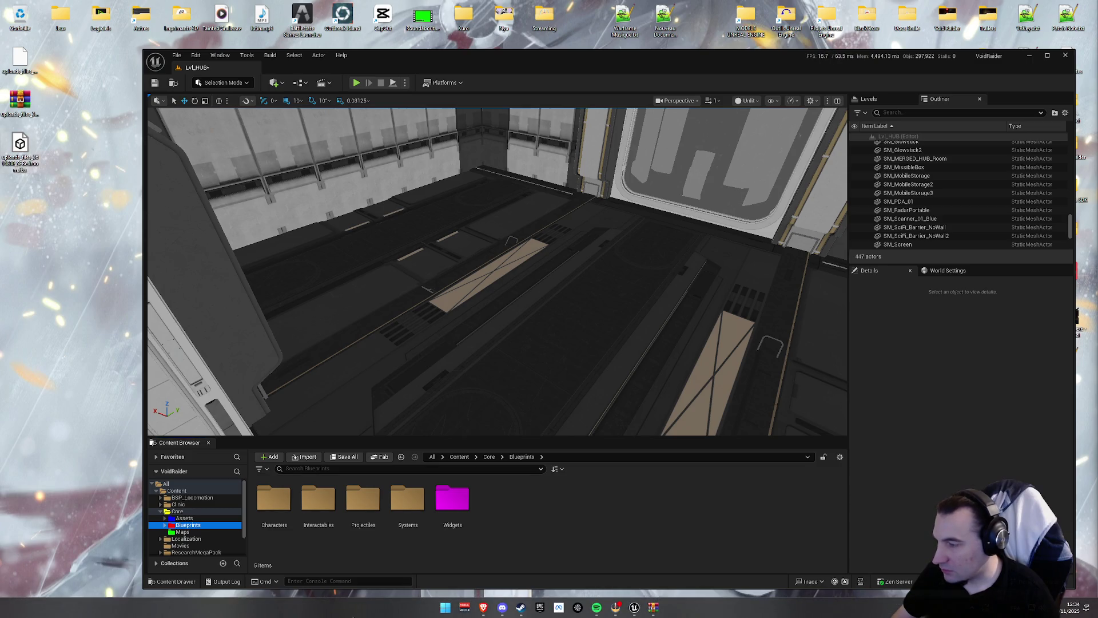
left_click(521, 607)
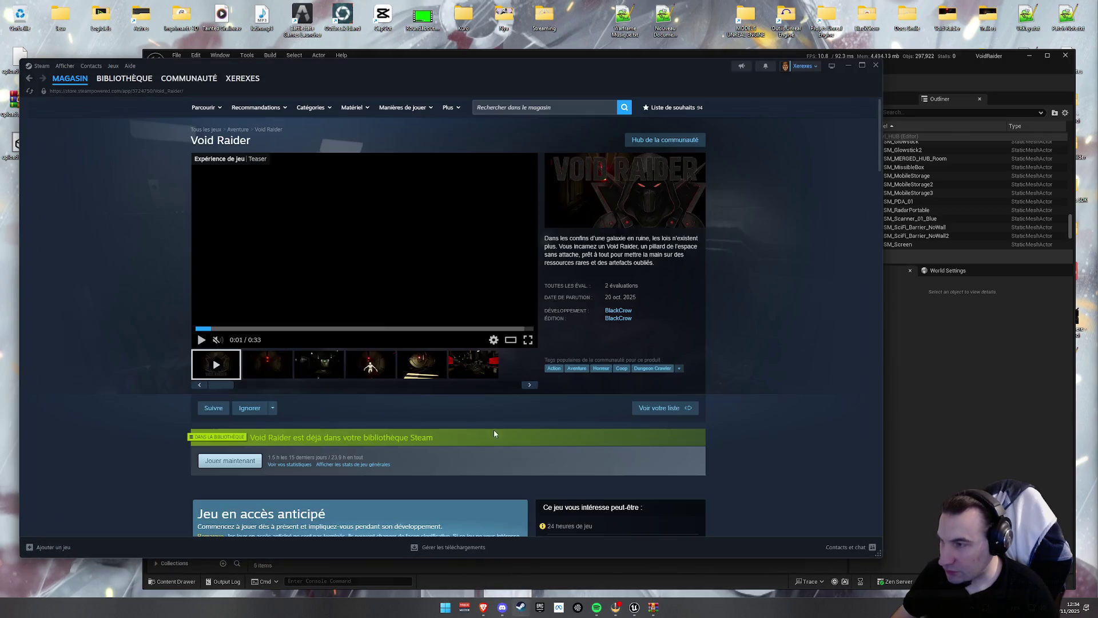
left_click(848, 65)
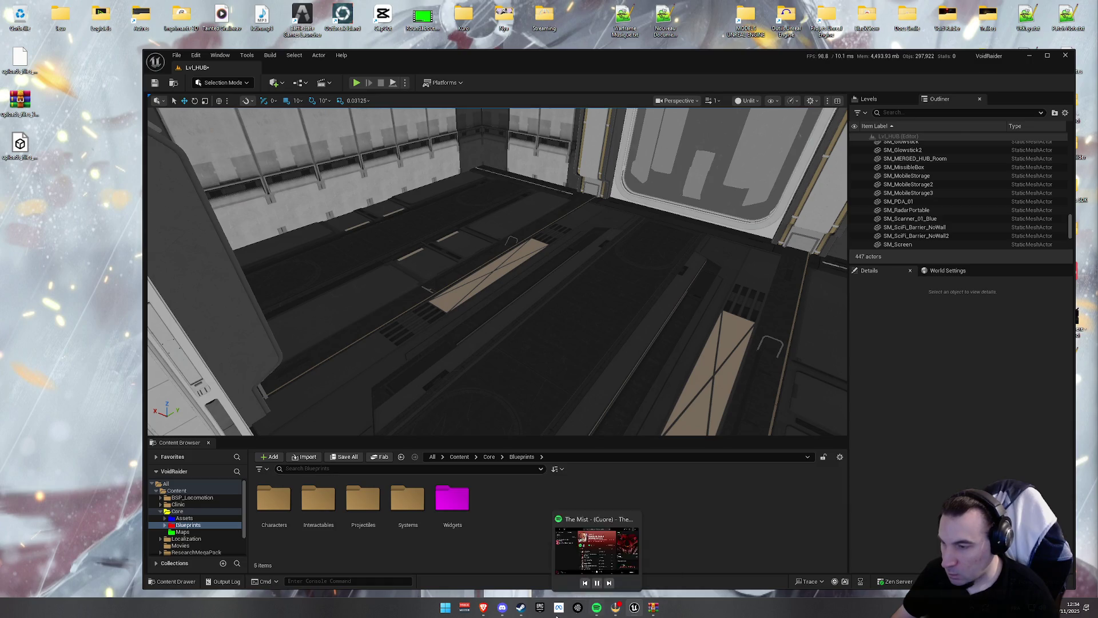
mouse_move(516, 614)
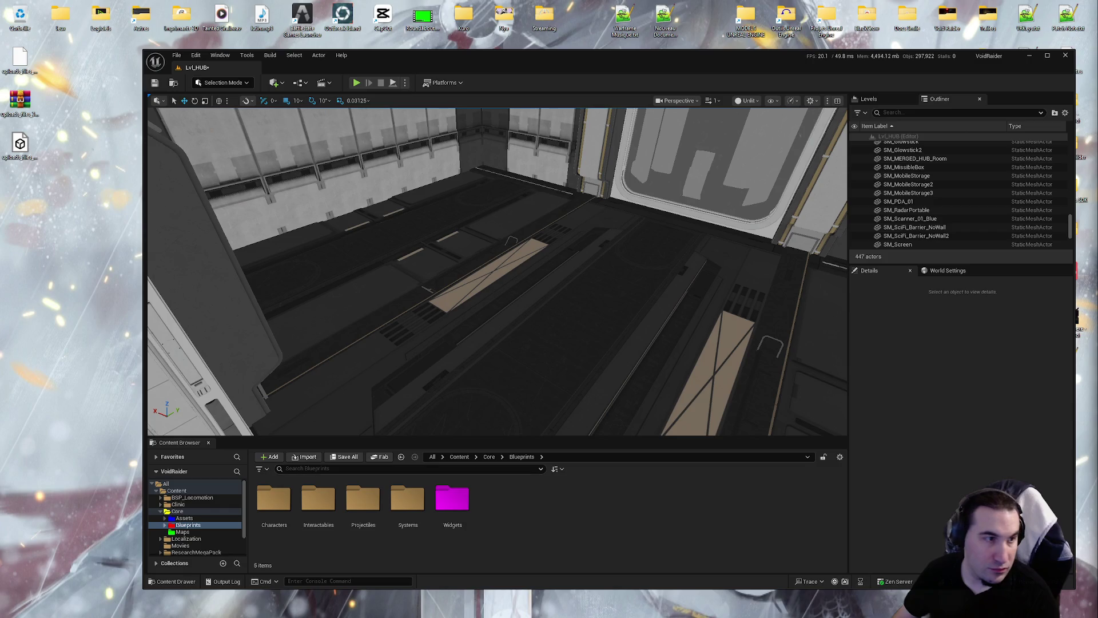
mouse_move(414, 614)
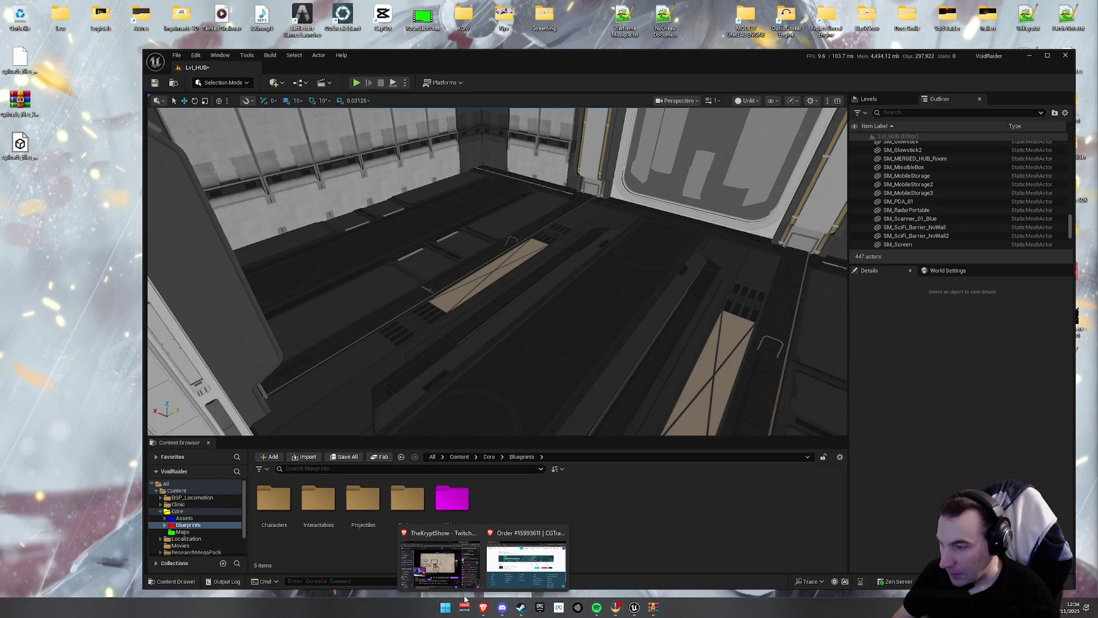
mouse_move(483, 606)
left_click(561, 533)
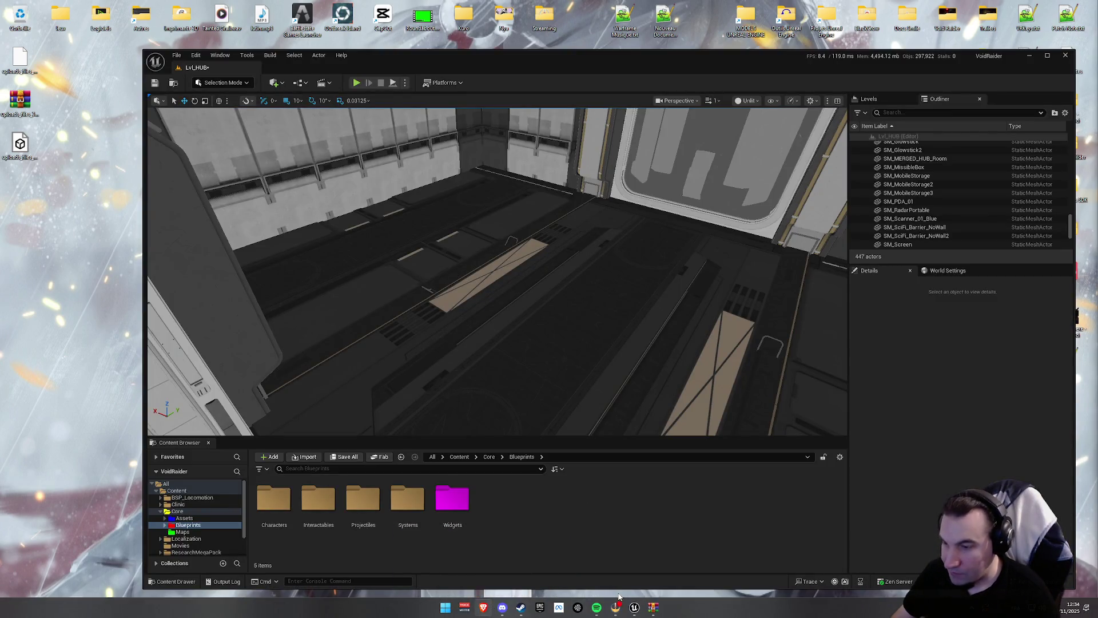
Launch Blender from the Steam library, then hide the Steam window
left_click(522, 608)
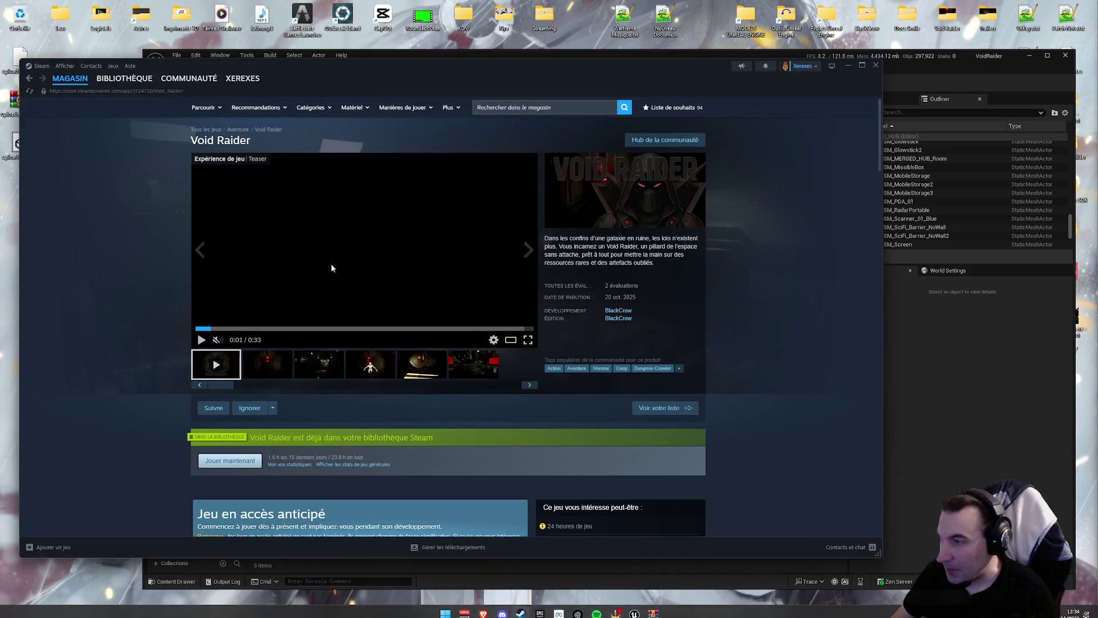
left_click(115, 17)
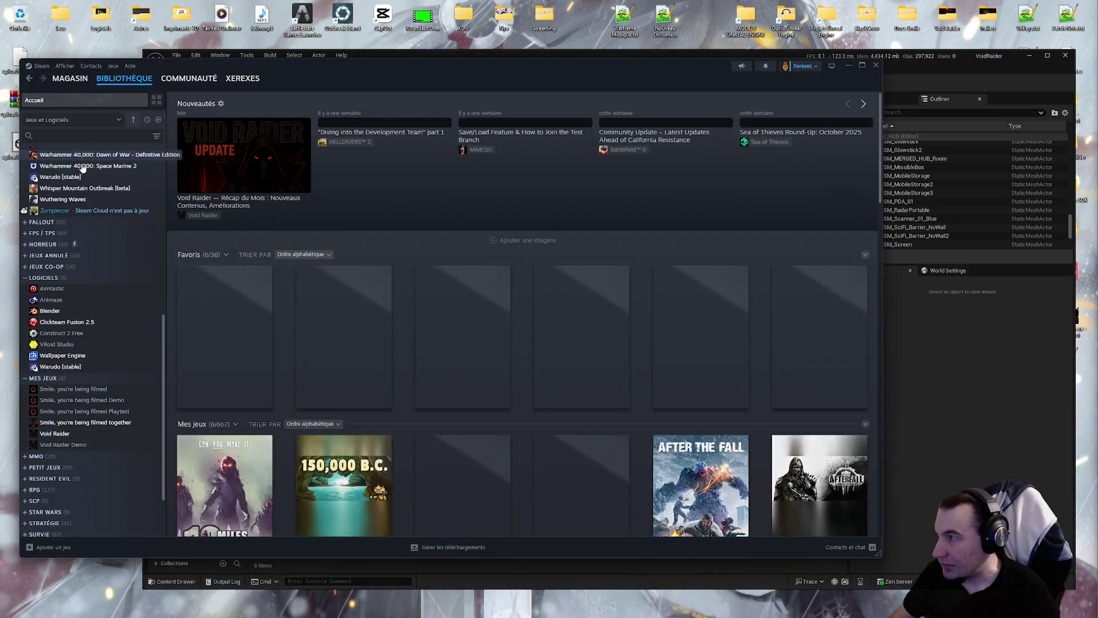
left_click(57, 208)
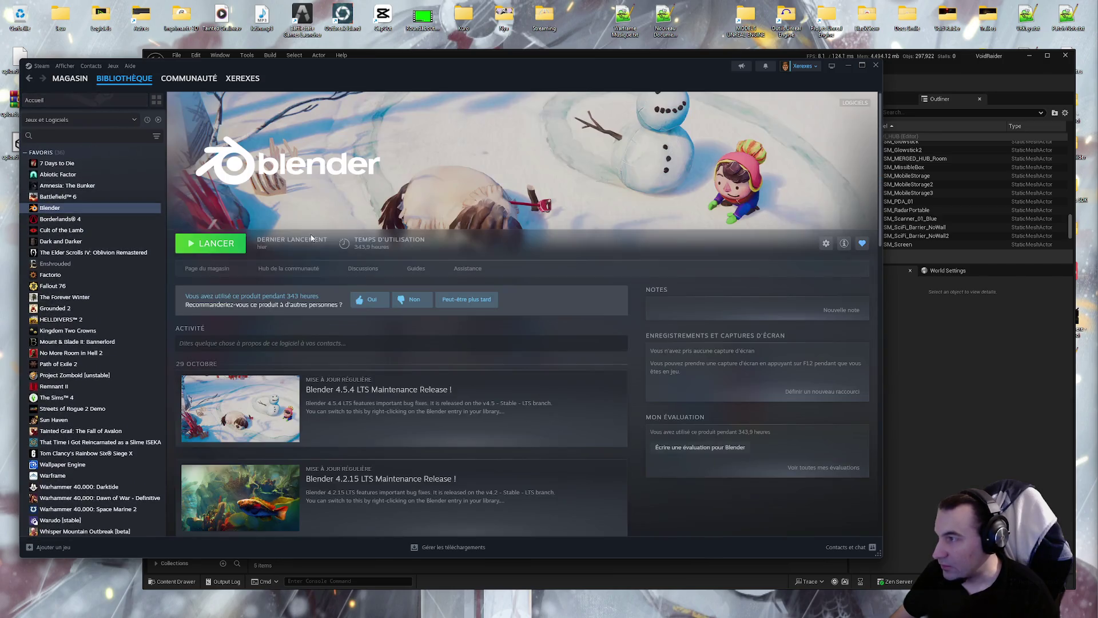
left_click(226, 248)
left_click(844, 67)
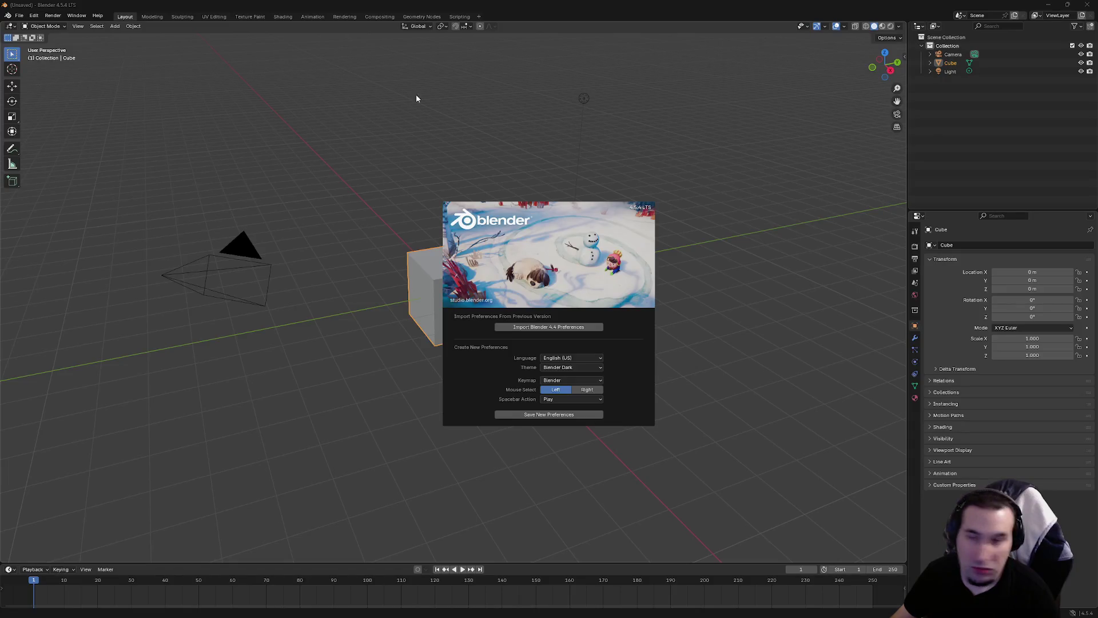
Close the Blender splash, delete the default cube, camera and light, and un-maximise the window
left_click(366, 117)
key("Delete")
left_click_drag(372, 5, 399, 50)
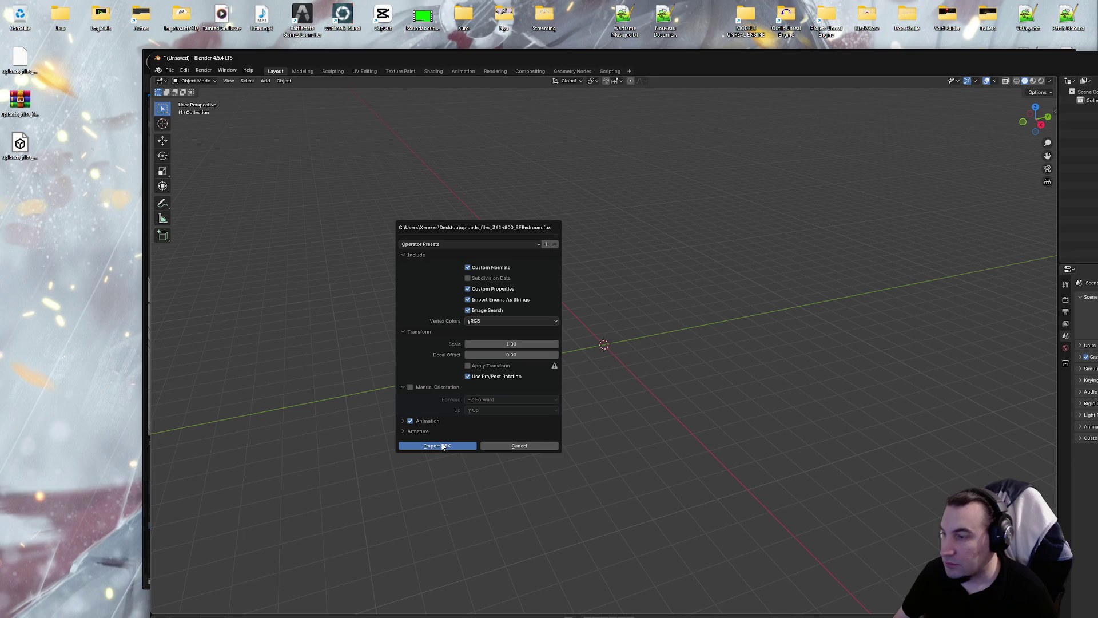
Import the bedroom FBX at scale 1.00 and orbit toward the desk and chair corner
left_click(443, 446)
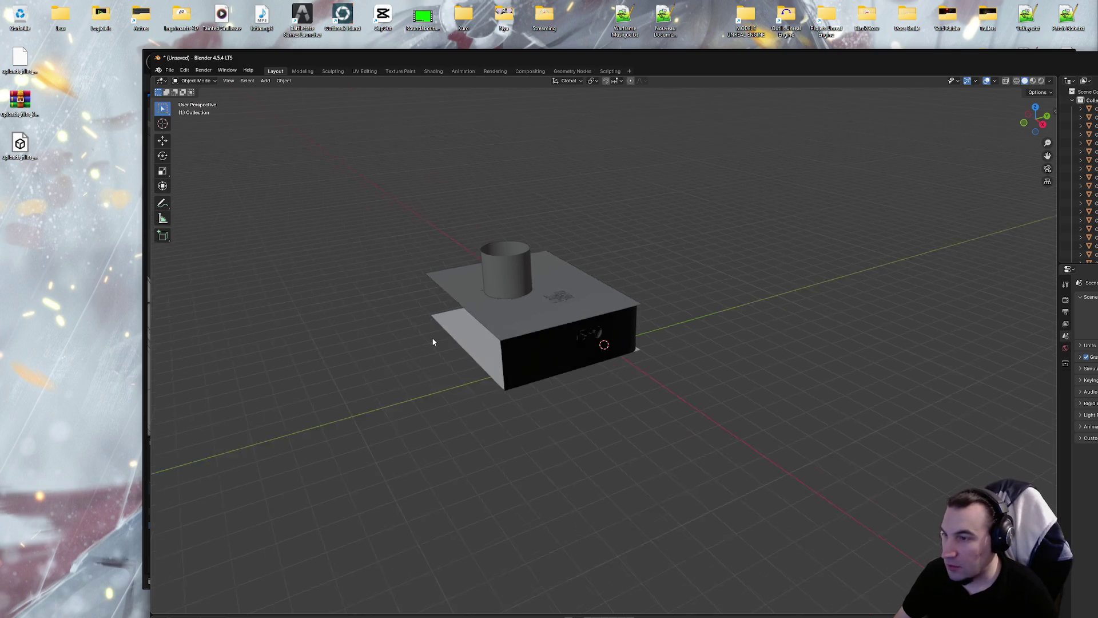
scroll(605, 389, "up", 8)
scroll(560, 307, "up", 10)
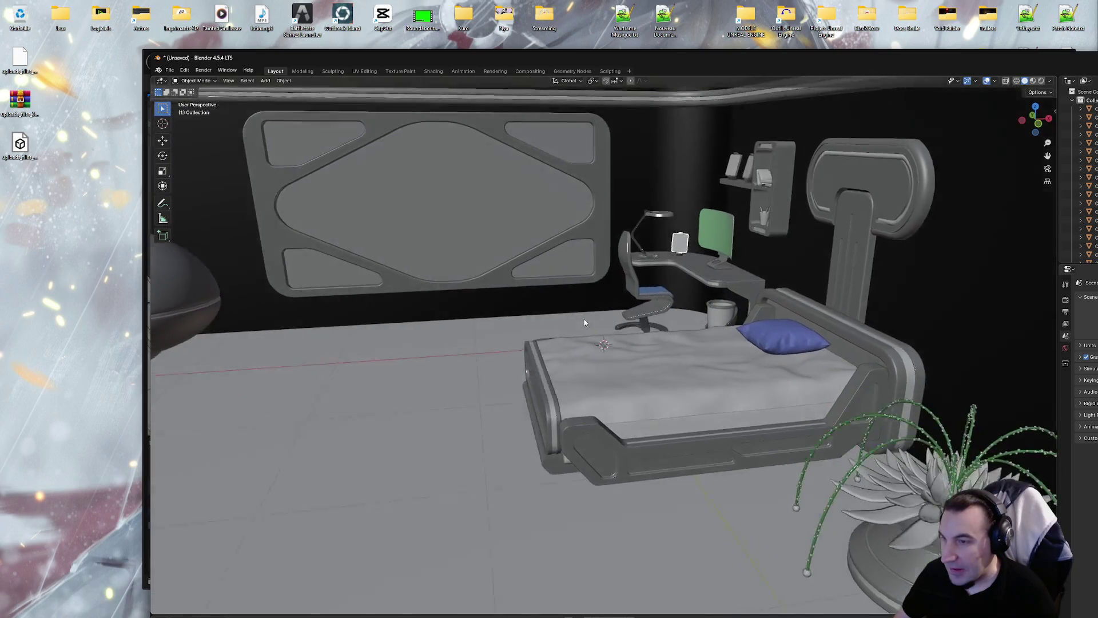
scroll(651, 329, "down", 8)
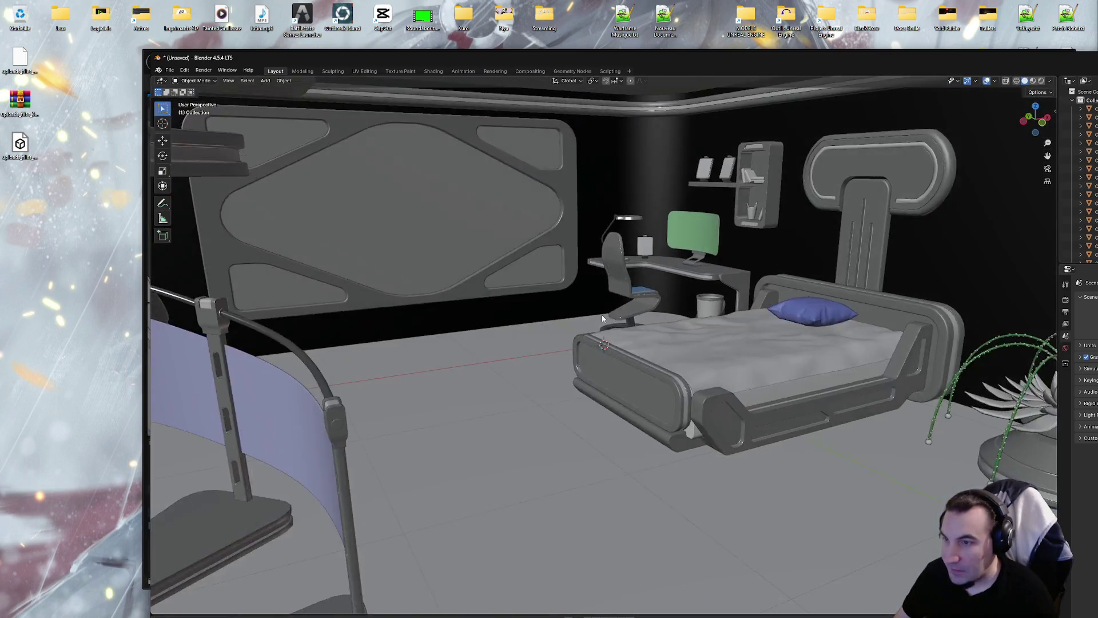
scroll(591, 310, "down", 2)
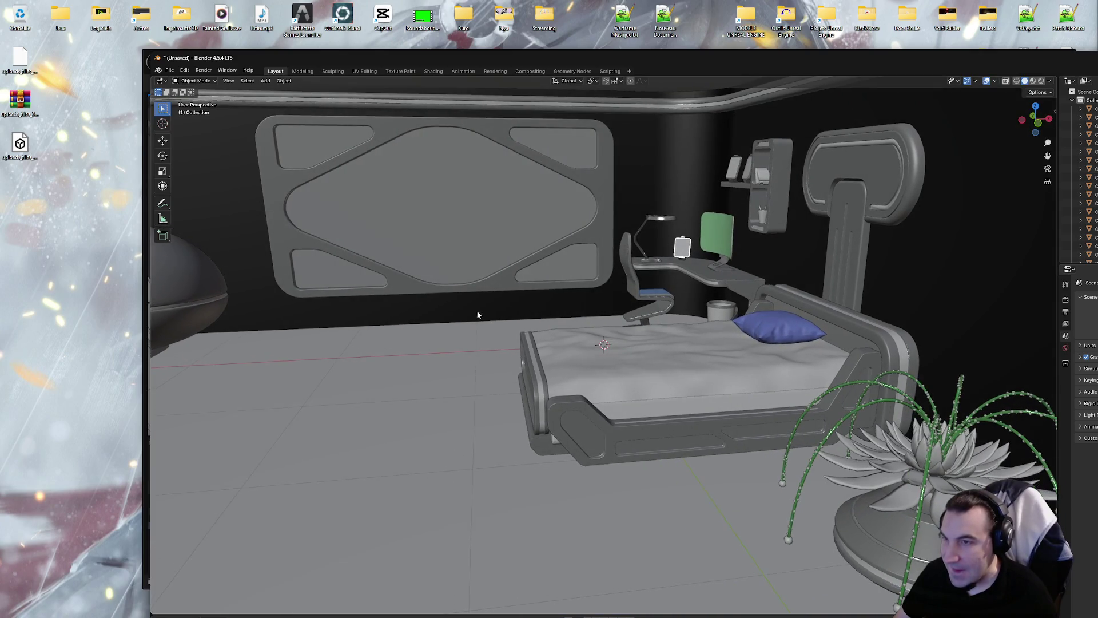
mouse_move(473, 313)
left_mouse_down()
mouse_move(385, 300)
mouse_move(493, 291)
mouse_move(313, 294)
mouse_move(762, 331)
mouse_move(740, 243)
mouse_move(845, 187)
mouse_move(674, 257)
mouse_move(653, 250)
mouse_move(642, 291)
mouse_move(662, 251)
left_mouse_up()
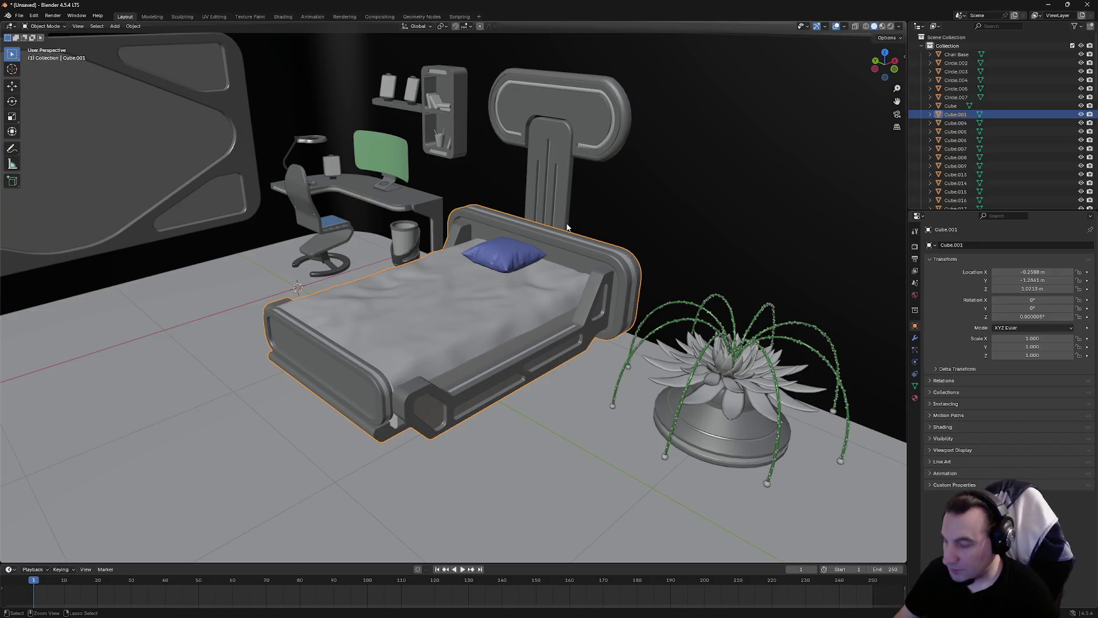
Rename the bed object Cube.001 to SM_Bed in the Outliner
left_click(980, 114)
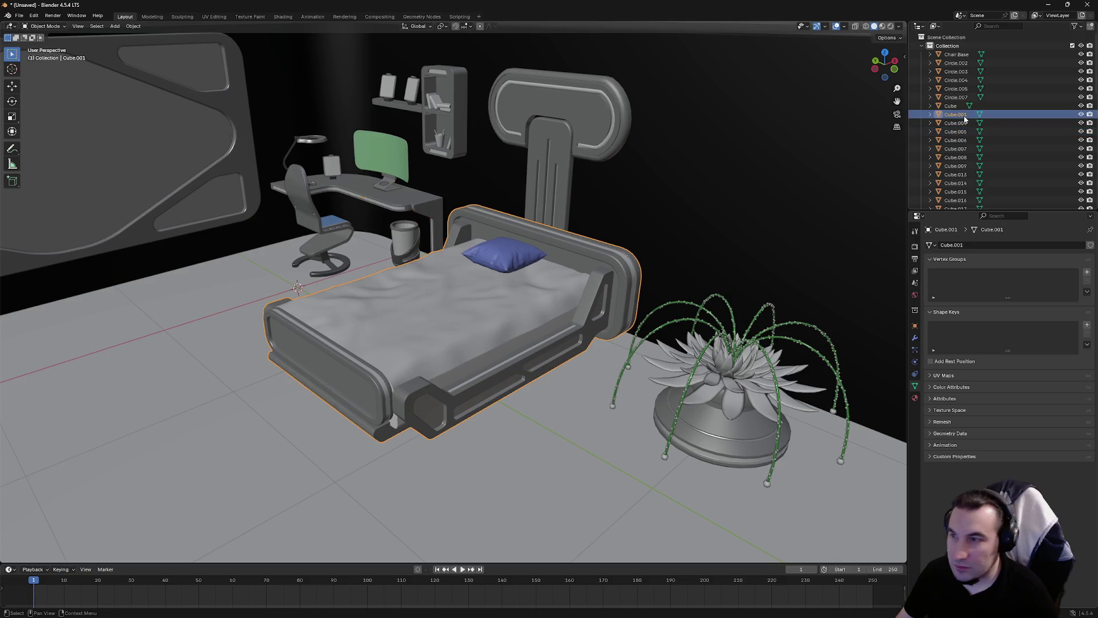
double_click(964, 115)
type("SM_Bed")
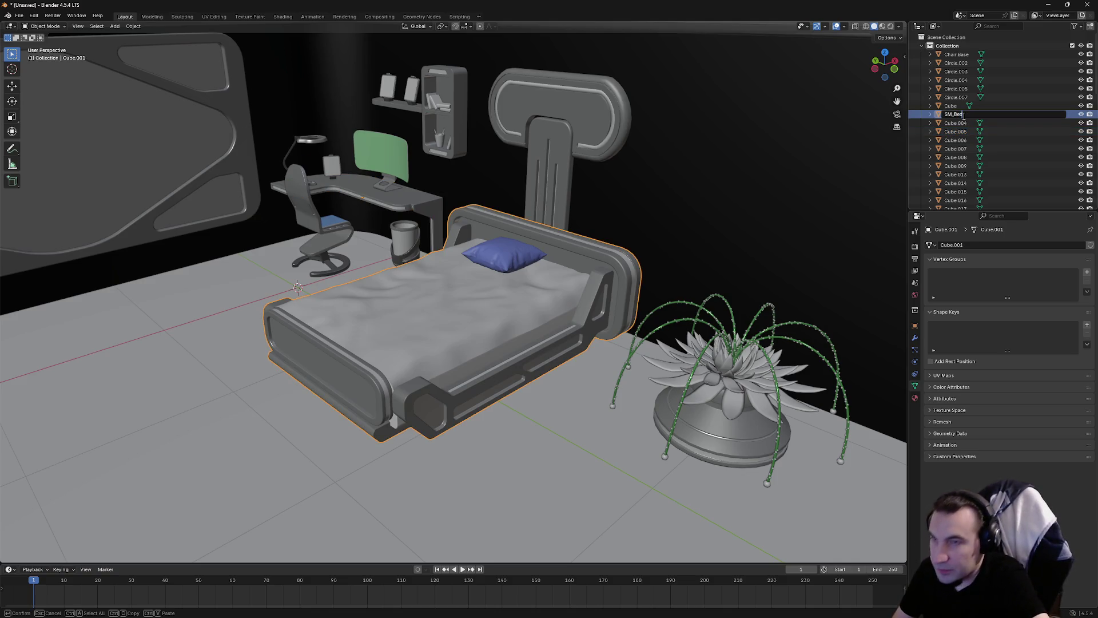
key("Return")
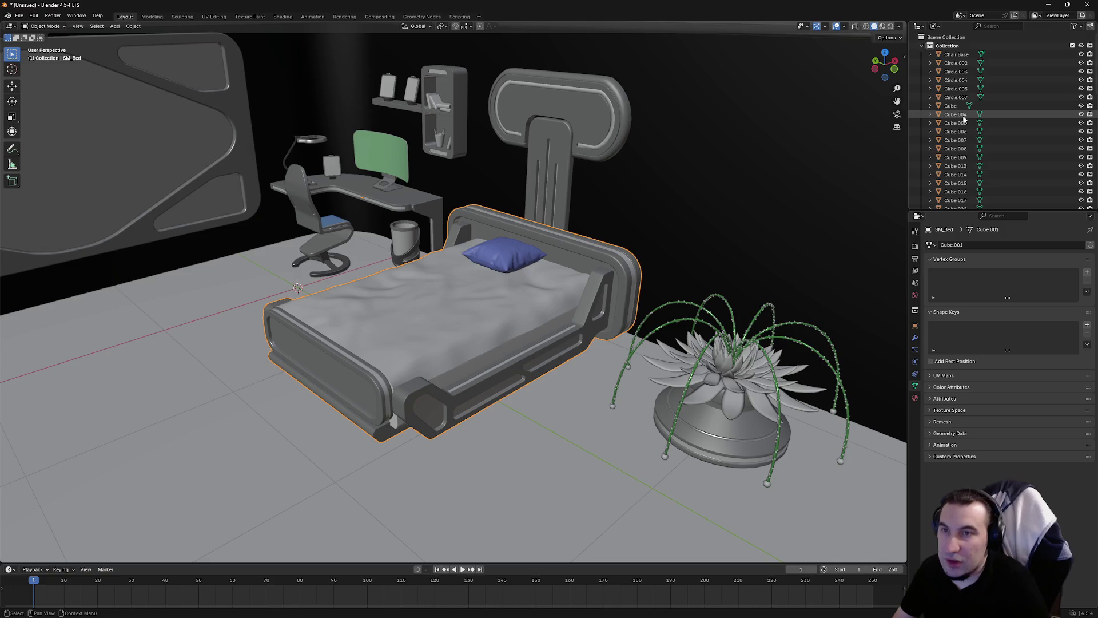
Select the stairs, roof and all other objects and delete them
scroll(981, 132, "down", 8)
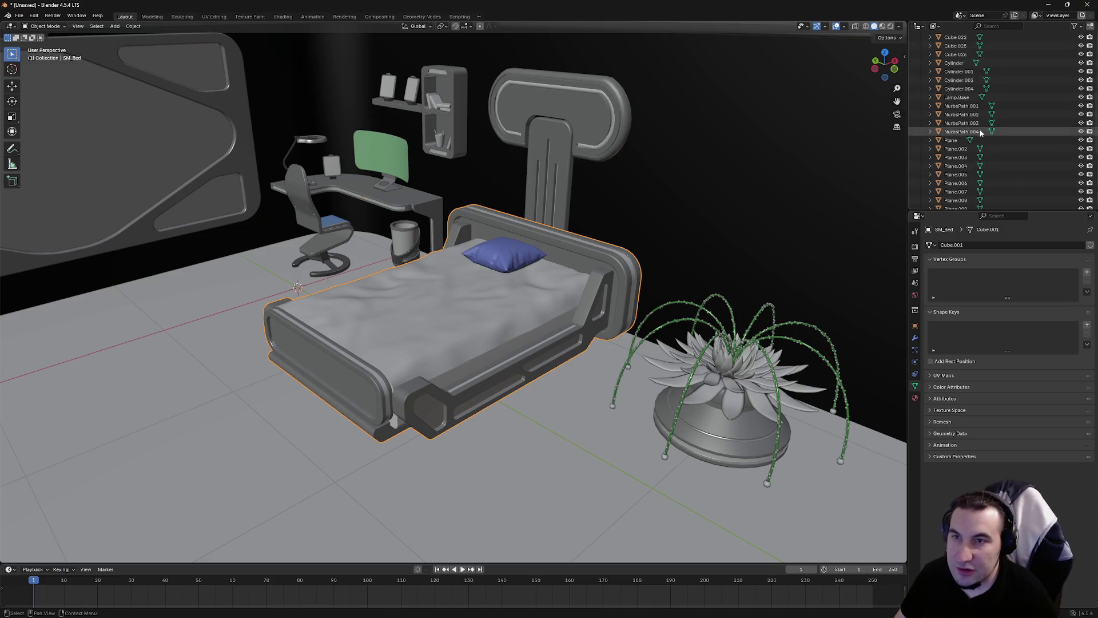
scroll(980, 132, "down", 6)
left_click(952, 183)
left_click(956, 192, "ctrl")
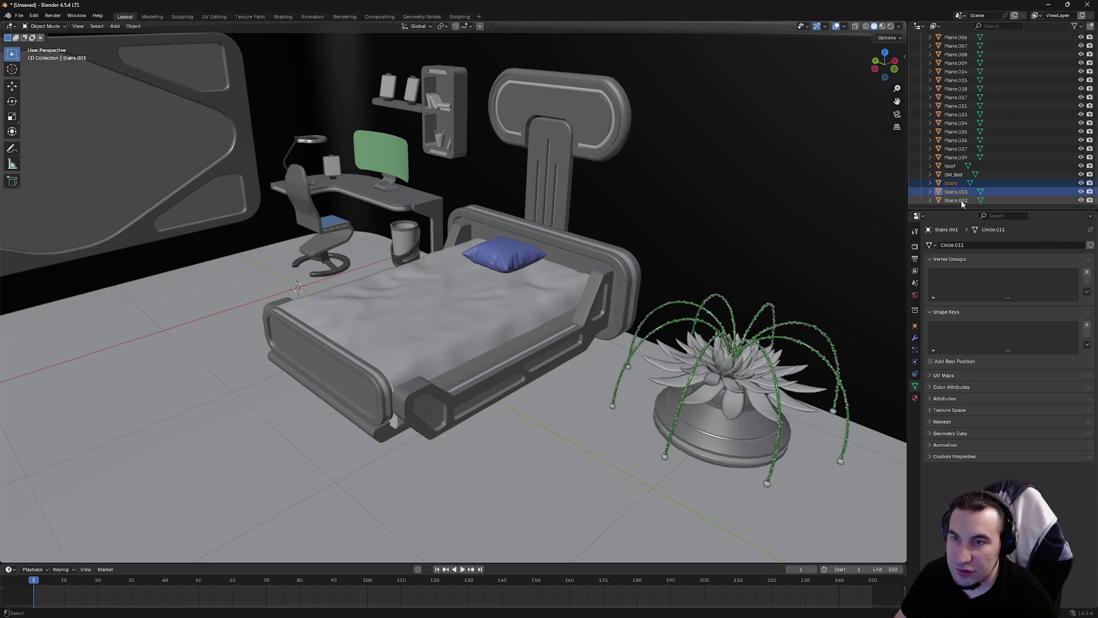
left_click(962, 200, "ctrl")
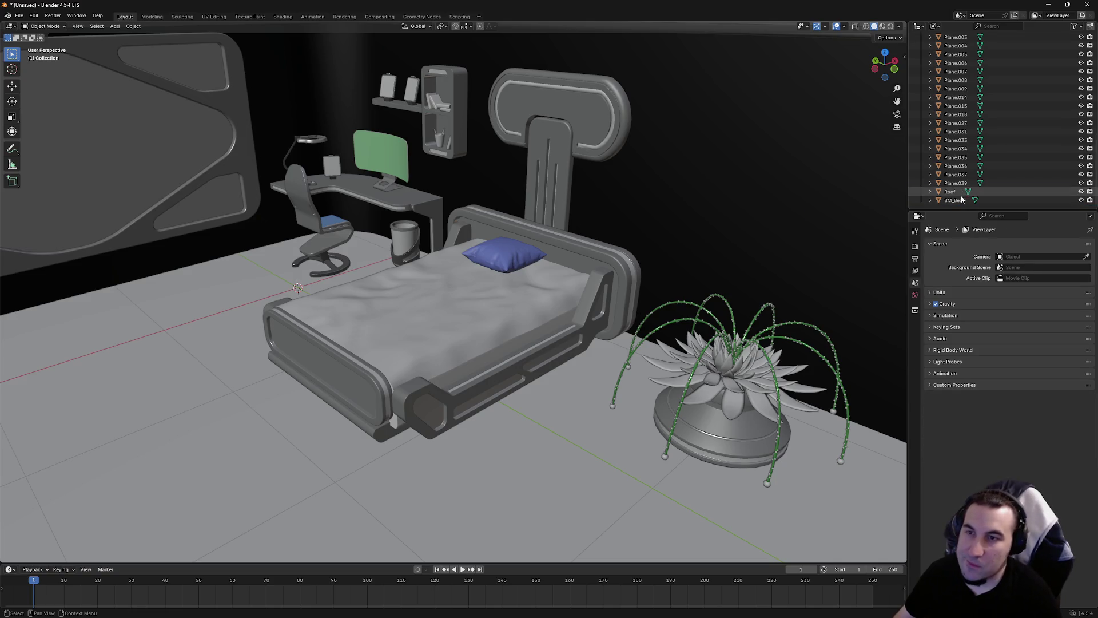
left_click(950, 166)
scroll(975, 154, "up", 15)
key("a")
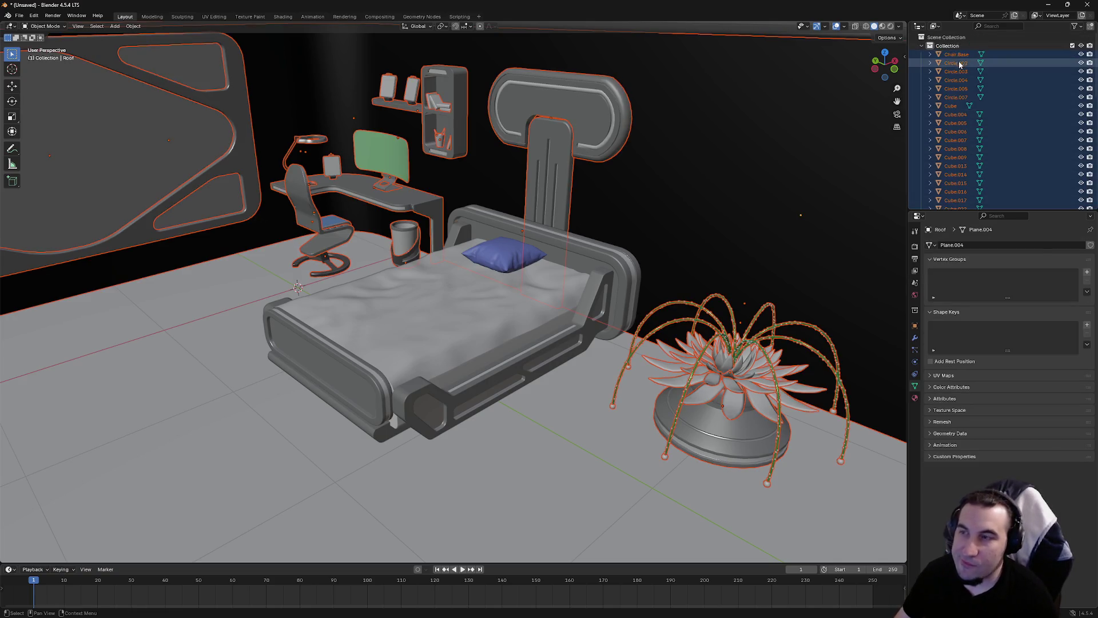
key("x")
Select SM_Bed and switch to a left orthographic view
left_click(490, 294)
left_click_drag(885, 64, 869, 66)
left_click(887, 72)
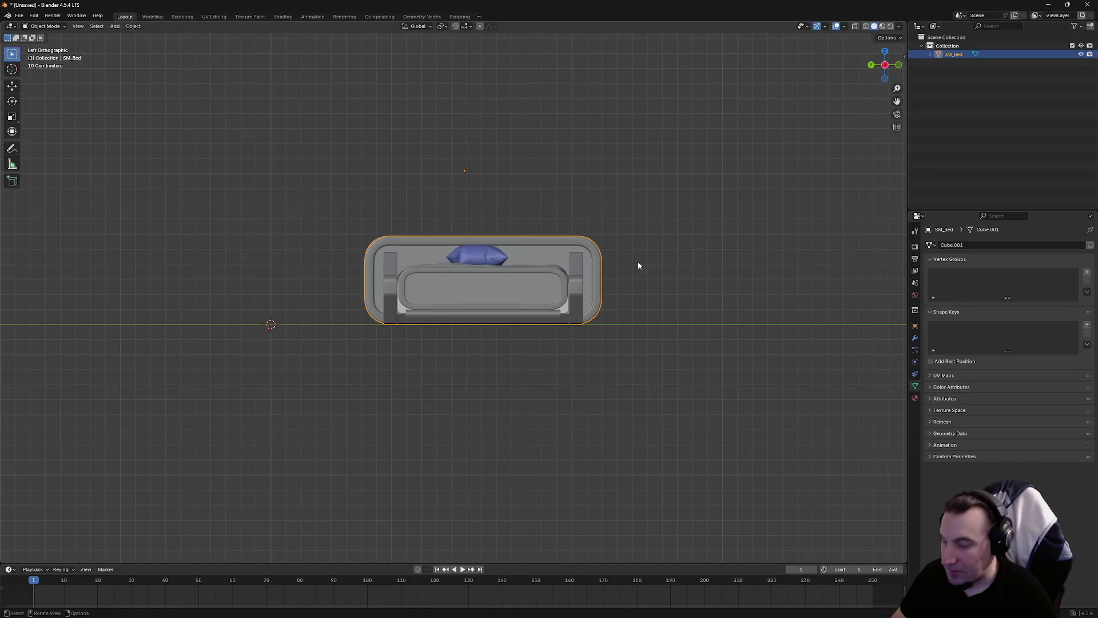
Move the bed onto the world origin using Left and Front orthographic views
key("g")
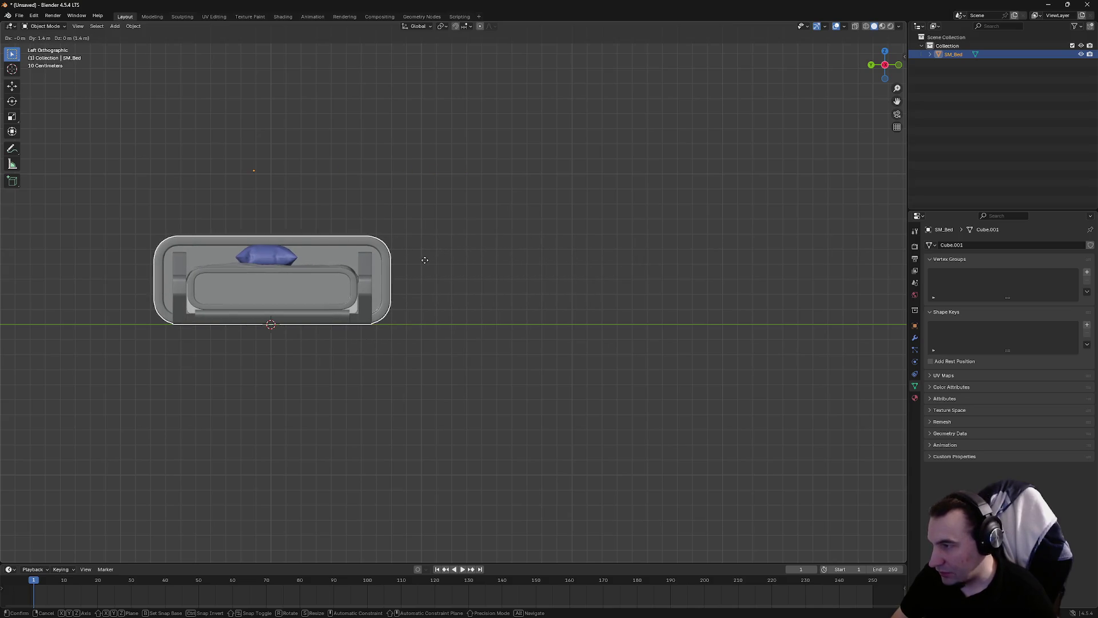
left_click(425, 260)
mouse_move(424, 260)
left_mouse_down()
mouse_move(566, 253)
mouse_move(640, 204)
left_mouse_up()
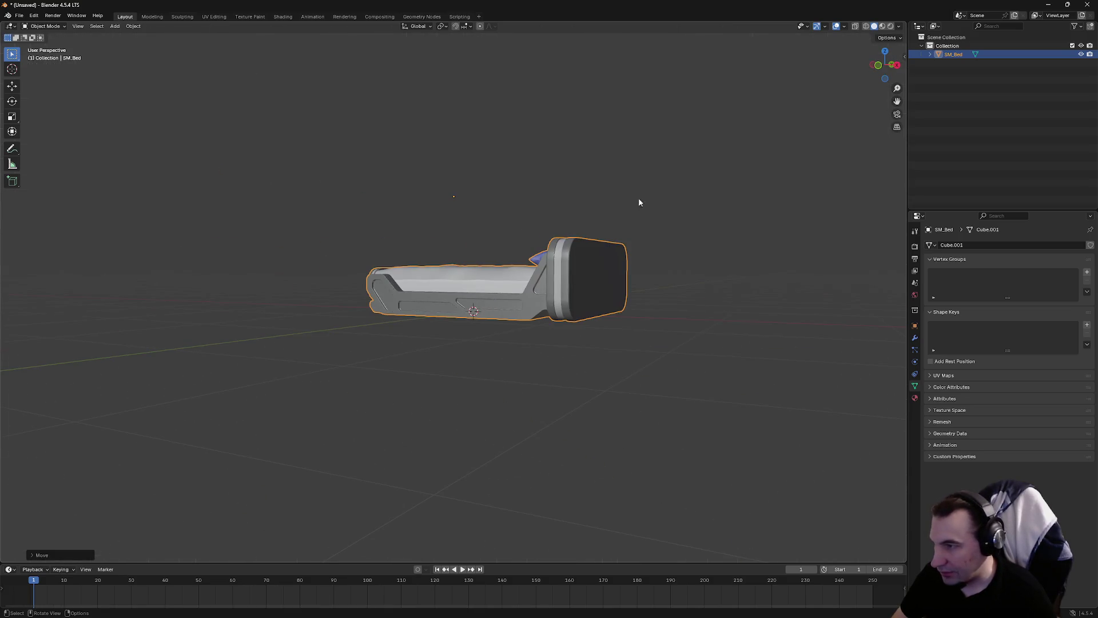
left_click(878, 66)
key("g")
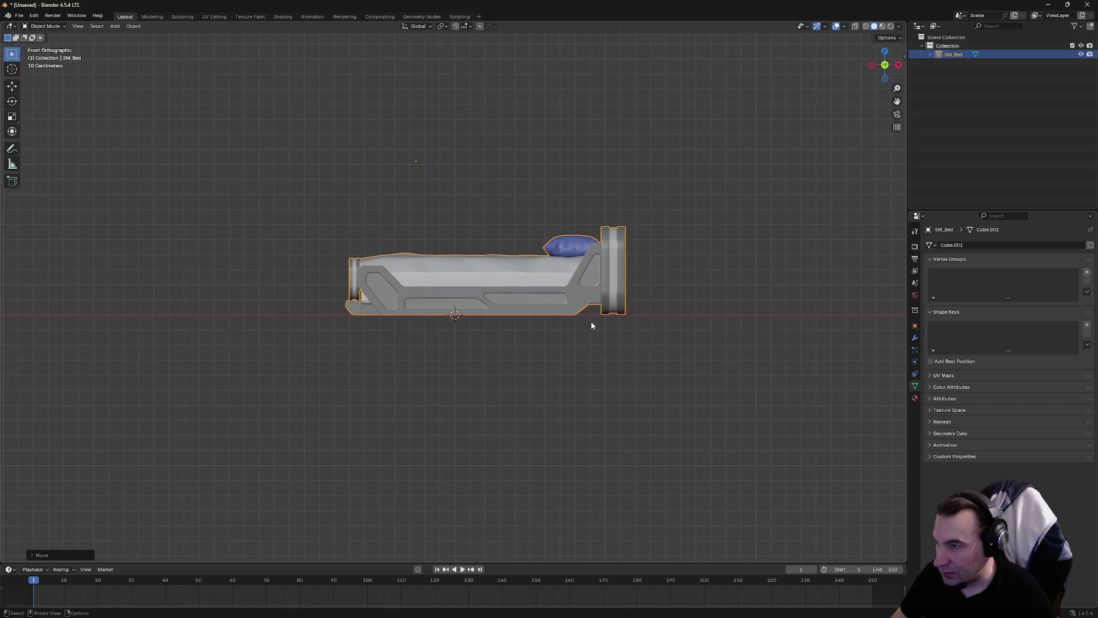
left_click(559, 319)
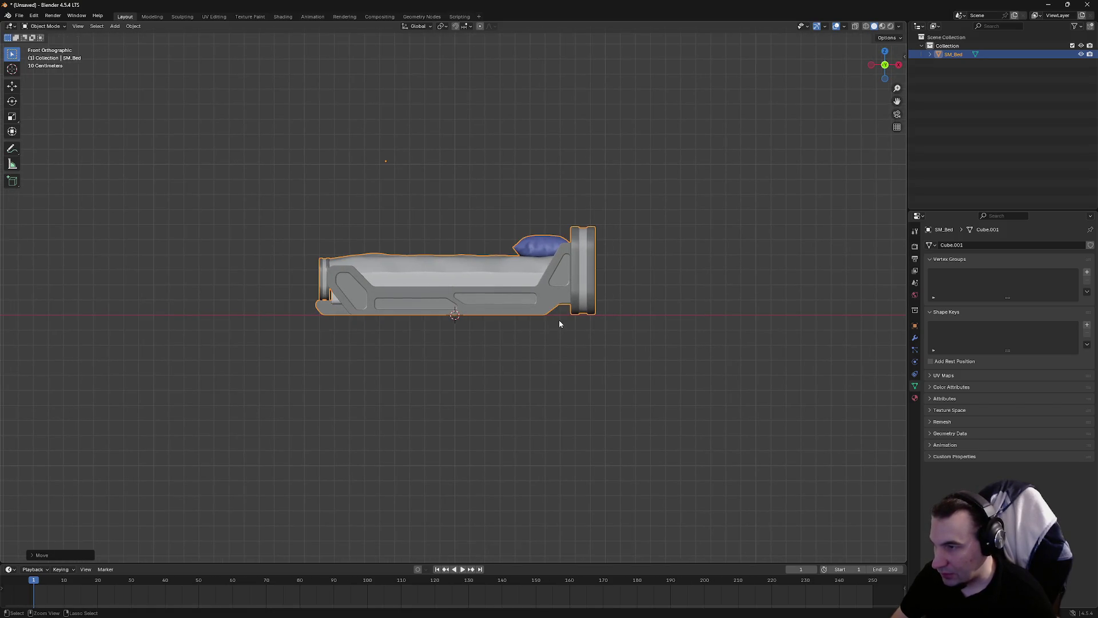
mouse_move(558, 318)
left_mouse_down()
mouse_move(538, 245)
mouse_move(483, 243)
left_mouse_up()
Set the bed's origin to the 3D cursor at the world origin
right_click(482, 242)
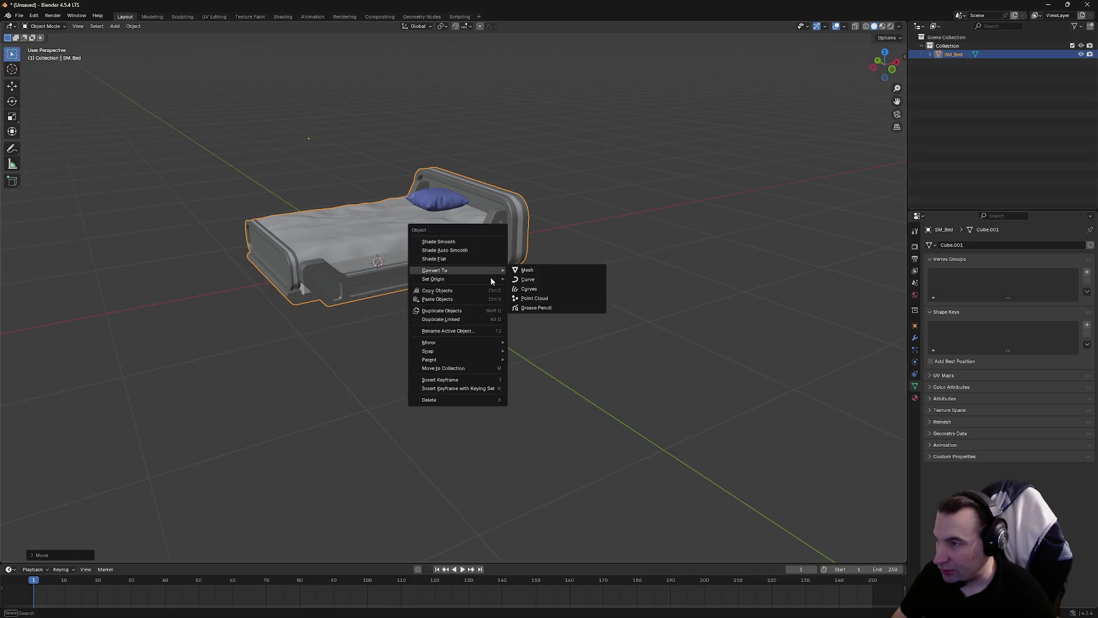
mouse_move(488, 279)
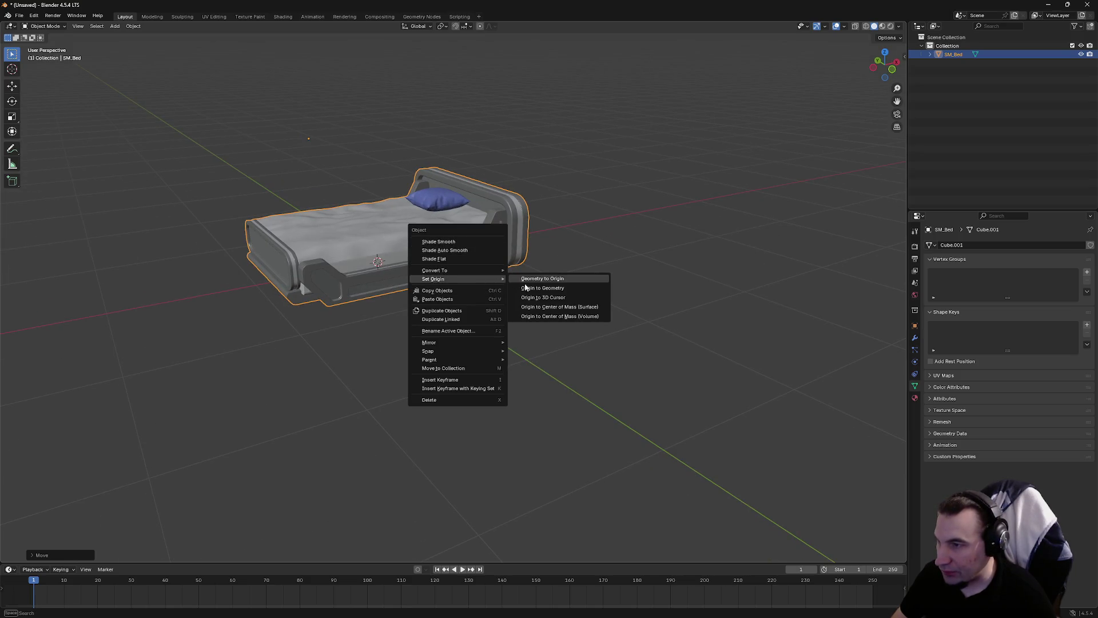
left_click(535, 300)
mouse_move(506, 290)
left_mouse_down()
mouse_move(480, 299)
mouse_move(512, 293)
mouse_move(703, 338)
mouse_move(652, 320)
left_mouse_up()
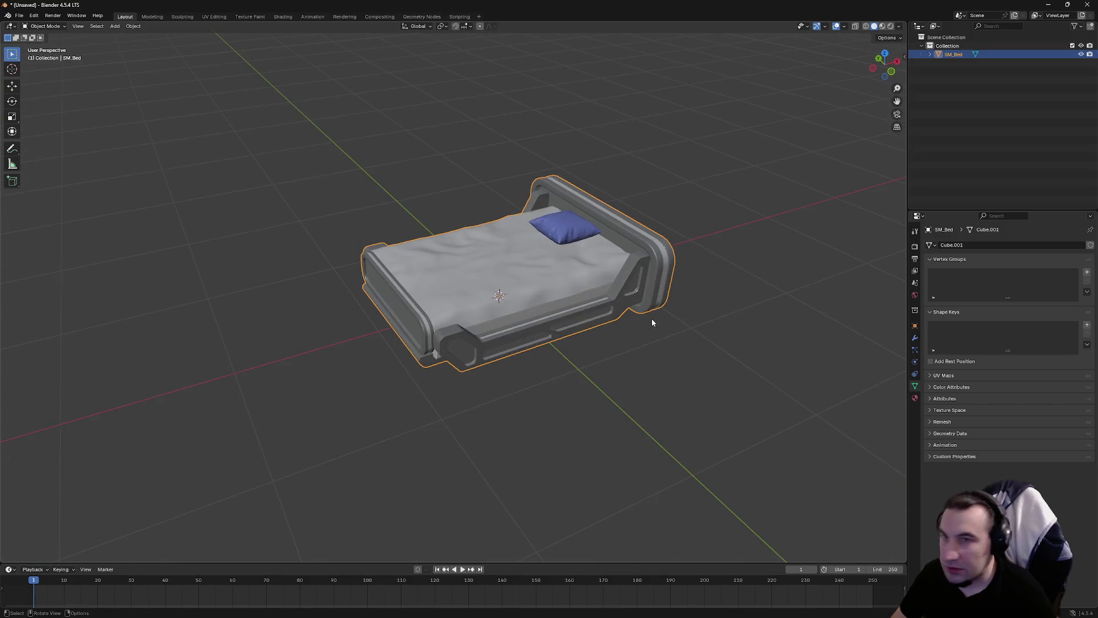
Try a scale of 0.01 on X, Y and Z and view the shrunken bed
left_click(916, 326)
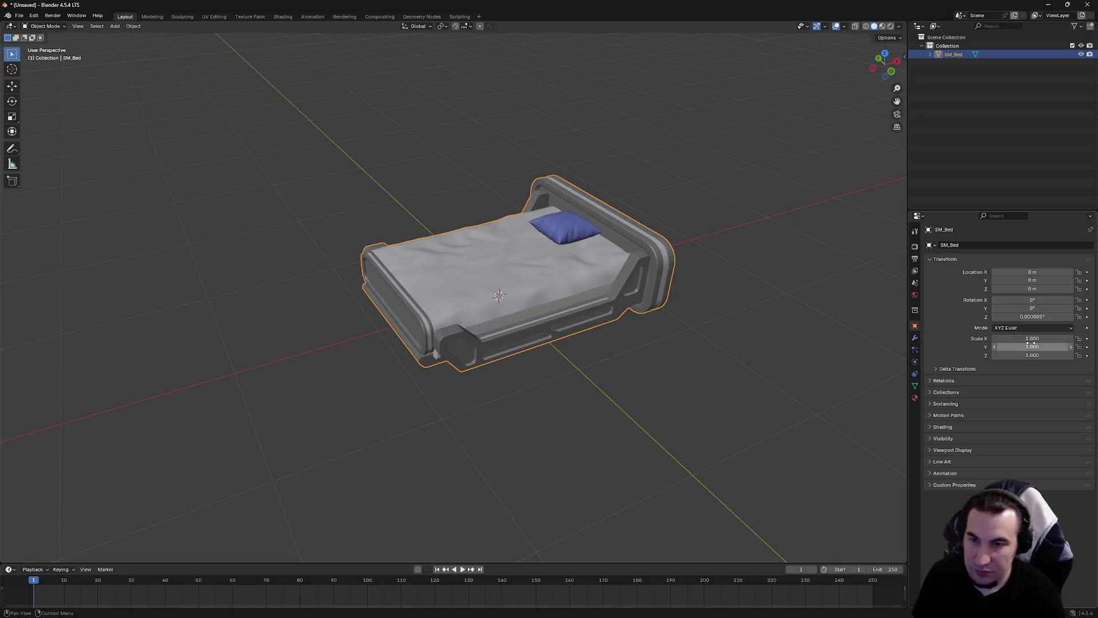
left_click(1032, 338)
type("0")
type("1")
left_click(1031, 348)
type("0")
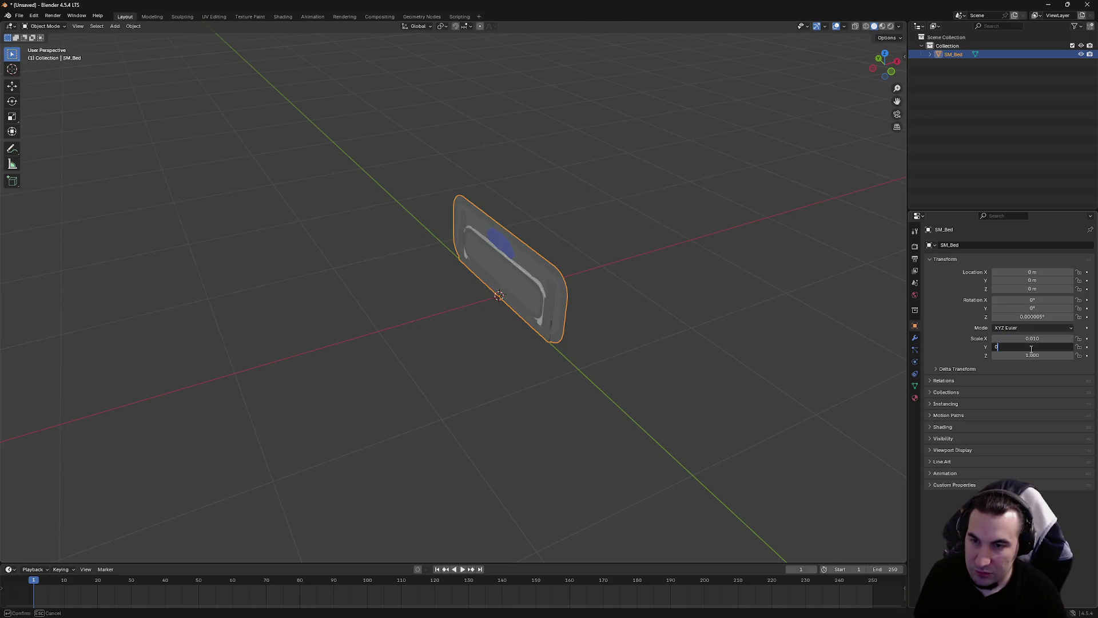
left_click(1031, 355)
type("10")
key("Return")
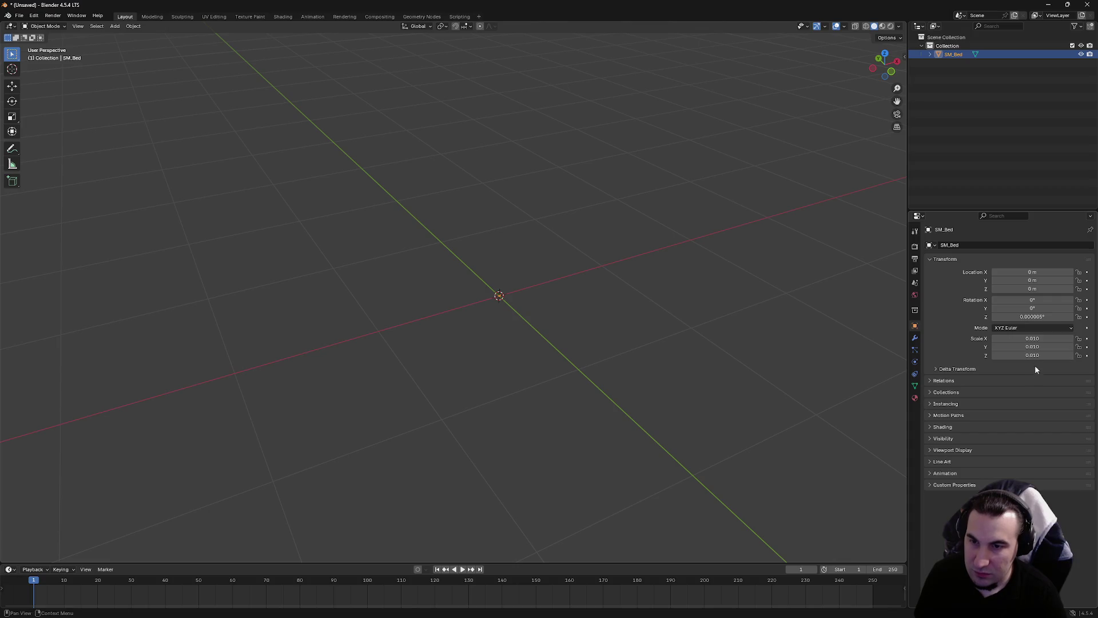
scroll(566, 251, "up", 5)
left_click_drag(374, 269, 667, 261)
scroll(569, 301, "down", 2)
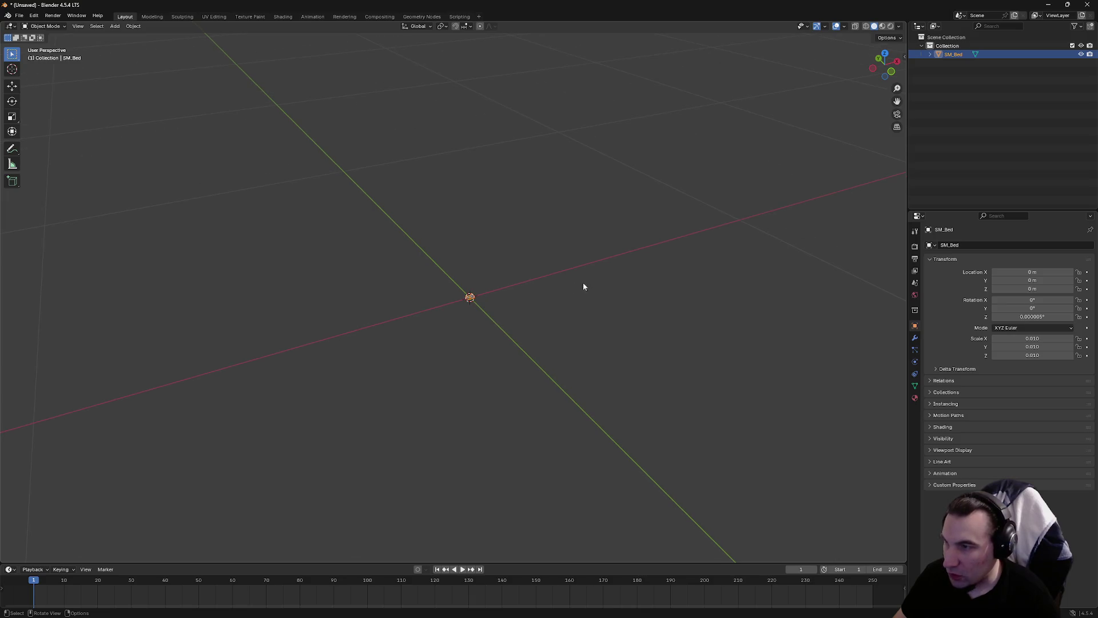
Change the scale to 0.1, then reset it to 1 and frame the bed
left_click(1060, 336)
type("1")
left_click(1057, 345)
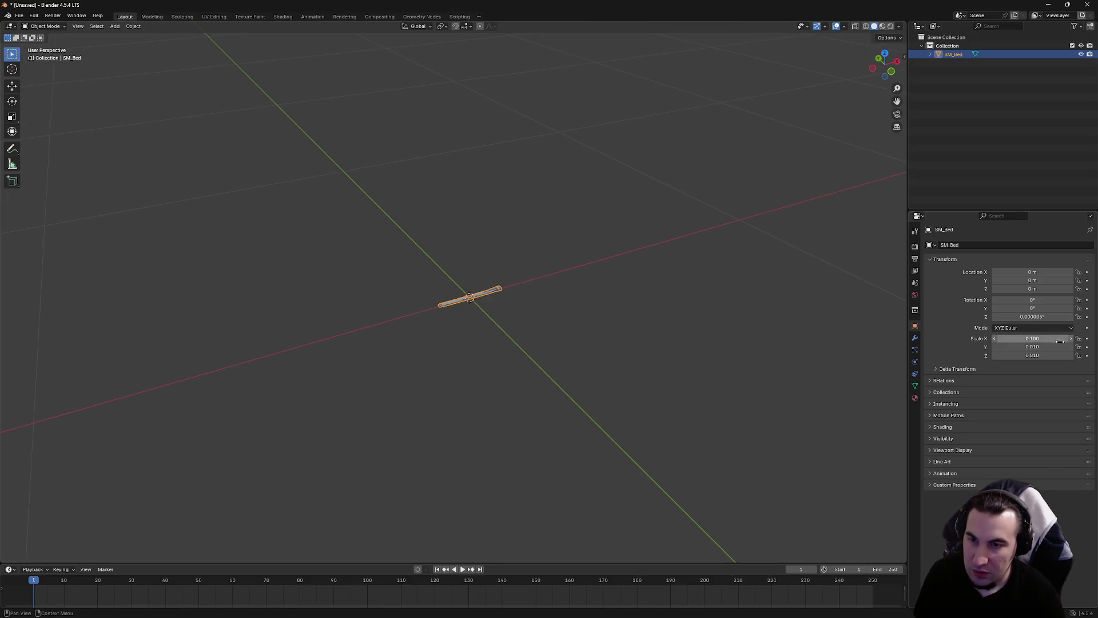
key("BackSpace")
type("0")
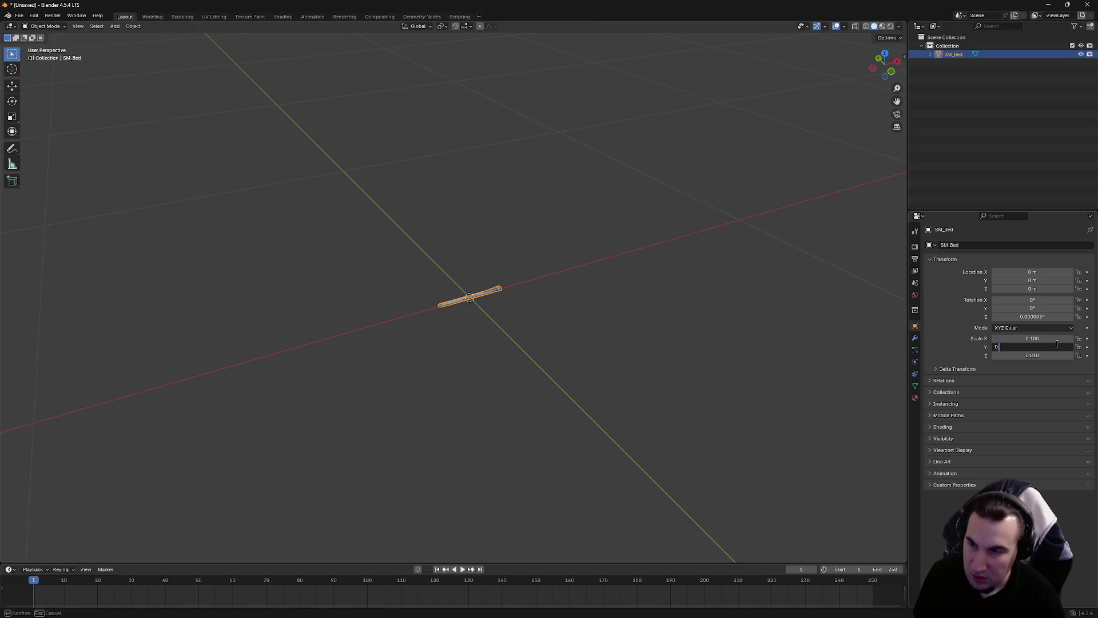
type(".1")
left_click(1044, 355)
key("BackSpace")
type("0")
key("Return")
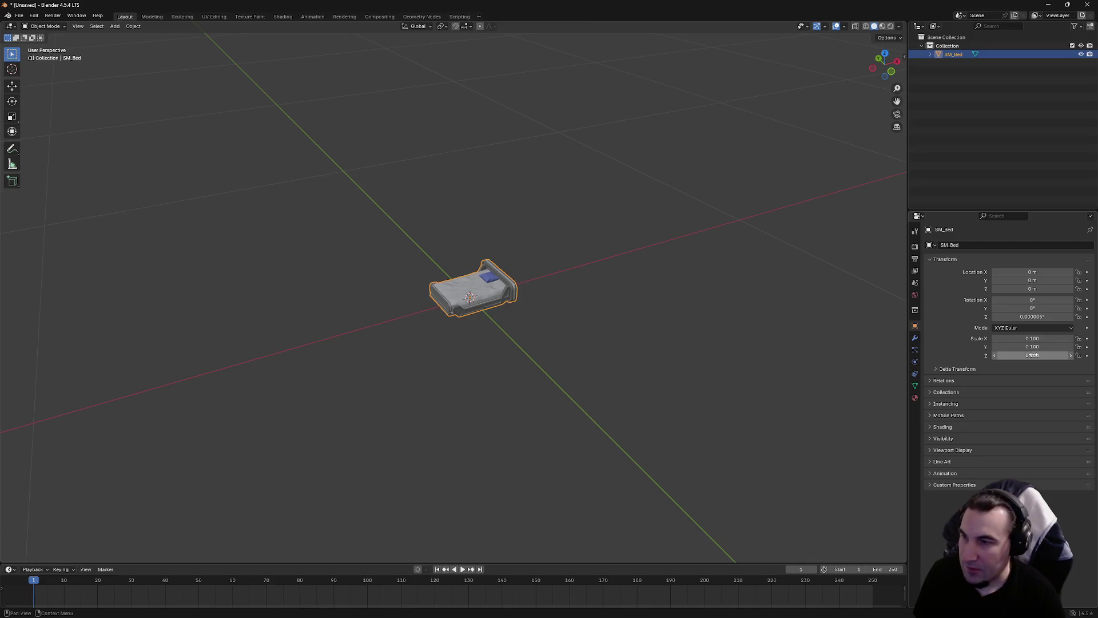
key("BackSpace")
key("BackSpace")
key("BackSpace")
key("BackSpace")
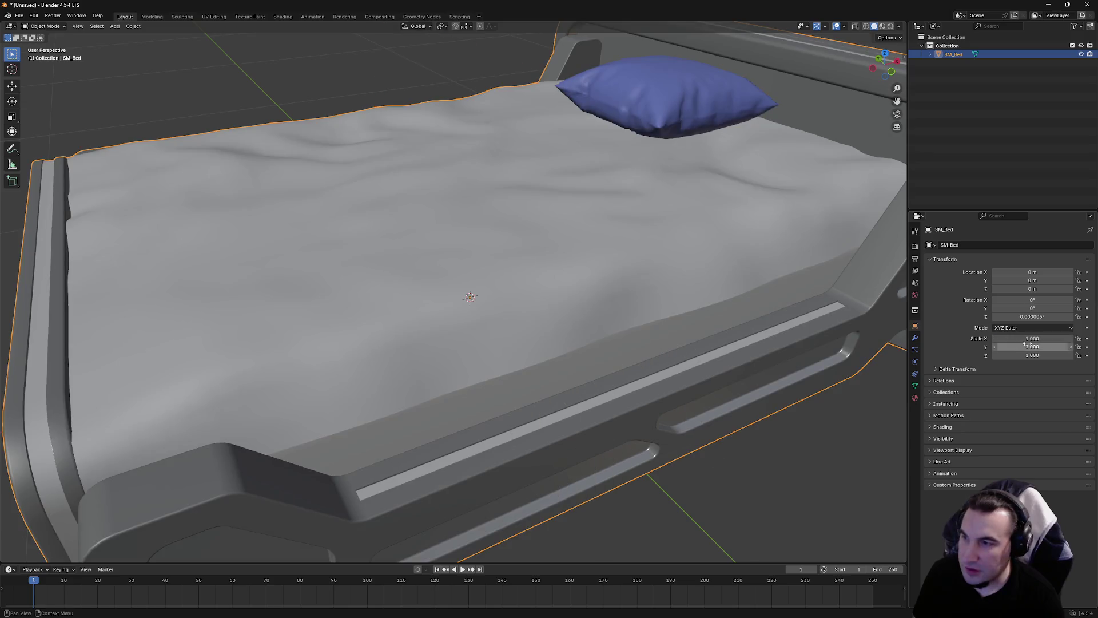
key("KP_Decimal")
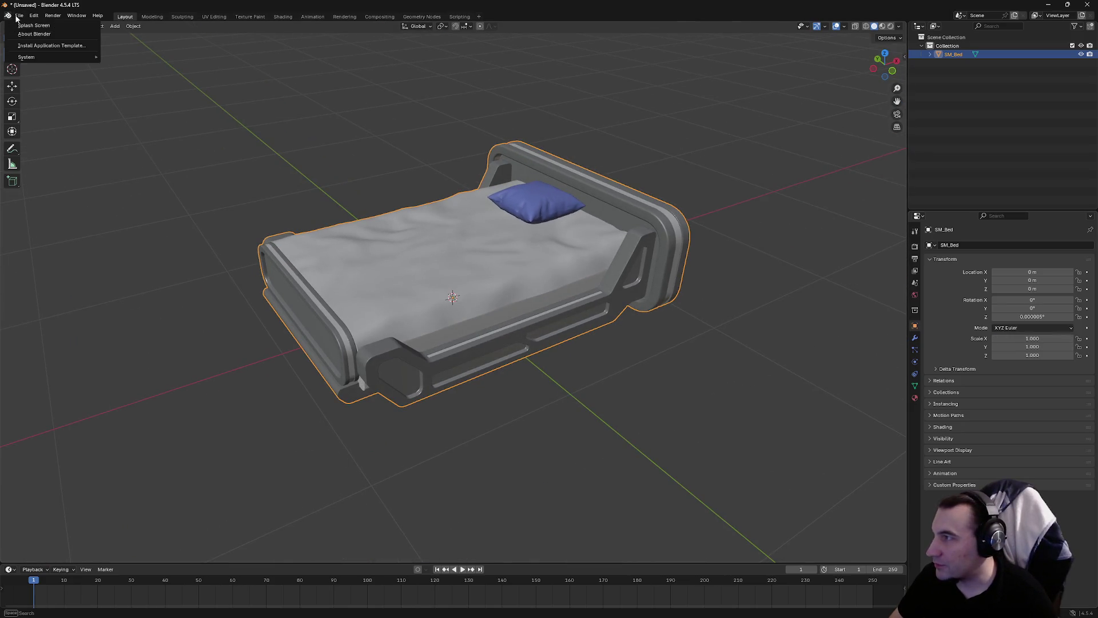
Export the bed to the Desktop as SM_Bed.fbx, then minimise Blender
left_click(19, 16)
mouse_move(63, 149)
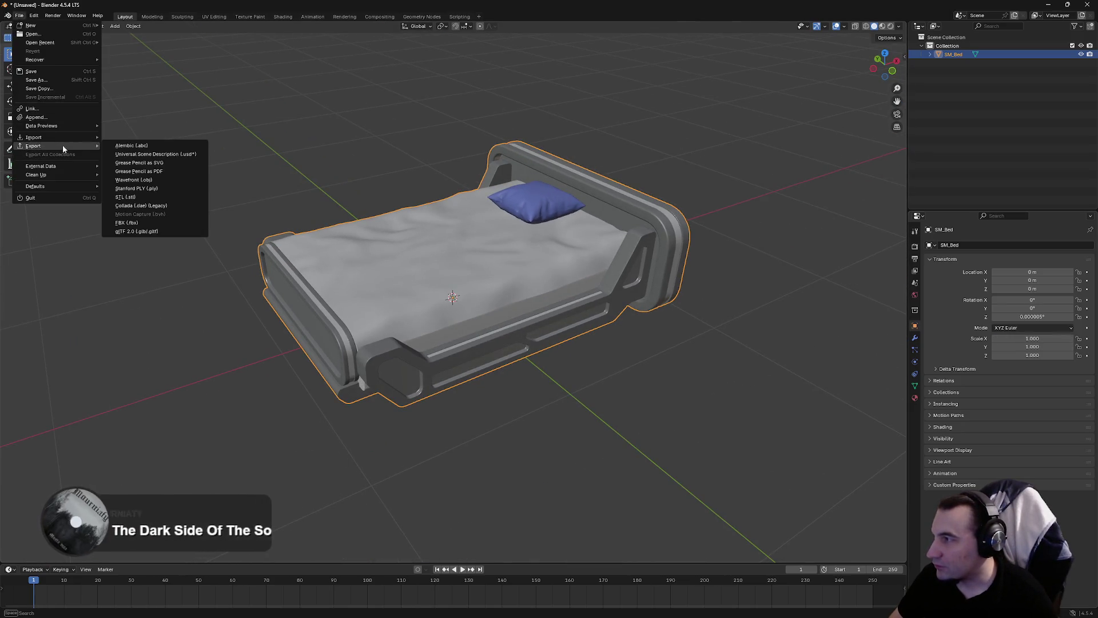
left_click(150, 222)
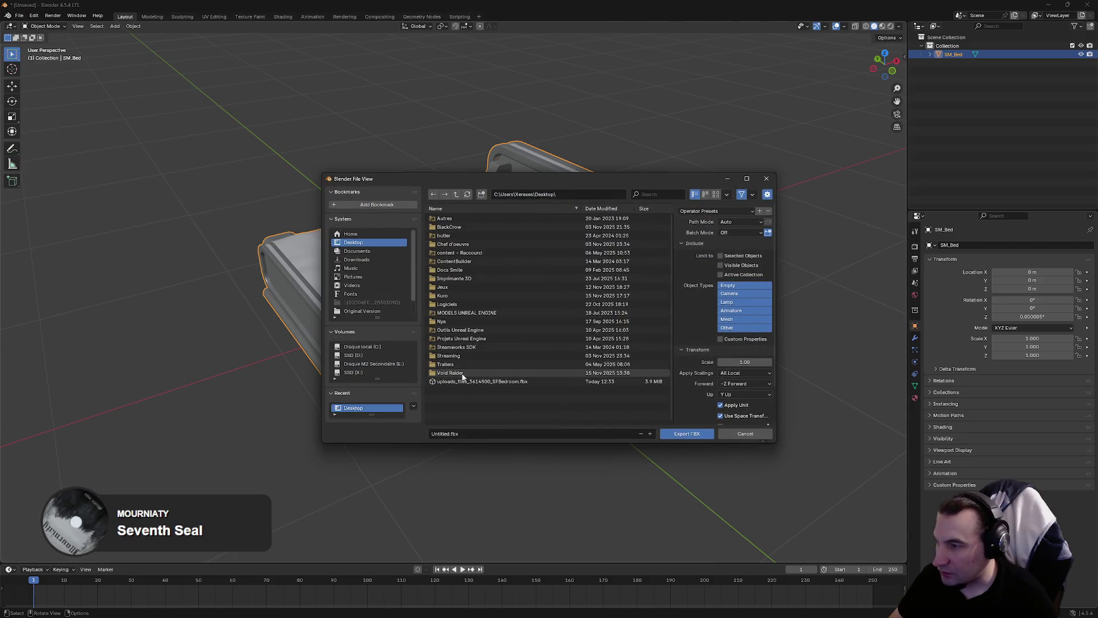
double_click(449, 433)
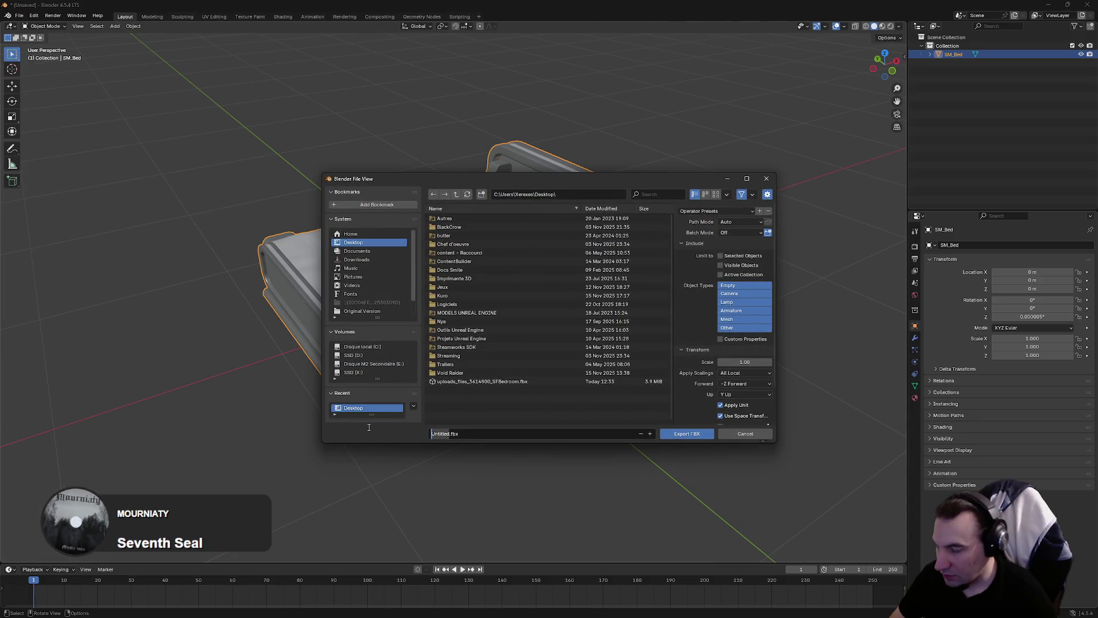
type("SM_B")
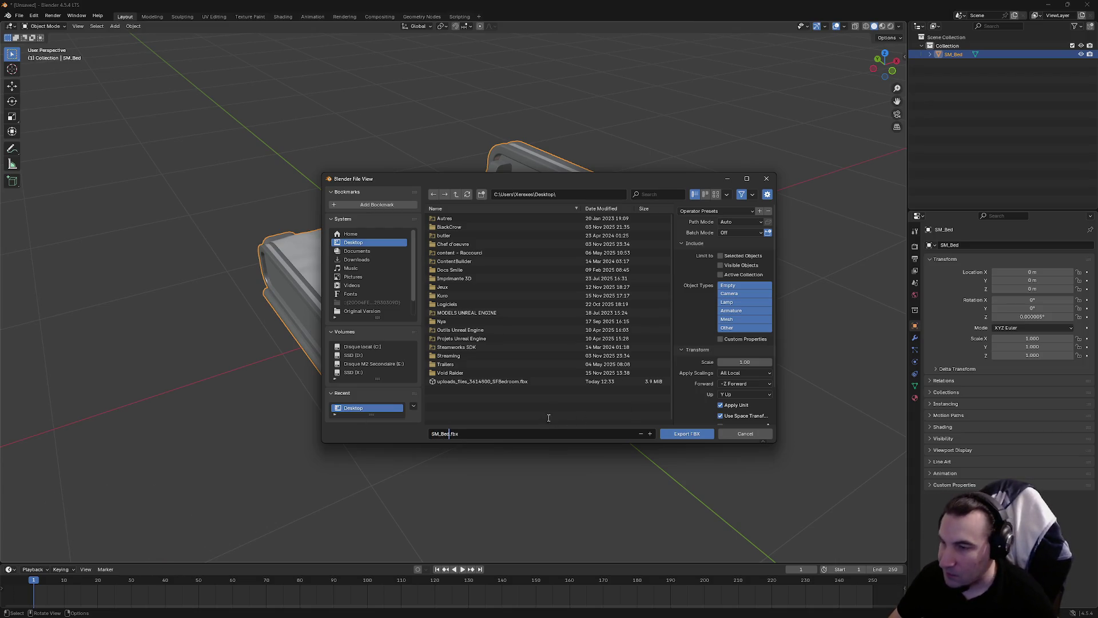
left_click(686, 433)
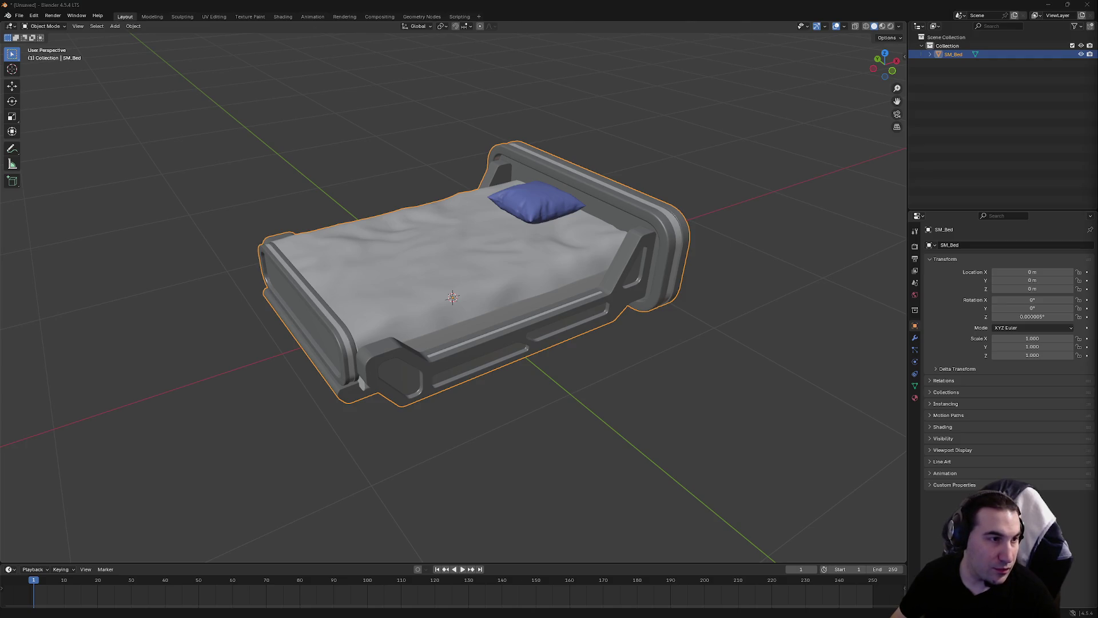
mouse_move(597, 203)
left_mouse_down()
mouse_move(663, 207)
mouse_move(629, 206)
left_mouse_up()
left_click(1032, 13)
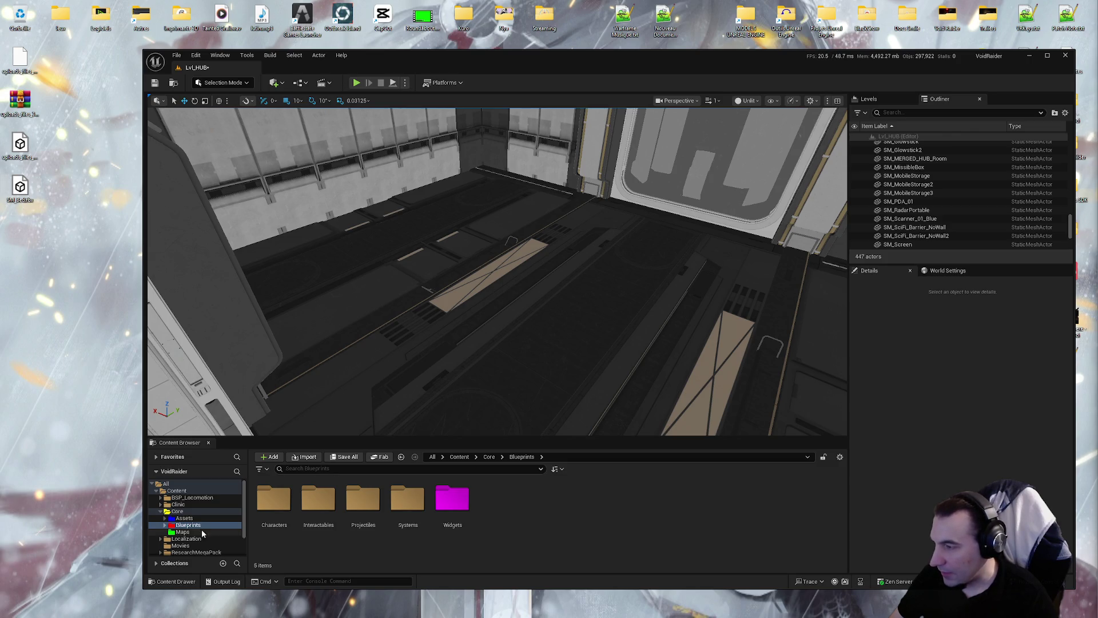
Import SM_Bed.fbx with its materials into the Content/Core/Assets/LevelDesign folder
left_click(186, 518)
double_click(449, 503)
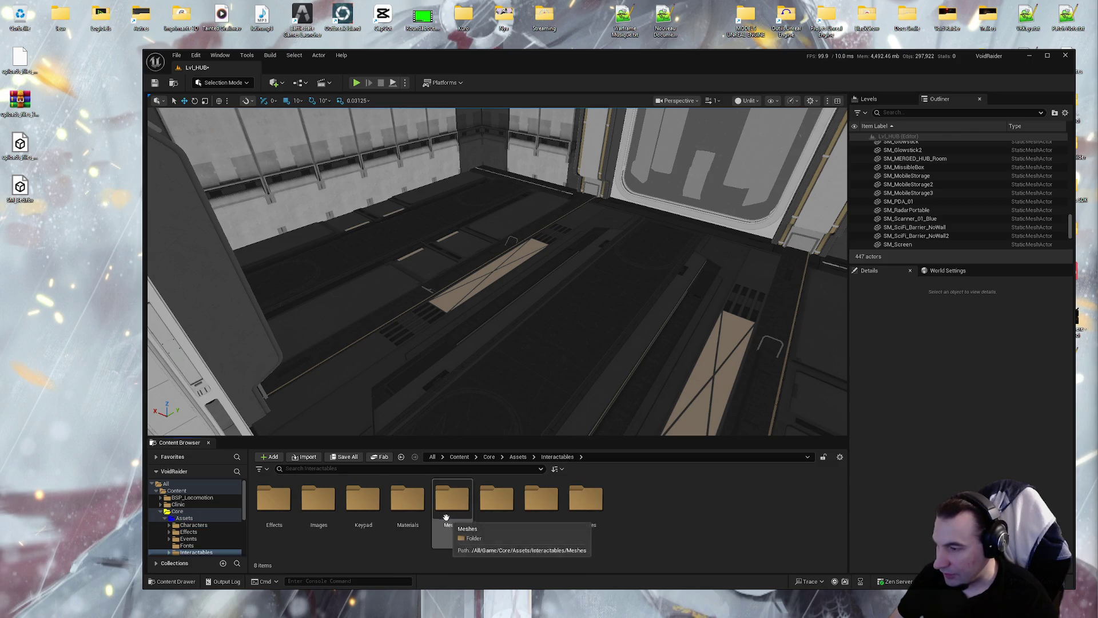
double_click(446, 516)
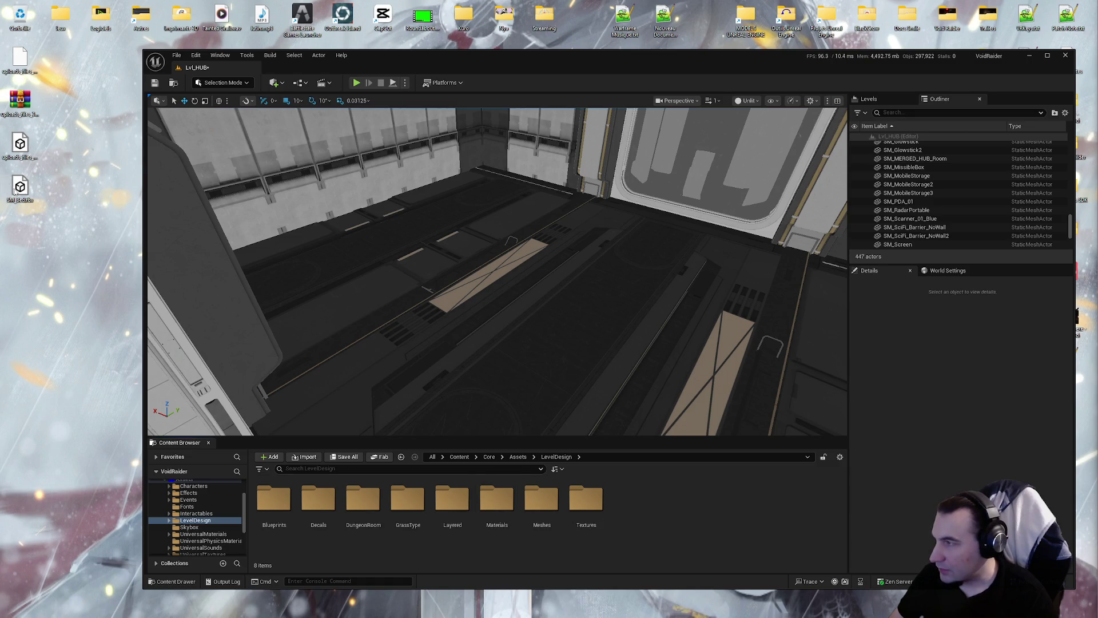
left_click_drag(790, 547, 729, 534)
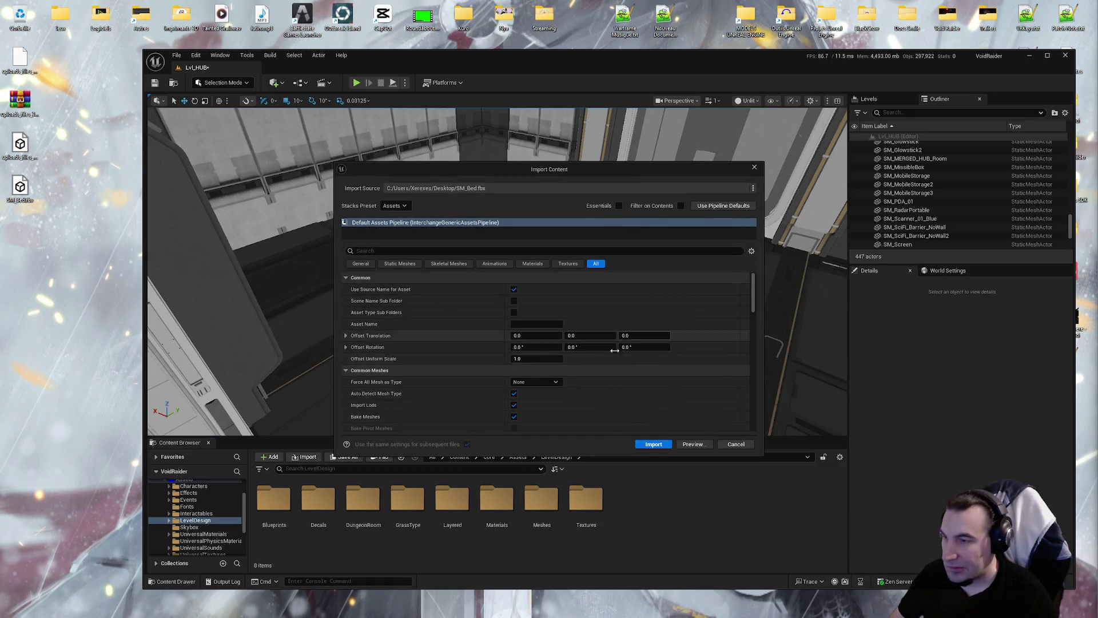
left_click(648, 446)
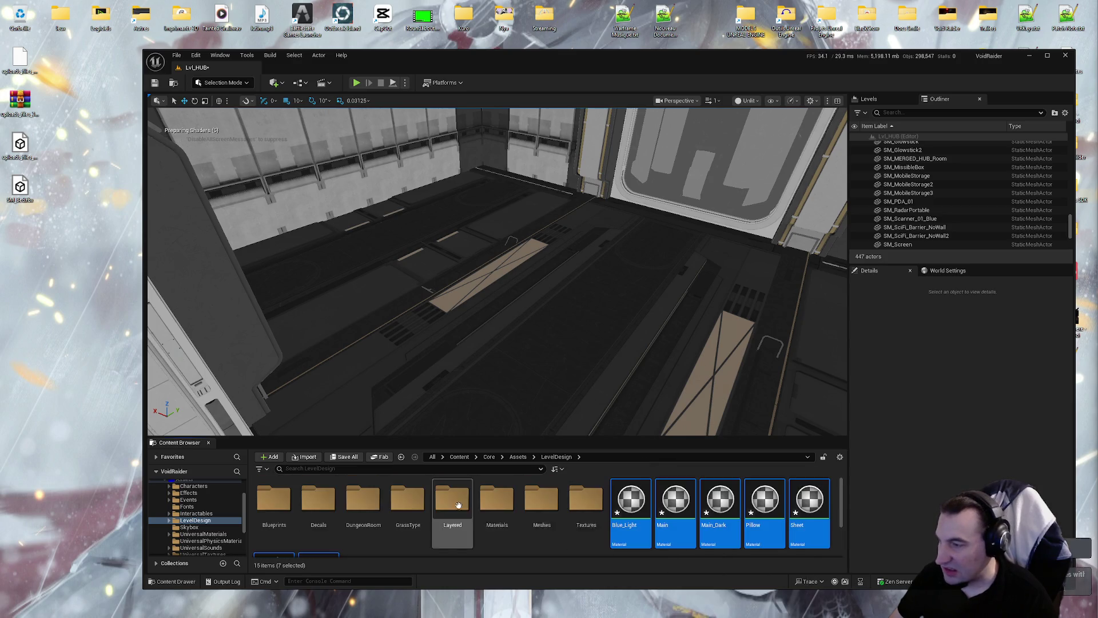
Save all the newly imported SM_Bed assets with Save All
left_click(473, 514)
scroll(468, 517, "down", 2)
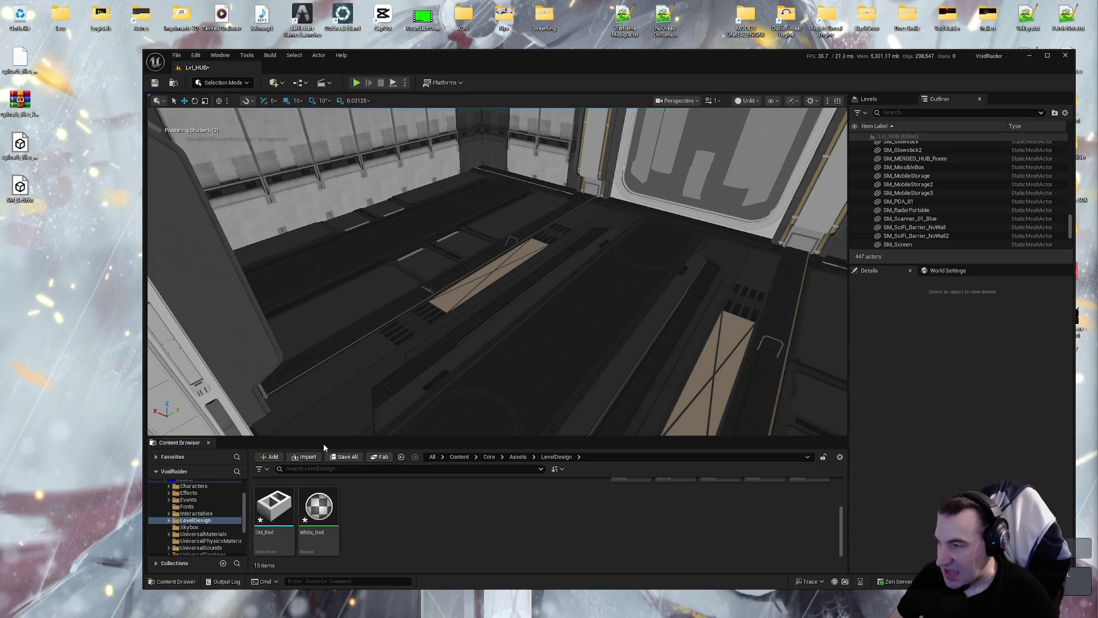
left_click(345, 456)
left_click(608, 411)
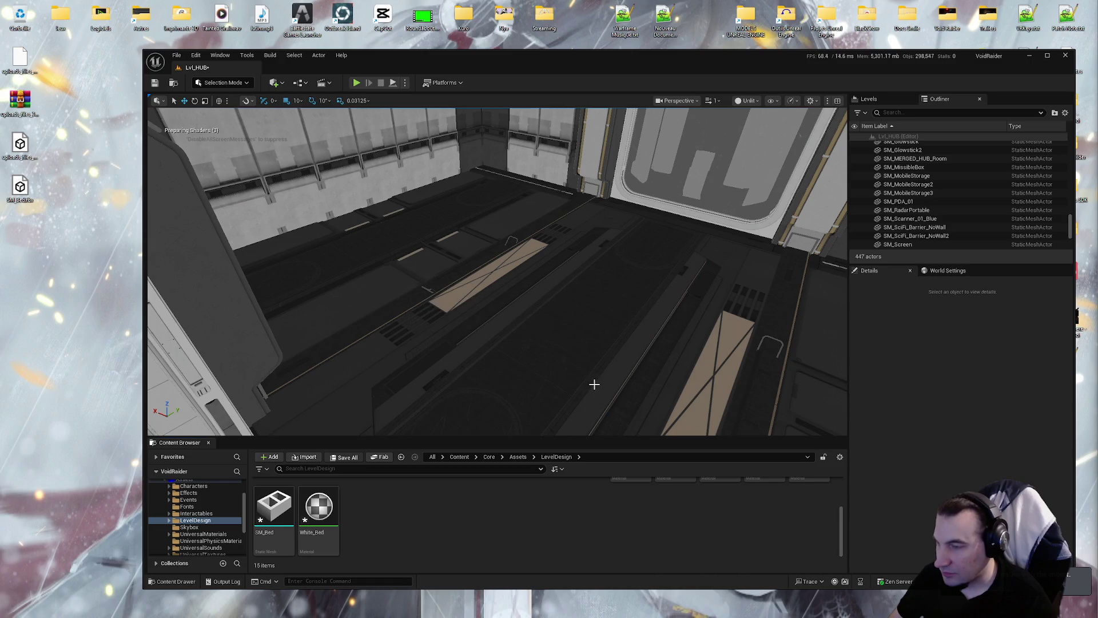
Place SM_Bed into the LvL_HUB level and look around it
mouse_move(272, 548)
left_mouse_down()
mouse_move(537, 282)
mouse_move(515, 280)
left_mouse_up()
scroll(515, 280, "up", 5)
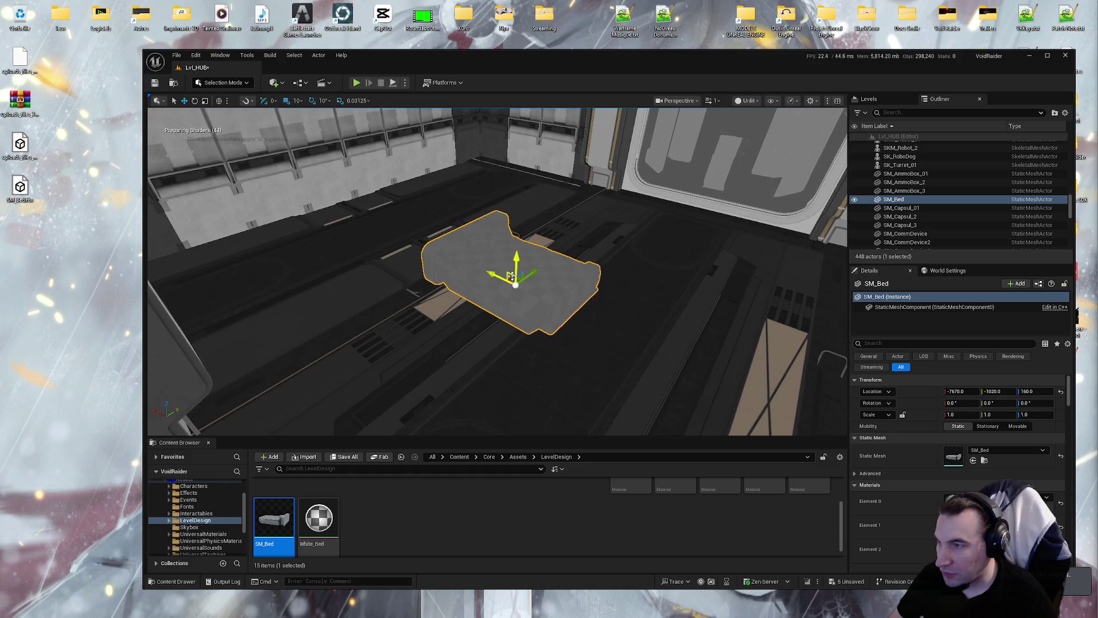
left_click_drag(501, 285, 513, 286)
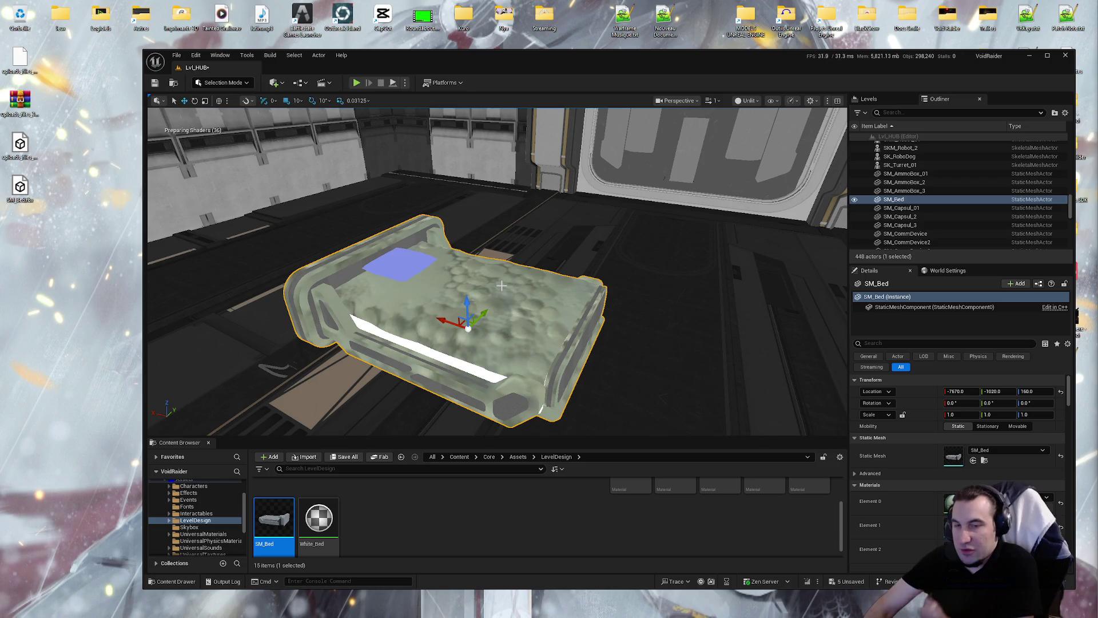
Open the Characters/Mannequins/Meshes folder in the Content Browser
scroll(198, 506, "up", 2)
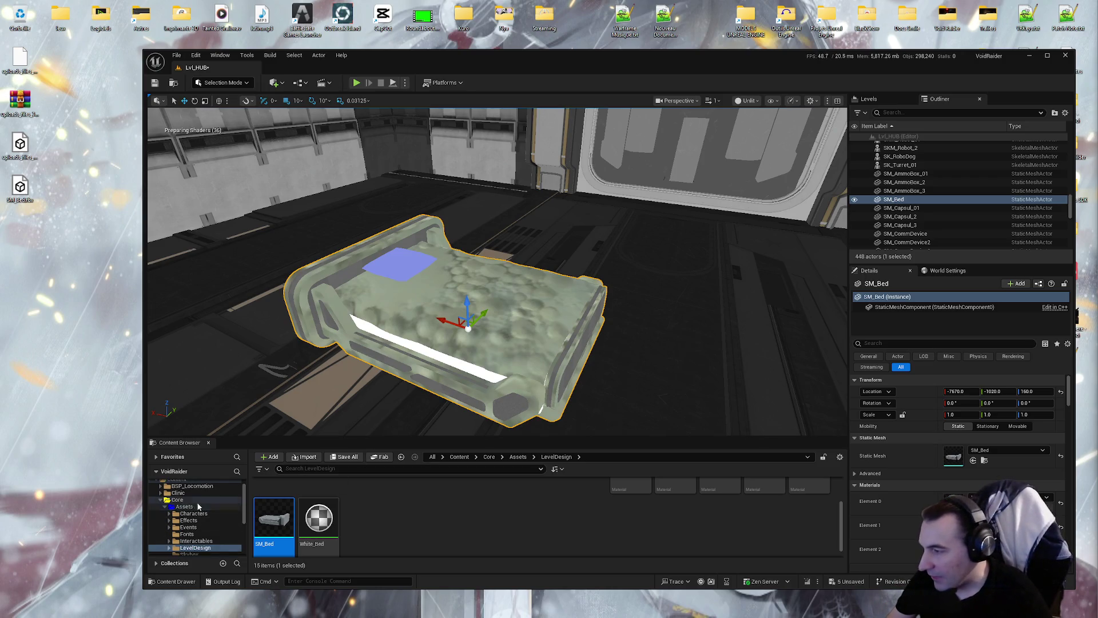
left_click(204, 514)
double_click(369, 509)
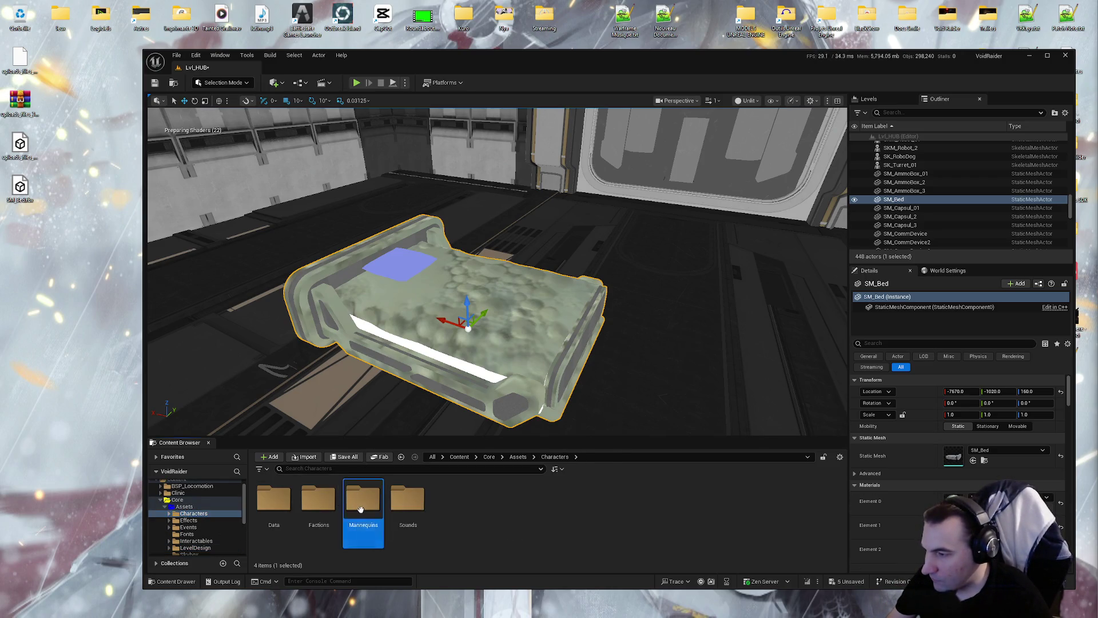
double_click(363, 501)
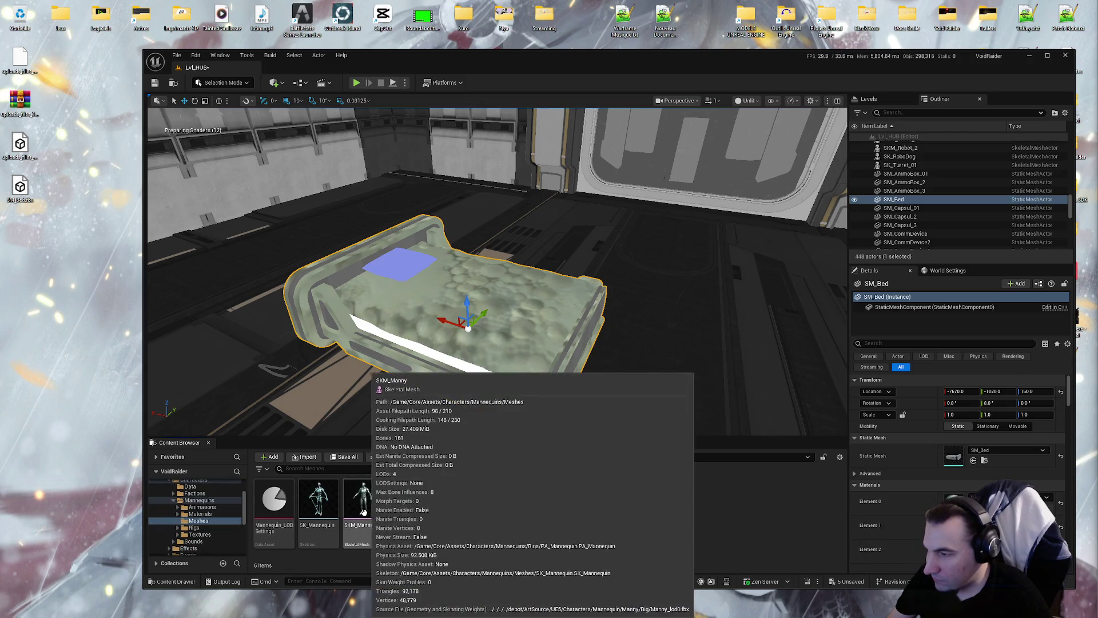
Drop SKM_Manny into the hub beside the bed and frame both together
left_click_drag(525, 393, 492, 406)
left_click_drag(364, 504, 485, 394)
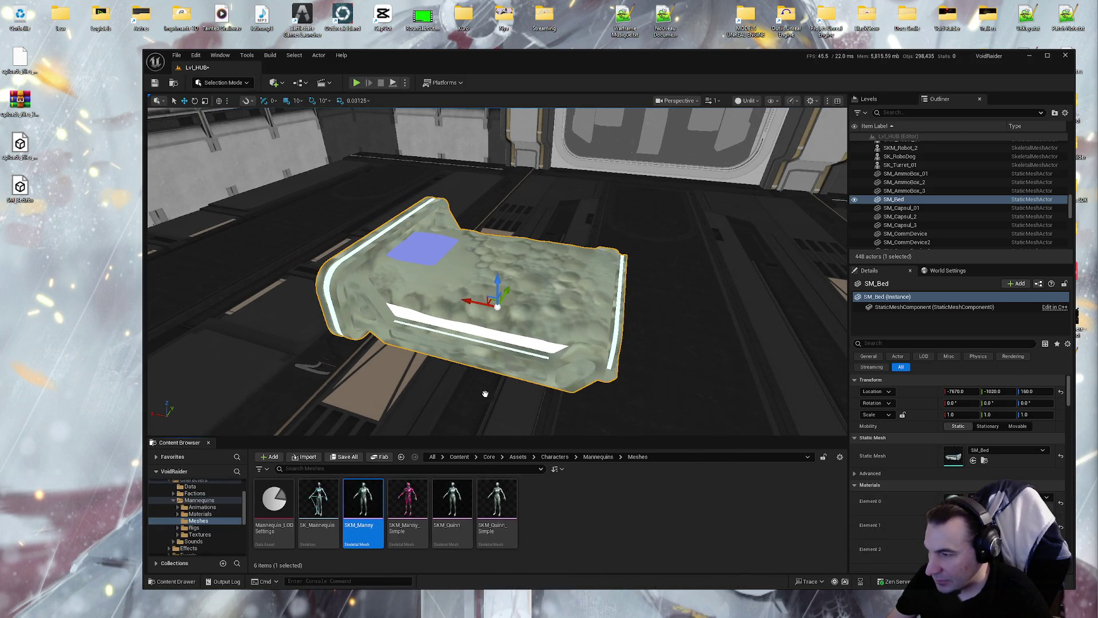
left_click_drag(409, 393, 411, 393)
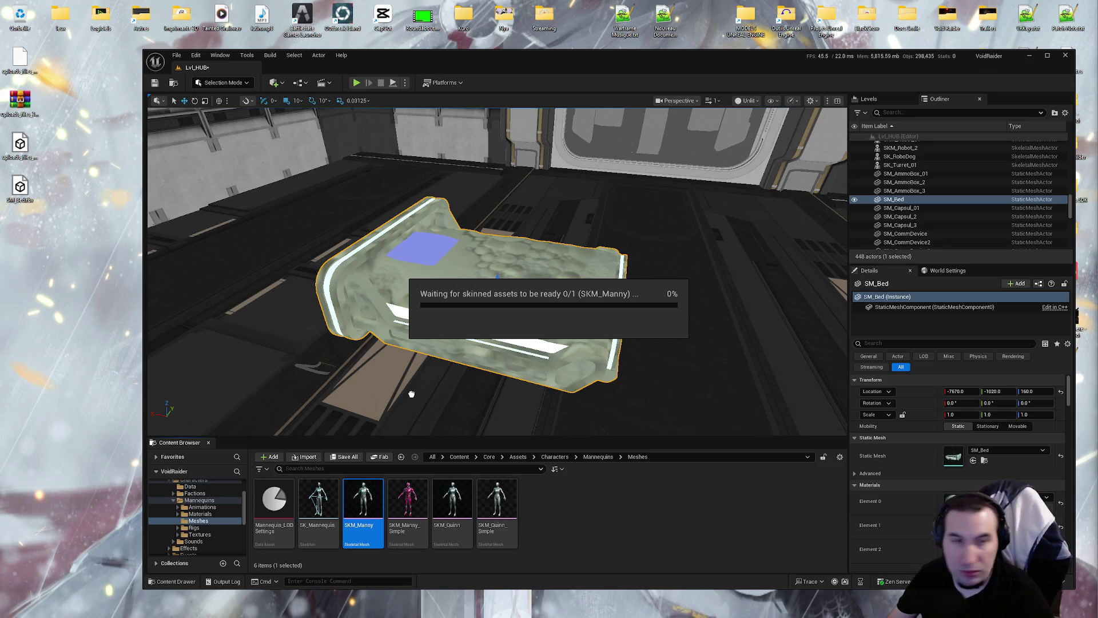
mouse_move(363, 504)
left_mouse_down()
mouse_move(437, 518)
mouse_move(538, 559)
left_mouse_up()
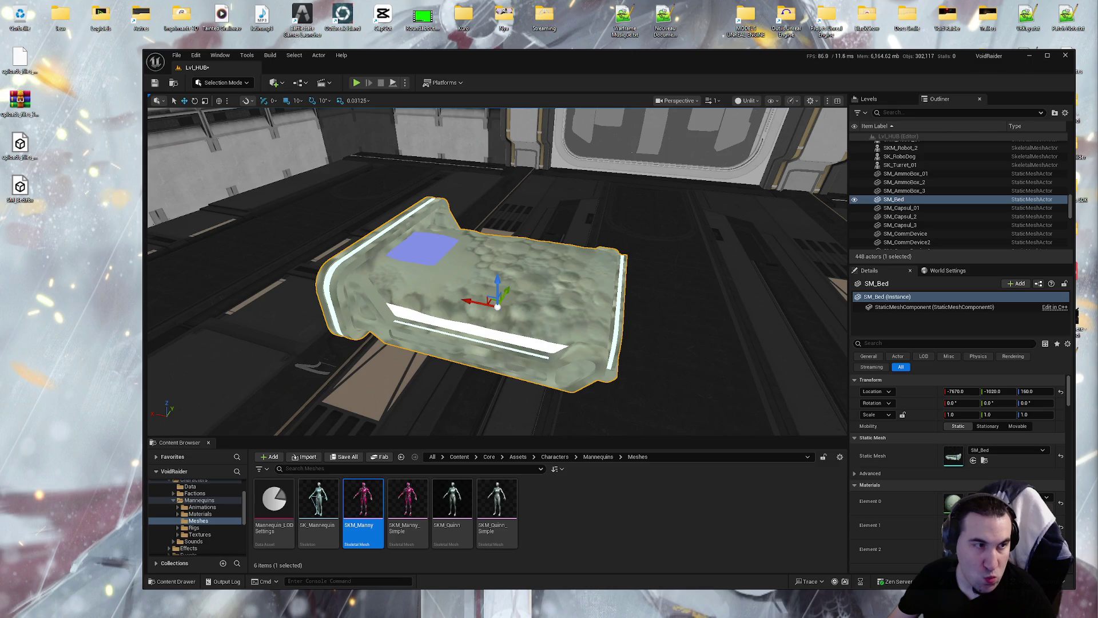
mouse_move(538, 560)
left_mouse_down()
mouse_move(600, 240)
mouse_move(698, 269)
mouse_move(664, 280)
left_mouse_up()
mouse_move(405, 371)
left_mouse_down()
mouse_move(688, 206)
mouse_move(549, 269)
left_mouse_up()
Try scaling the bed to 1.2, then 1.5 on its axes in Details
left_click(401, 338)
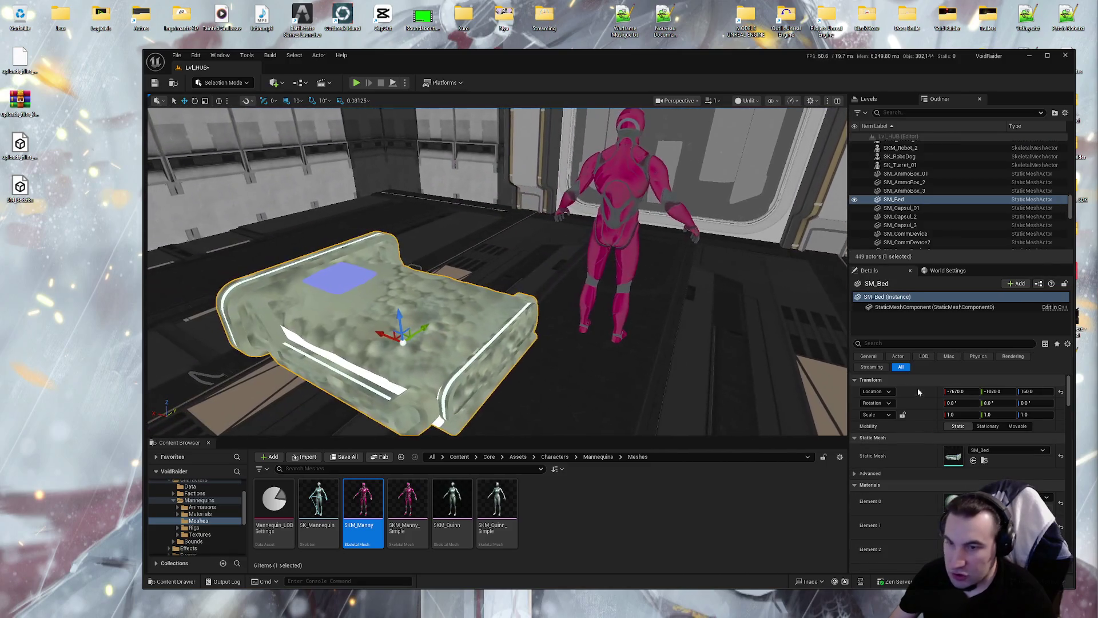
type(".2")
key("Tab")
type("1.2")
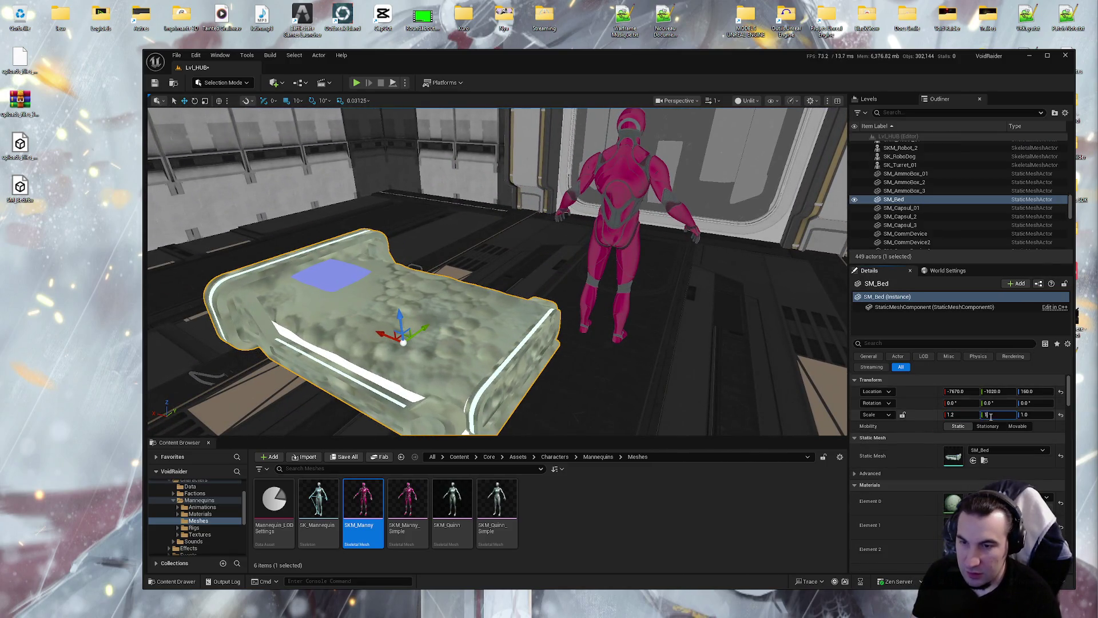
key("Tab")
key("Return")
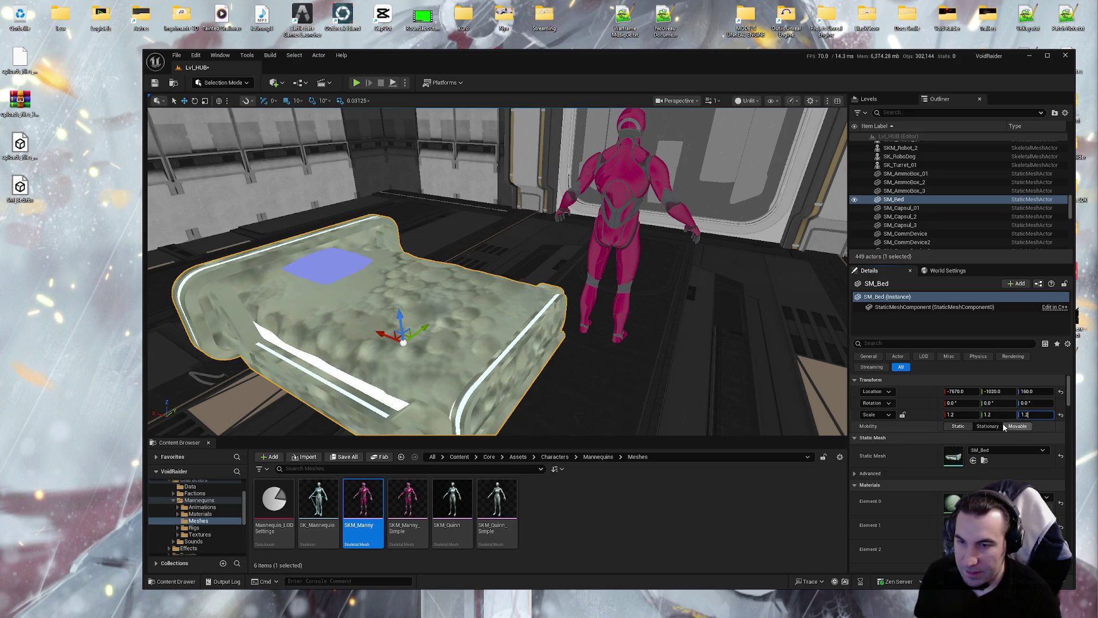
key("BackSpace")
key("BackSpace")
type("5")
key("Return")
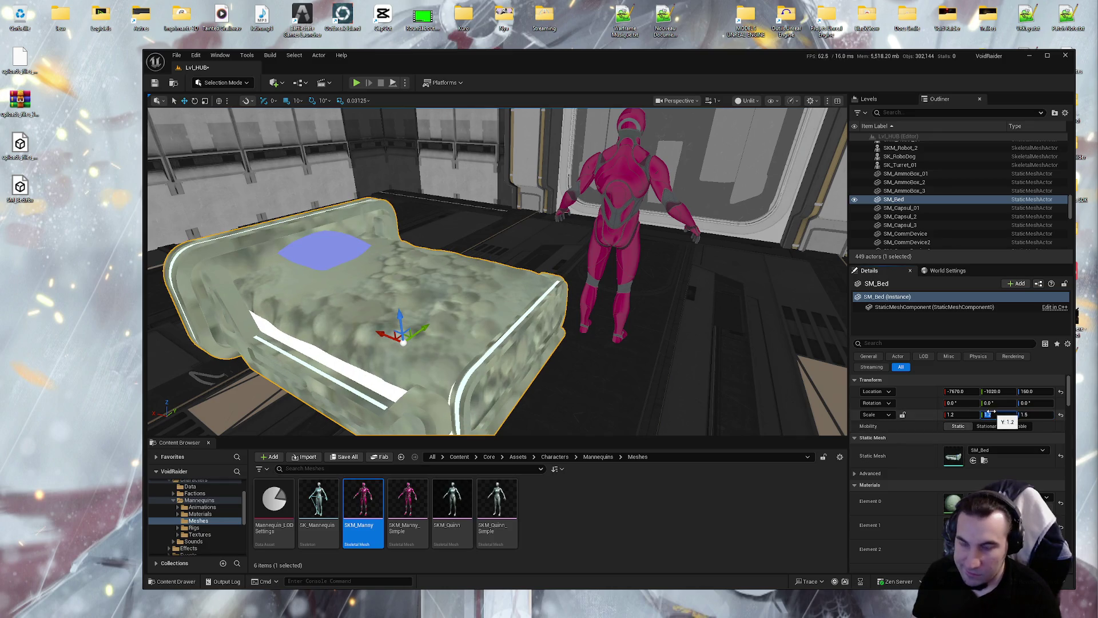
key("Return")
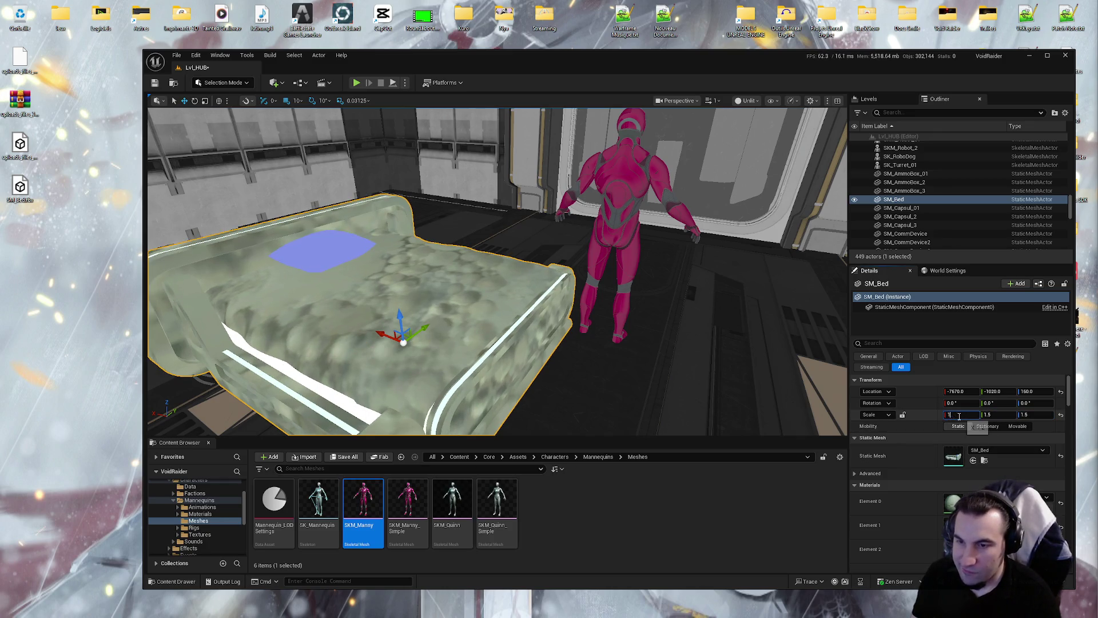
type(".5")
key("Return")
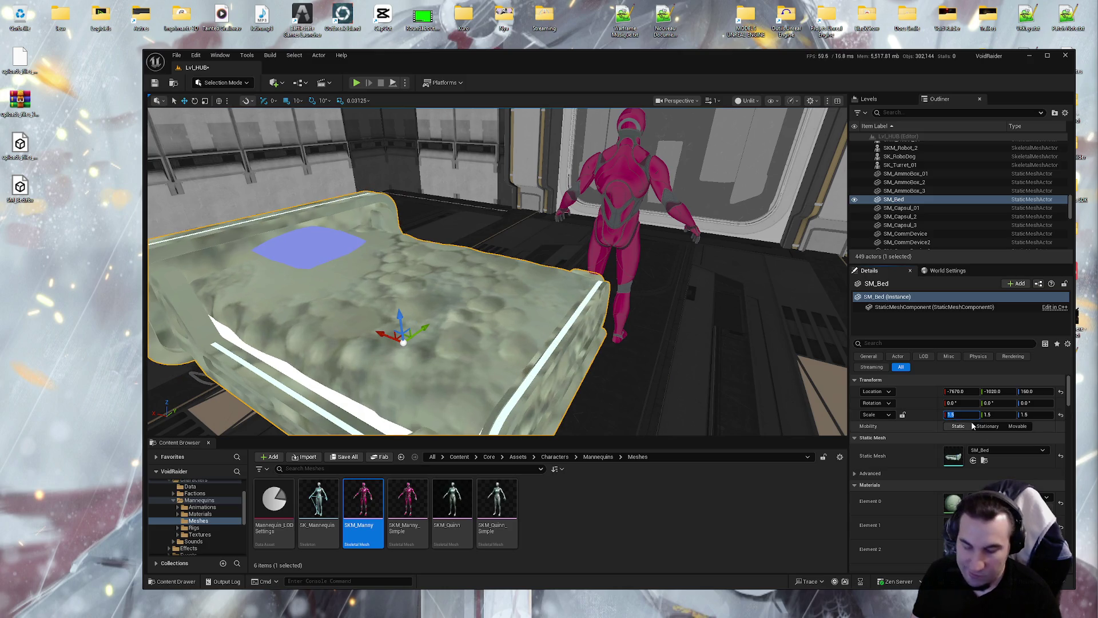
Test a 2.0 length scale on the bed, then set it back to 1.5
type("2")
key("Return")
key("f")
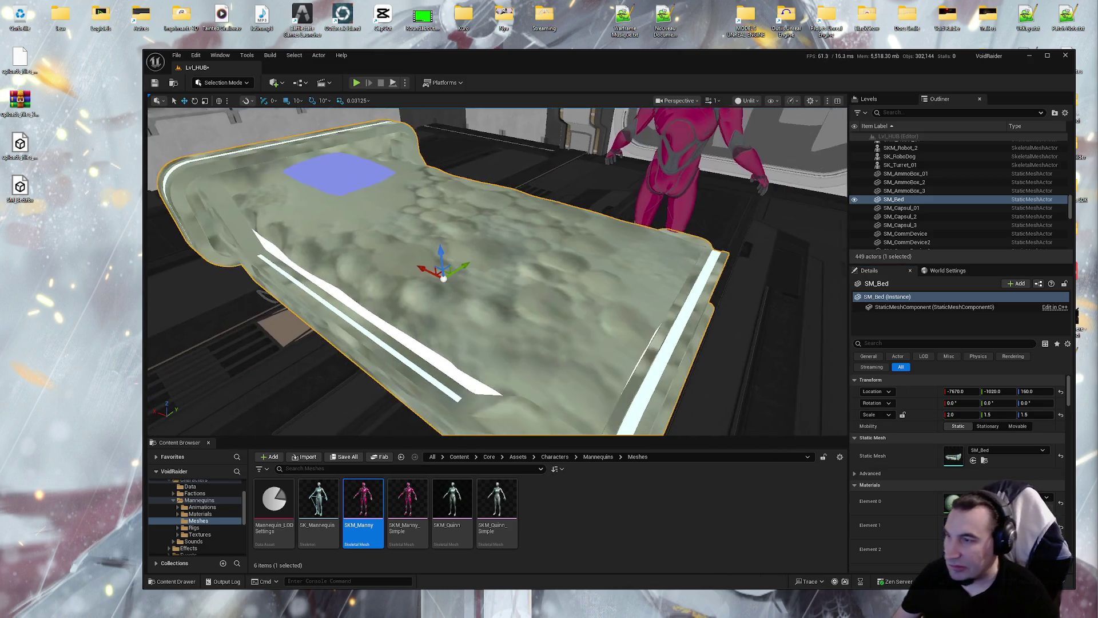
left_click(959, 414)
type("1.5")
key("Return")
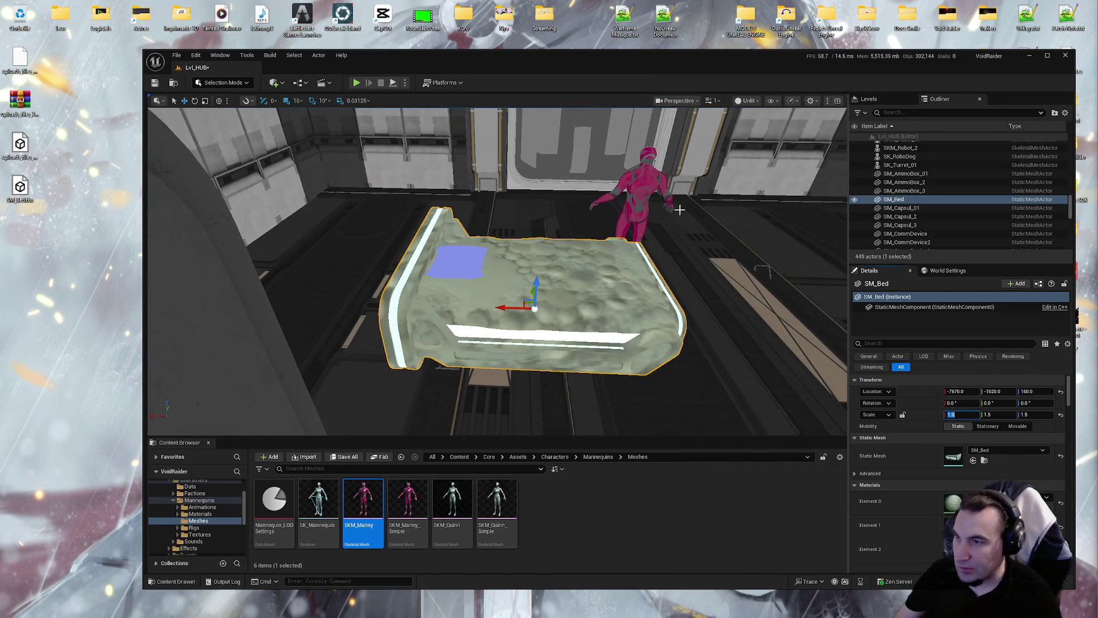
Rotate Manny to lie down and move him onto the bed's mattress
left_click(675, 210)
mouse_move(615, 261)
left_mouse_down()
mouse_move(626, 297)
mouse_move(535, 303)
mouse_move(589, 226)
left_mouse_up()
key("e")
mouse_move(528, 314)
left_mouse_down()
mouse_move(509, 299)
mouse_move(488, 311)
left_mouse_up()
key("w")
left_click_drag(516, 274, 587, 285)
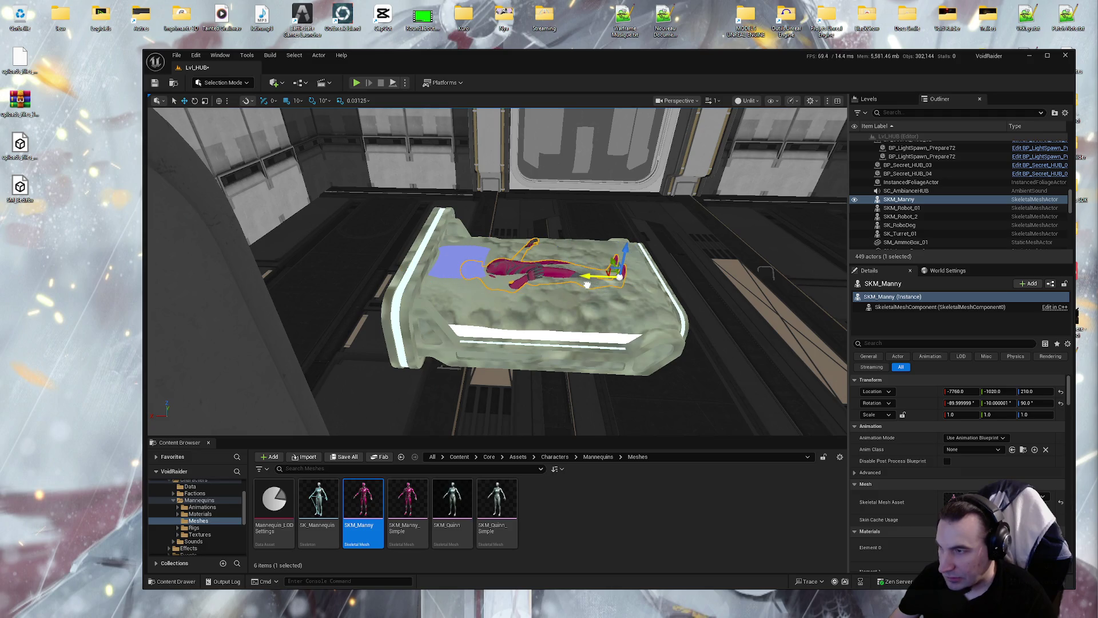
left_click_drag(624, 251, 628, 239)
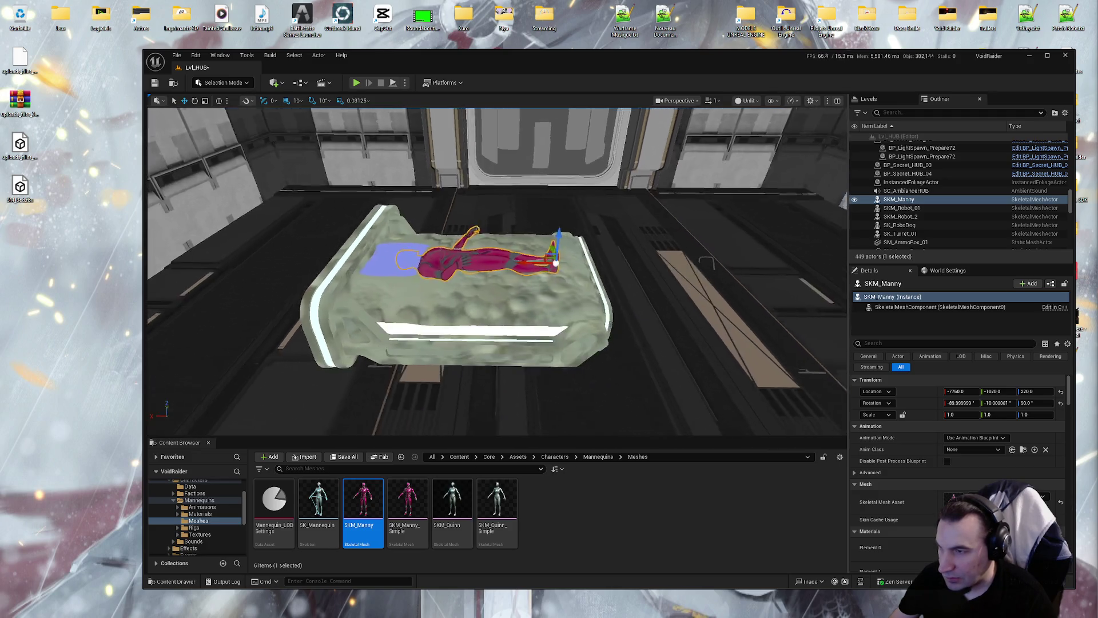
Set the bed's scale to 1.3 on X, Y and Z, inspect it, then delete it
left_click(457, 309)
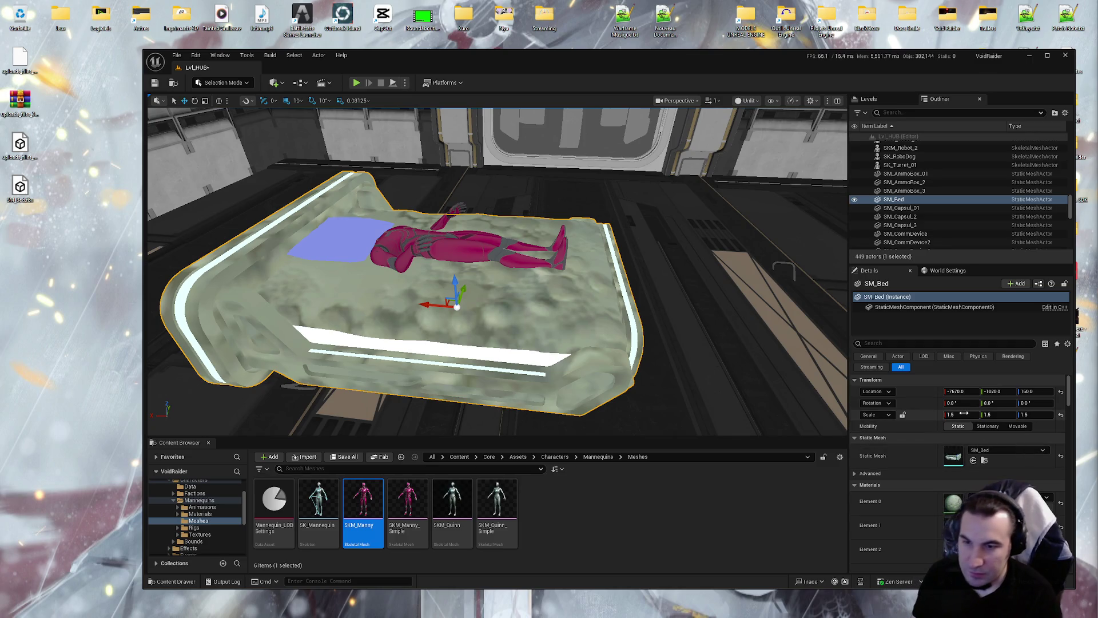
type(".3")
key("Return")
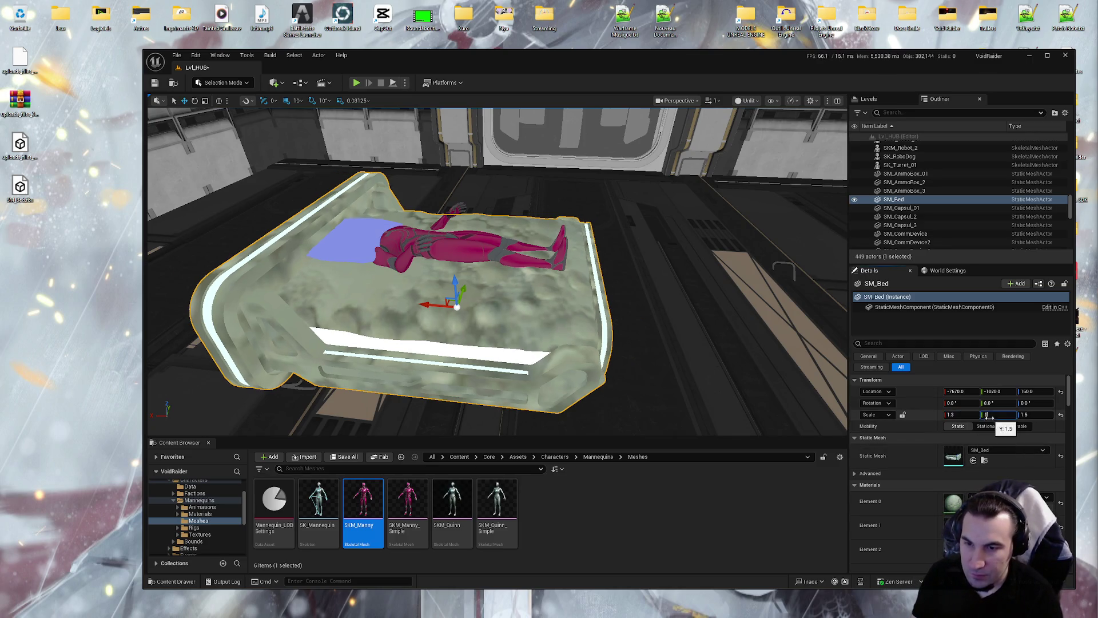
type(".3")
key("Tab")
type("1")
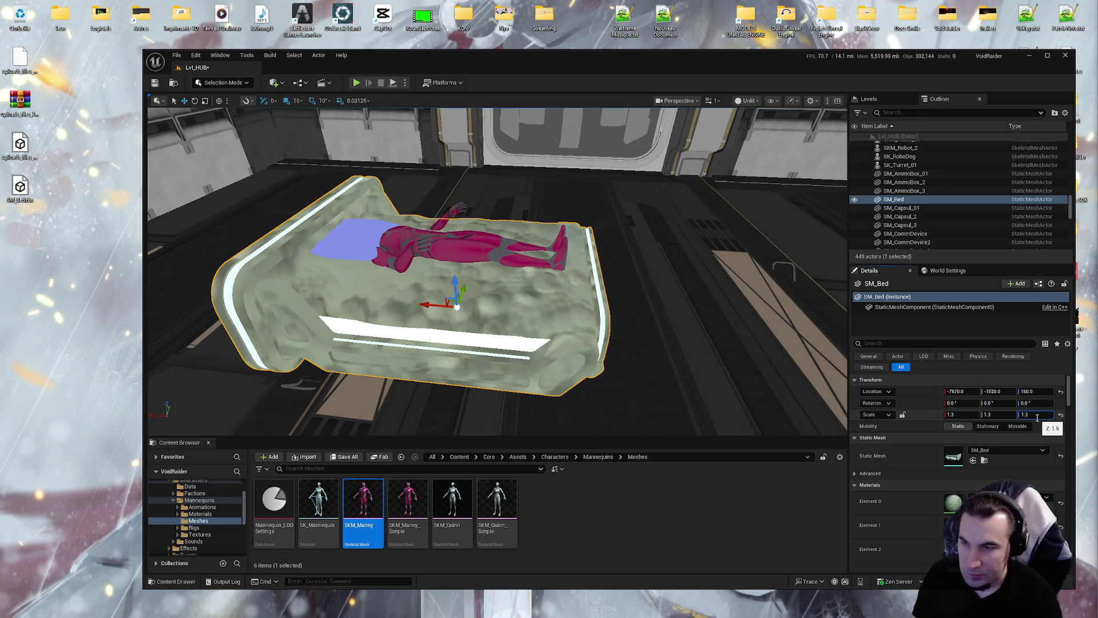
key("Return")
mouse_move(598, 240)
left_mouse_down()
mouse_move(563, 177)
mouse_move(574, 179)
mouse_move(533, 284)
left_mouse_up()
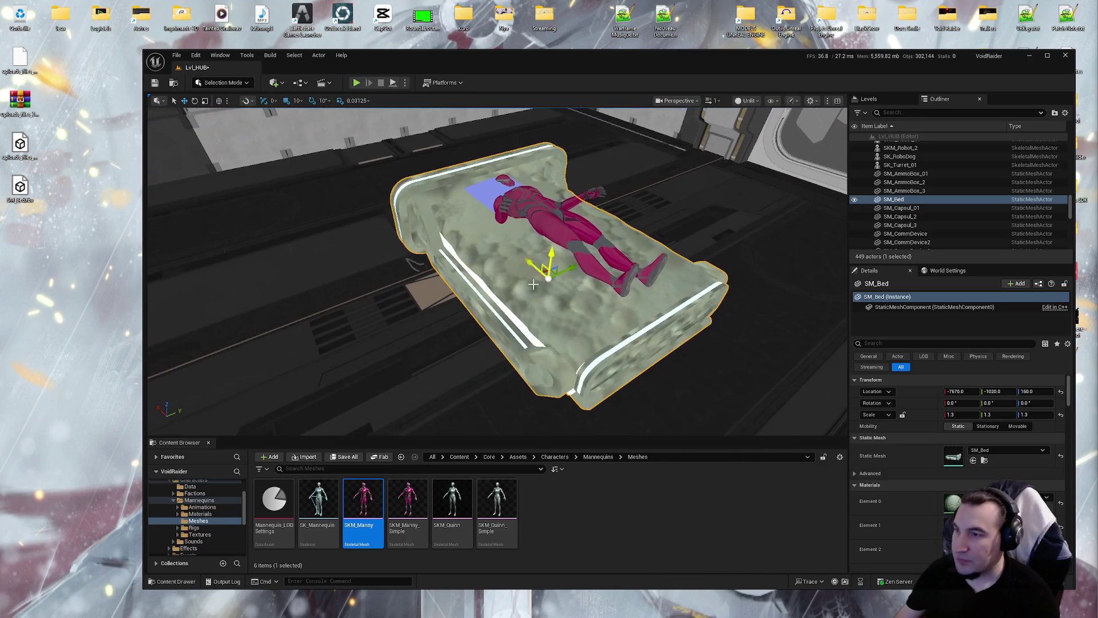
key("Delete")
Delete the lying Manny mannequin from the hub level
left_click(436, 518)
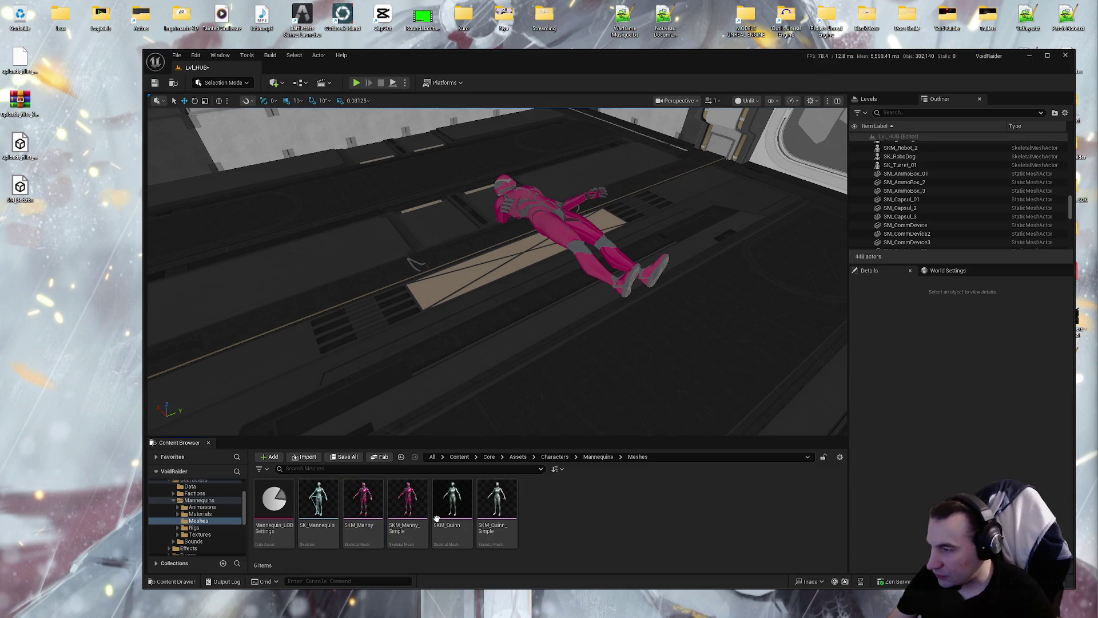
left_click(538, 225)
key("Delete")
Collapse the Mannequins and Characters folders and bring Blender to the front
left_click(199, 499, "ctrl")
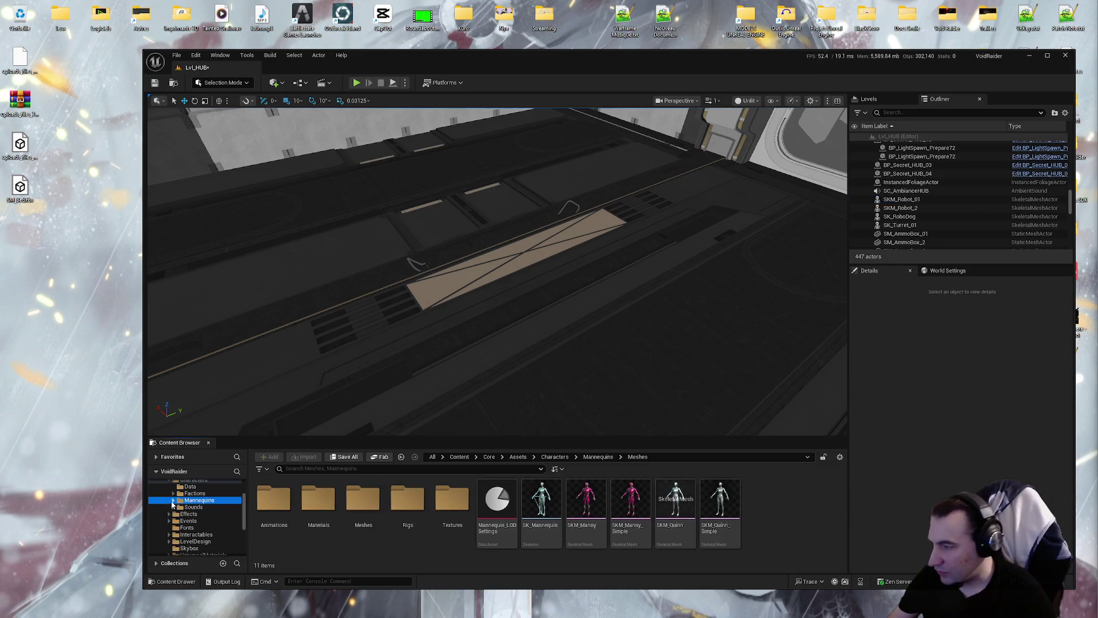
left_click(173, 500)
left_click(170, 521)
left_click(193, 521, "ctrl")
scroll(211, 539, "down", 2)
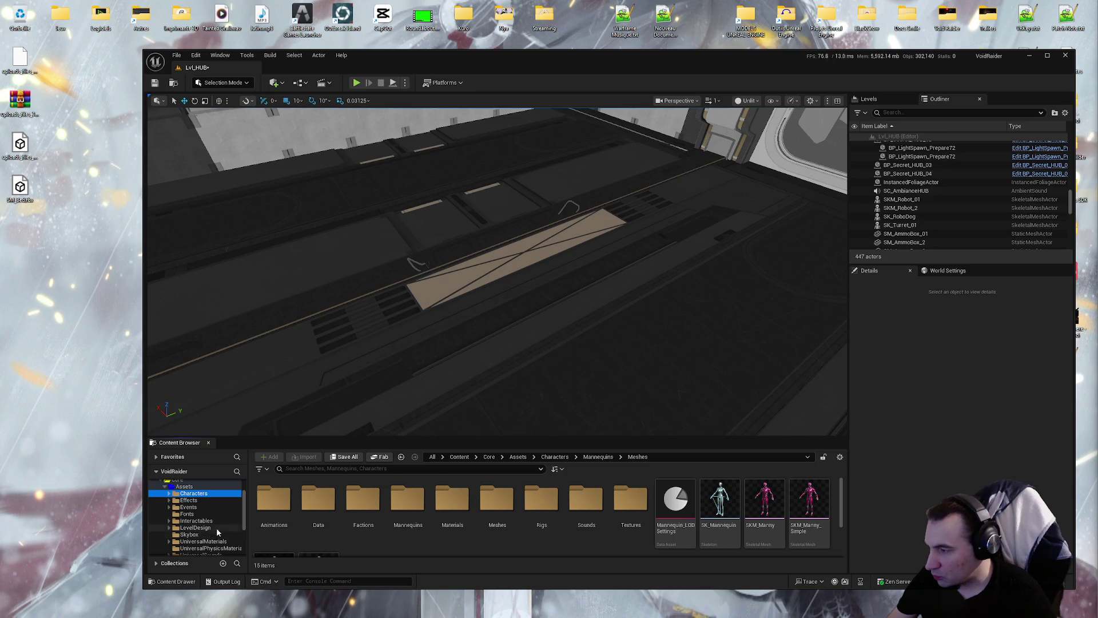
left_click(663, 610)
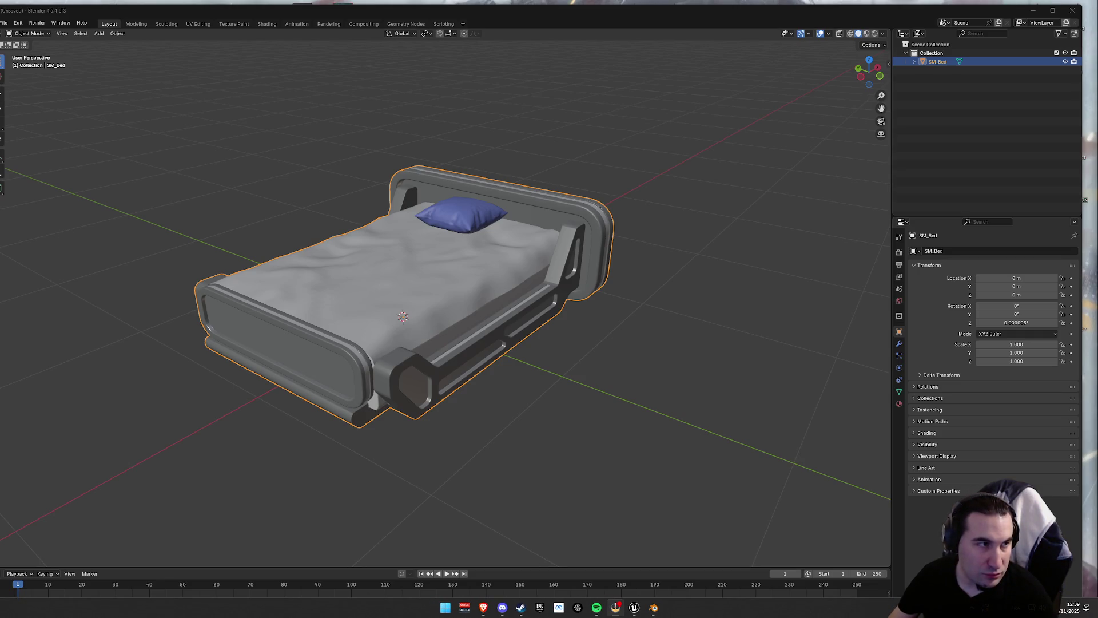
Set SM_Bed's scale to 1.3 on X, Y and Z
left_click(445, 607)
left_click(445, 607)
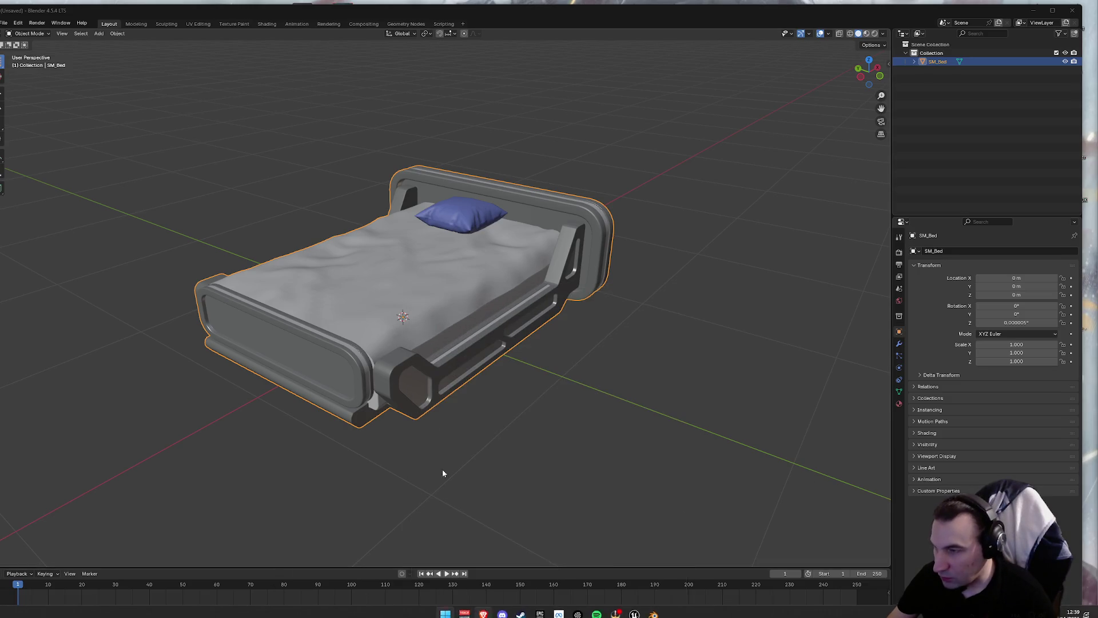
left_click(1028, 344)
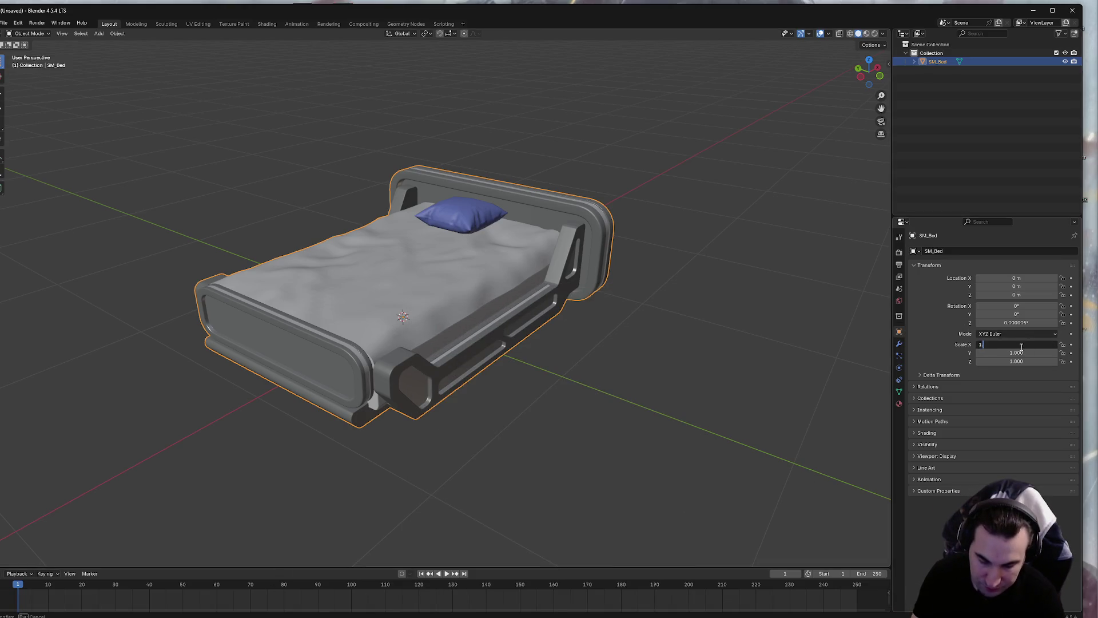
type(".3")
left_click(1015, 352)
type("1")
key("Return")
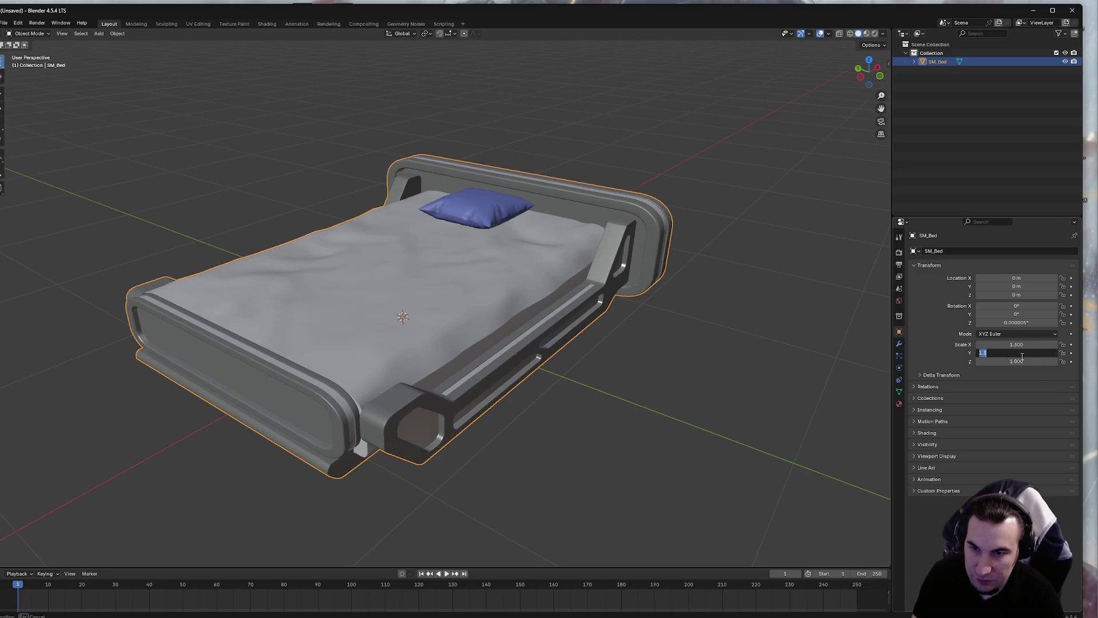
left_click(1021, 362)
type("1.3")
key("Return")
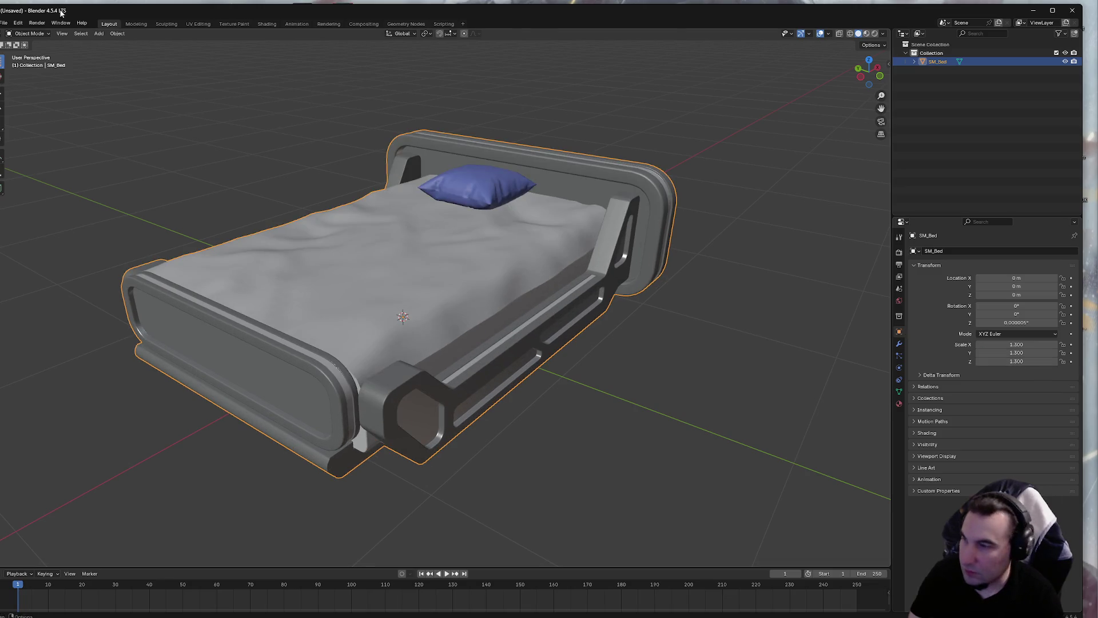
Apply All Transforms to the bed so its scale reads 1.000
left_click(117, 33)
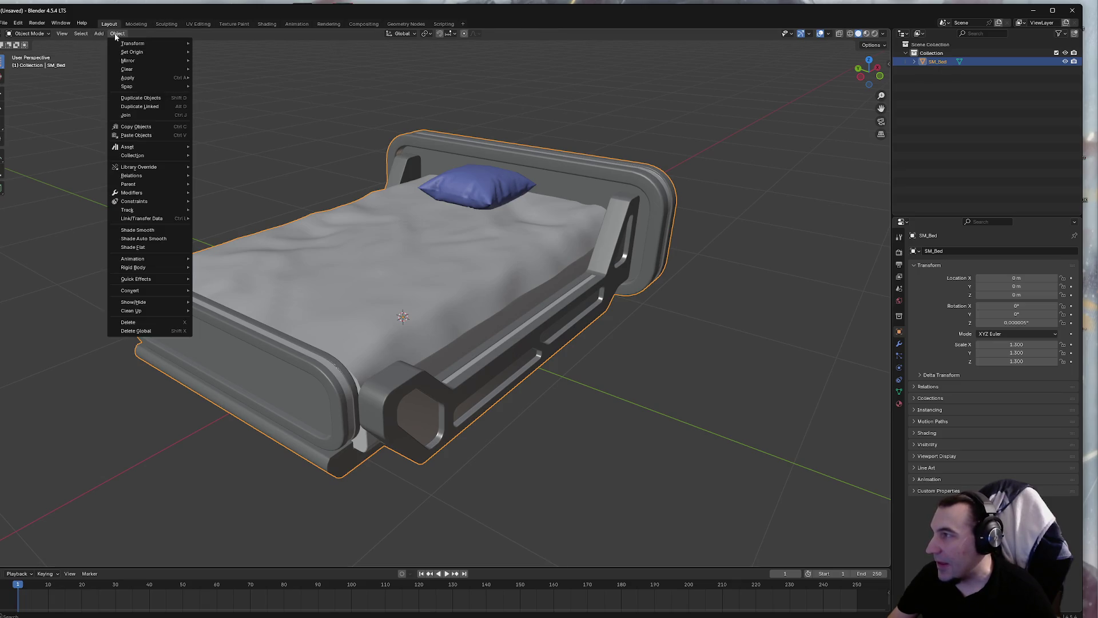
mouse_move(167, 77)
left_click(252, 102)
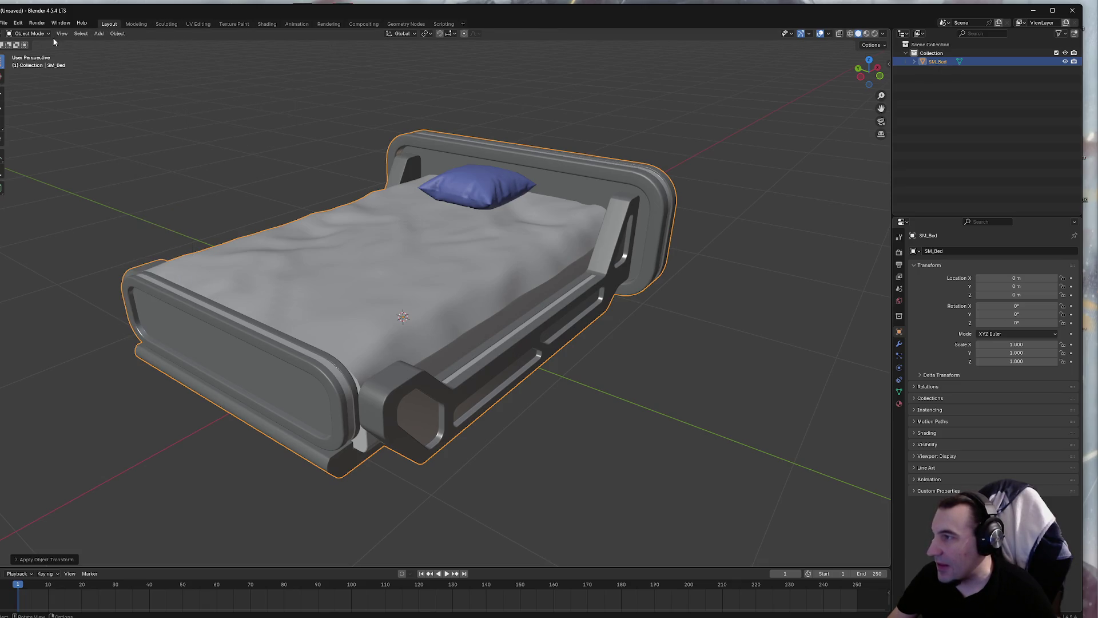
left_click(20, 25)
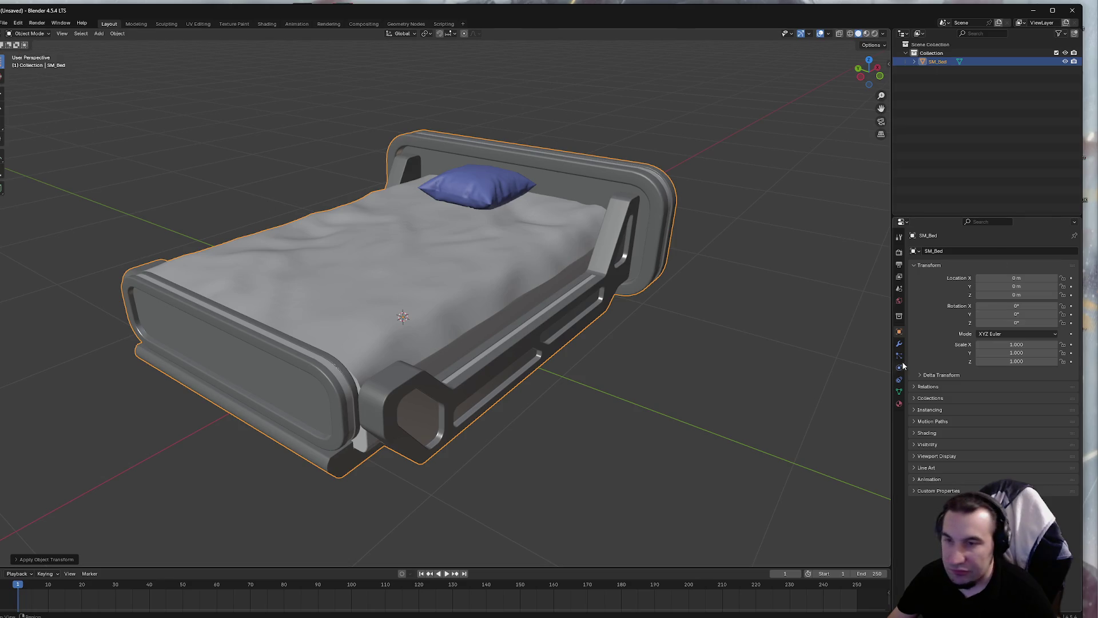
Show the bed's material slots and select the Pillow material
left_click(899, 391)
left_click(899, 403)
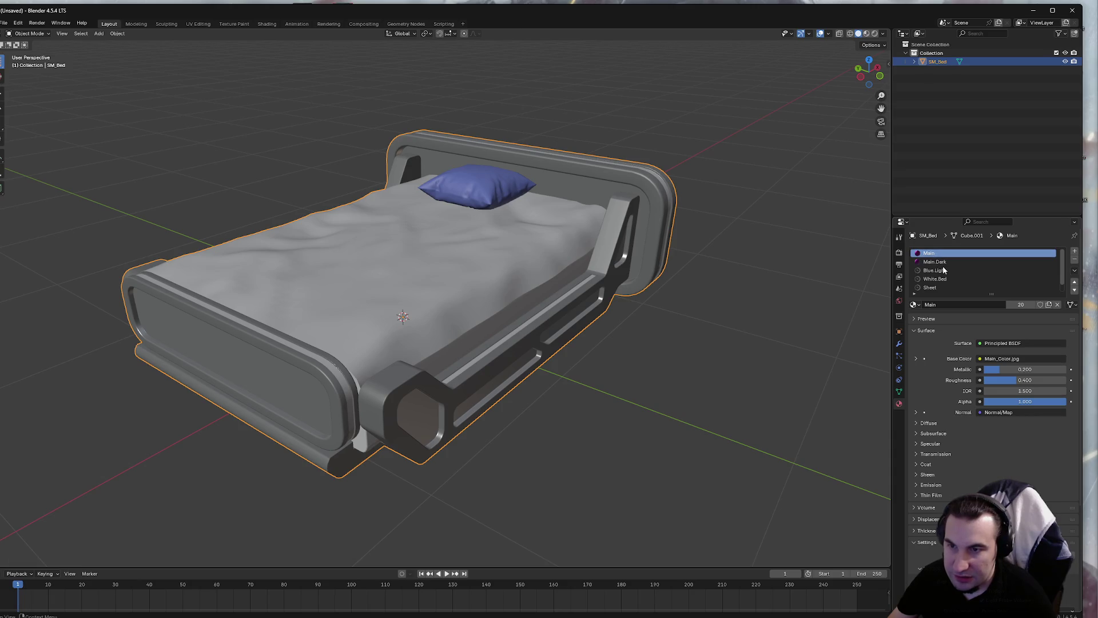
scroll(944, 293, "down", 1)
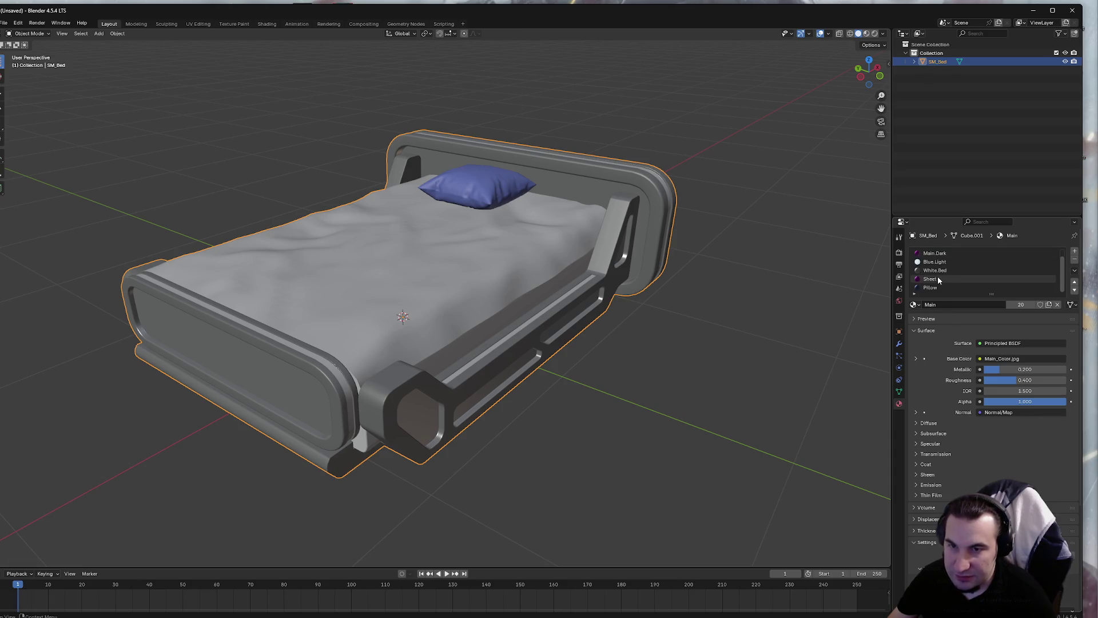
left_click(944, 289)
scroll(944, 290, "up", 1)
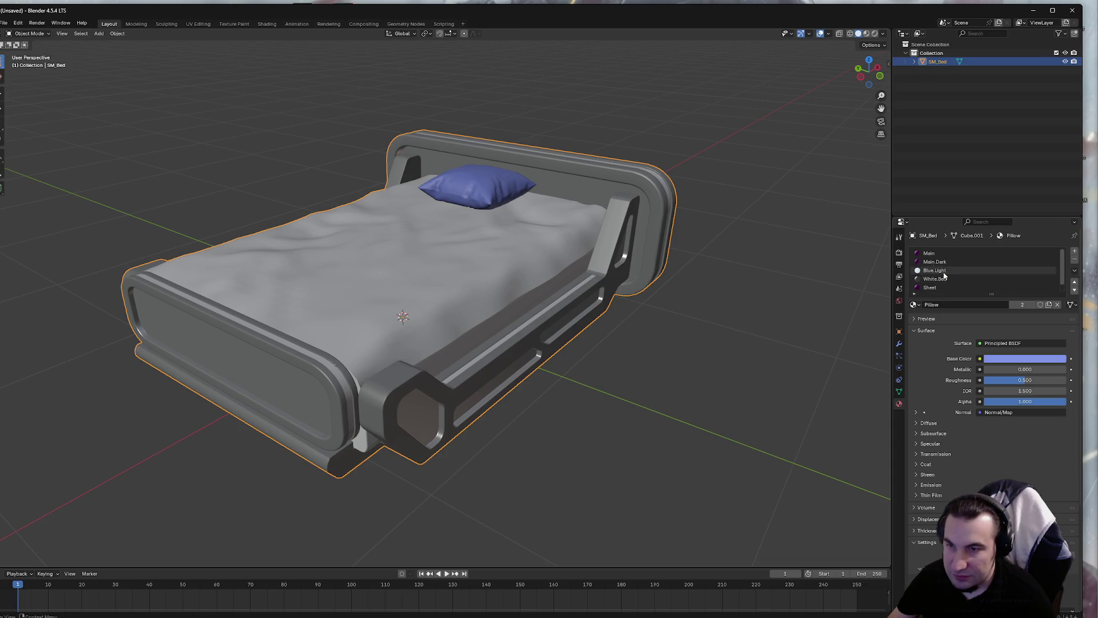
Export the rescaled bed as SM_Bed.fbx to the Desktop, then minimise Blender
left_click(29, 21)
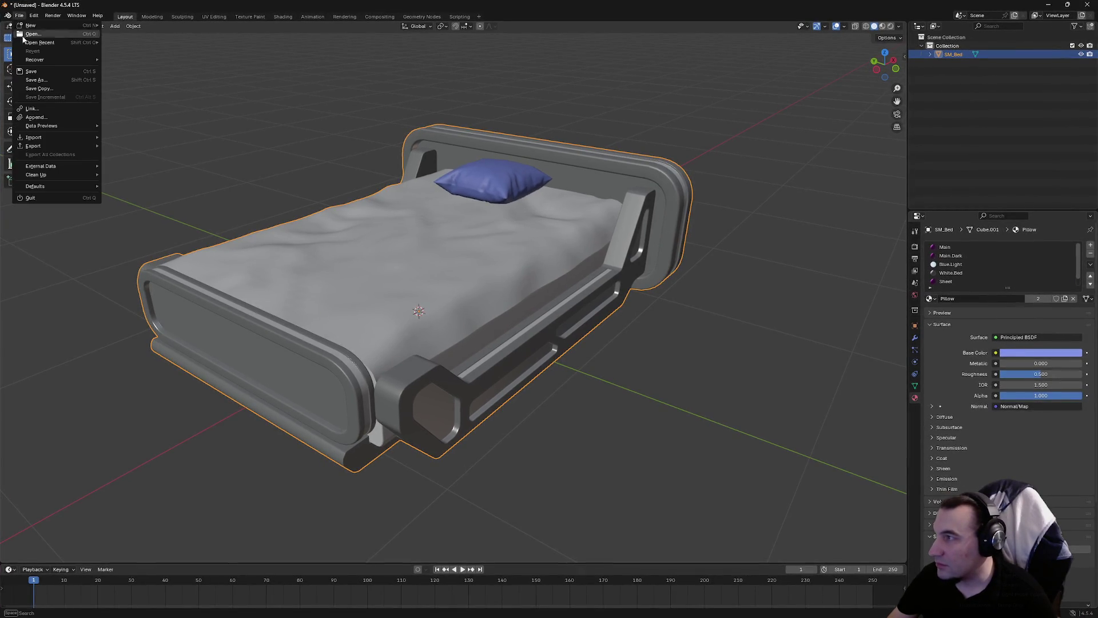
mouse_move(44, 151)
left_click(161, 221)
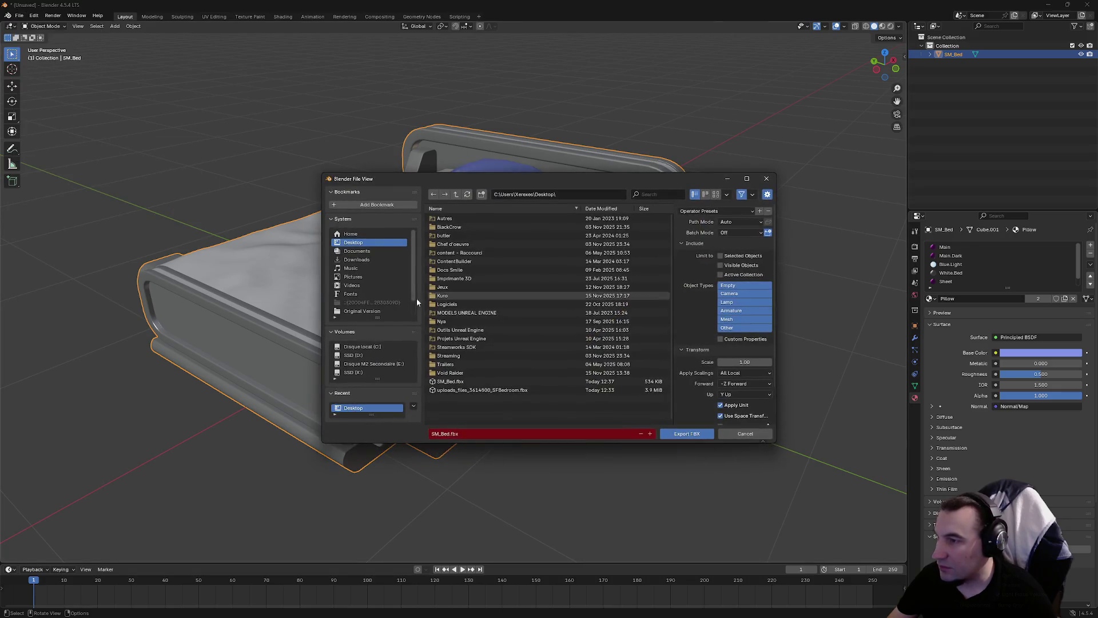
left_click(680, 437)
left_click(1048, 5)
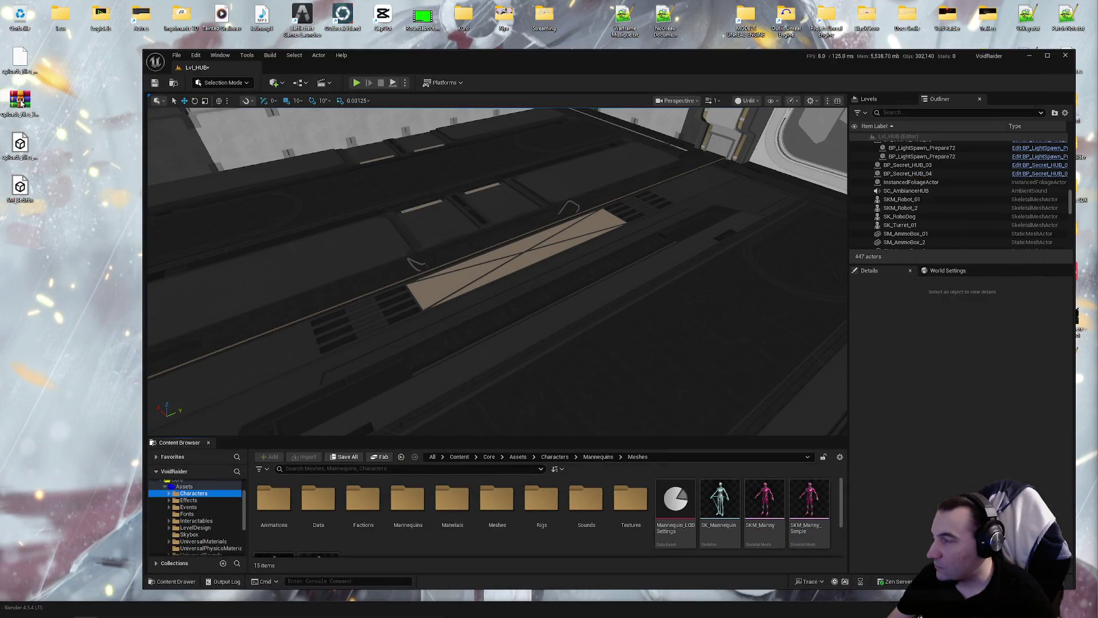
Extract the uploads_files_3614800_Textures zip with WinRAR and open its Textures subfolder
right_click(21, 103)
mouse_move(108, 162)
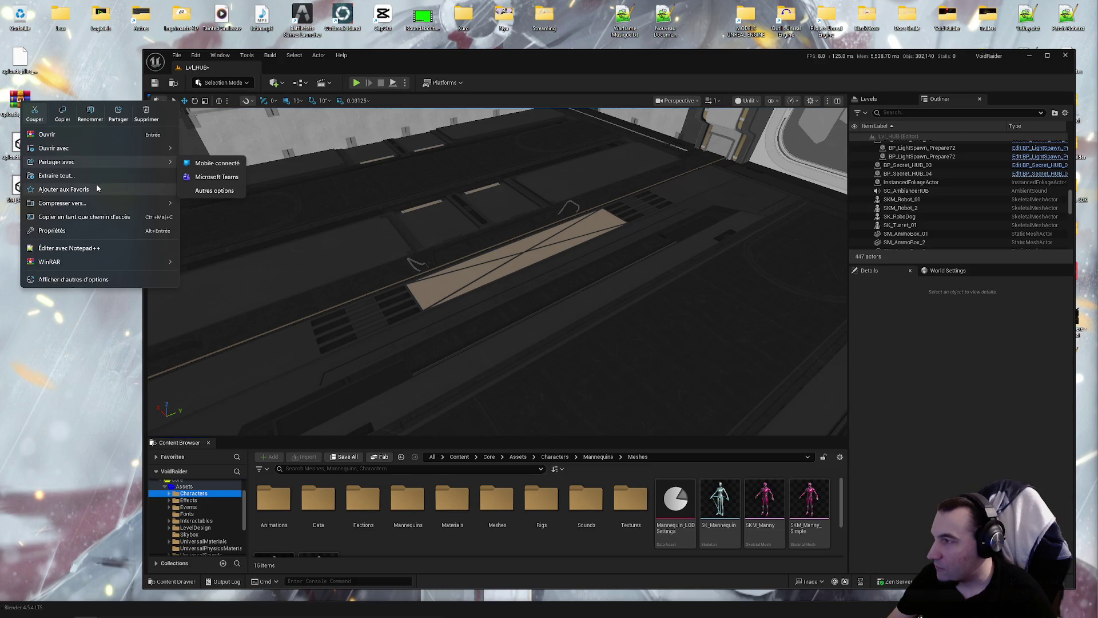
mouse_move(142, 262)
left_click(269, 290)
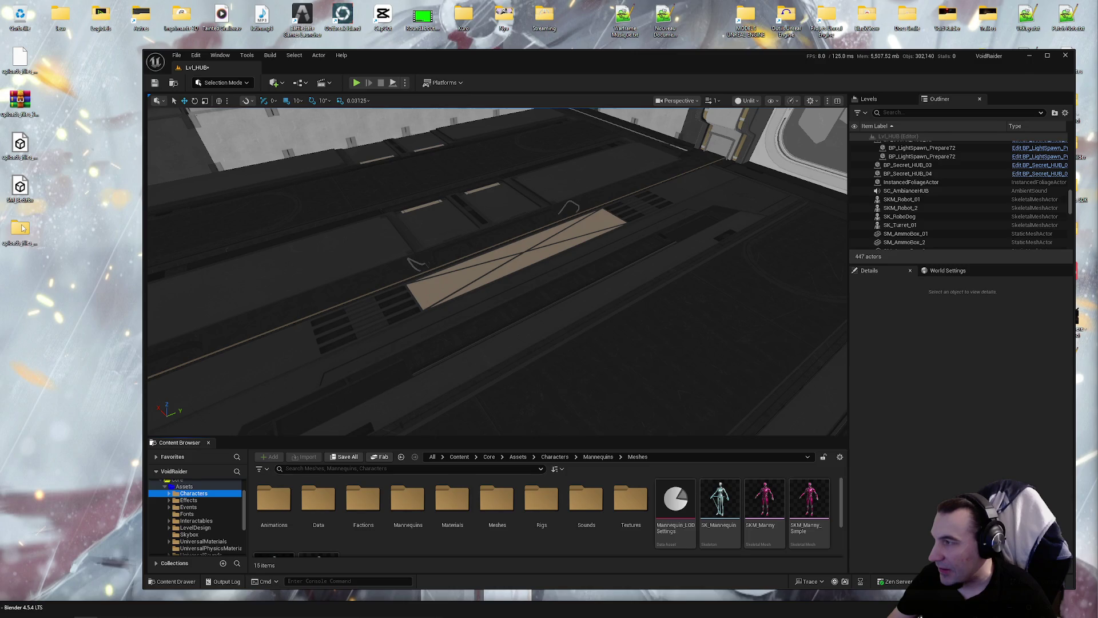
double_click(21, 227)
double_click(192, 182)
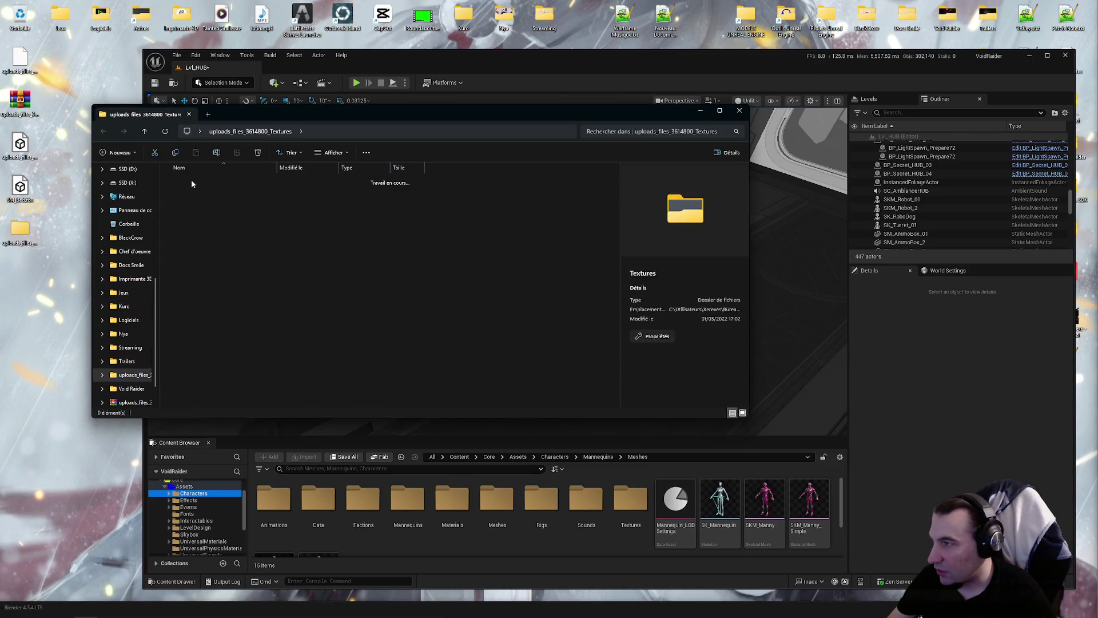
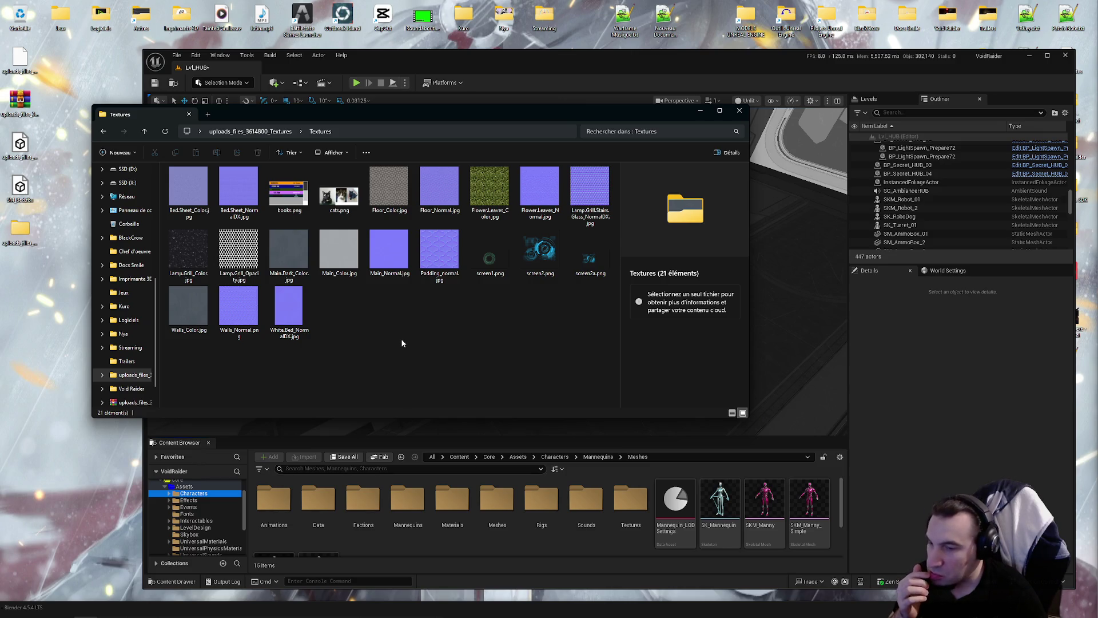
Bring the Textures folder forward and open Main_Color.jpg in PhotoFiltre
left_click(197, 527)
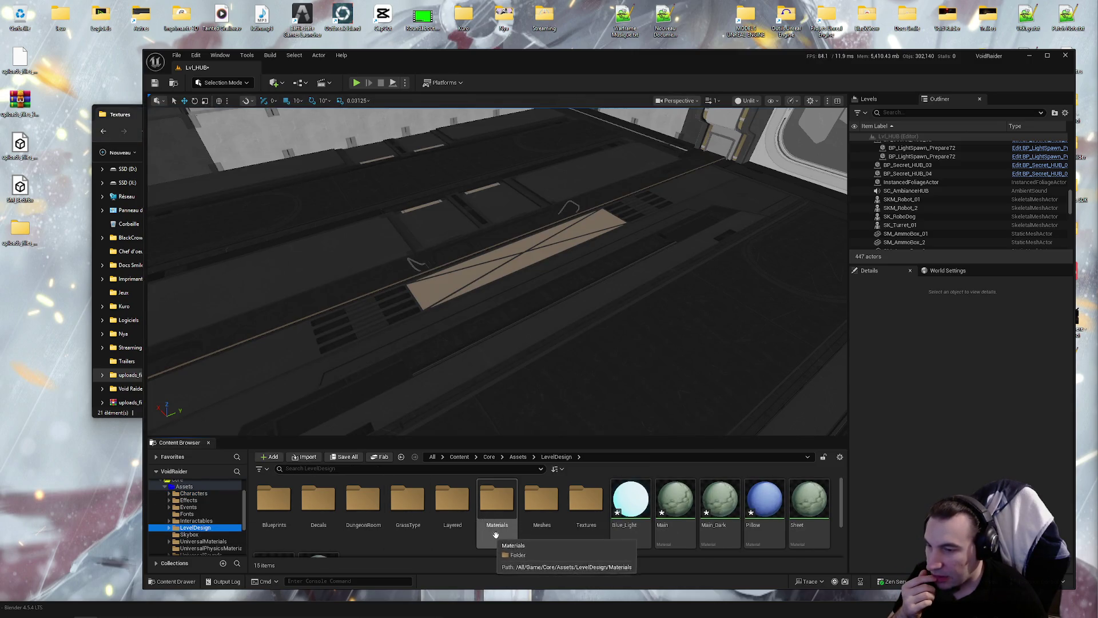
scroll(495, 534, "down", 1)
left_click_drag(278, 68, 434, 80)
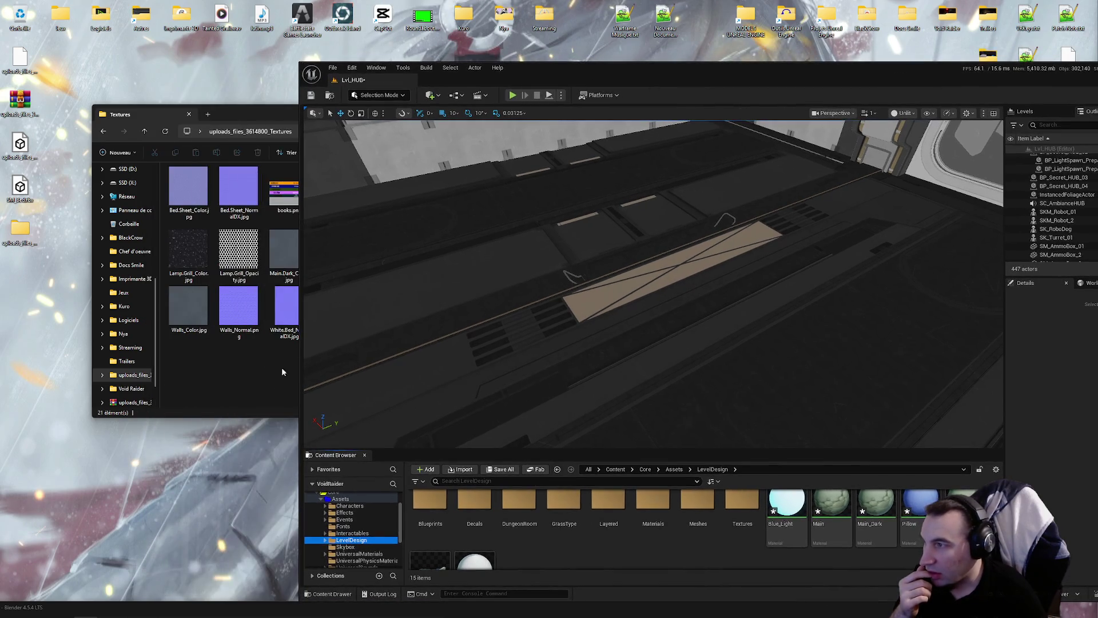
left_click(282, 370)
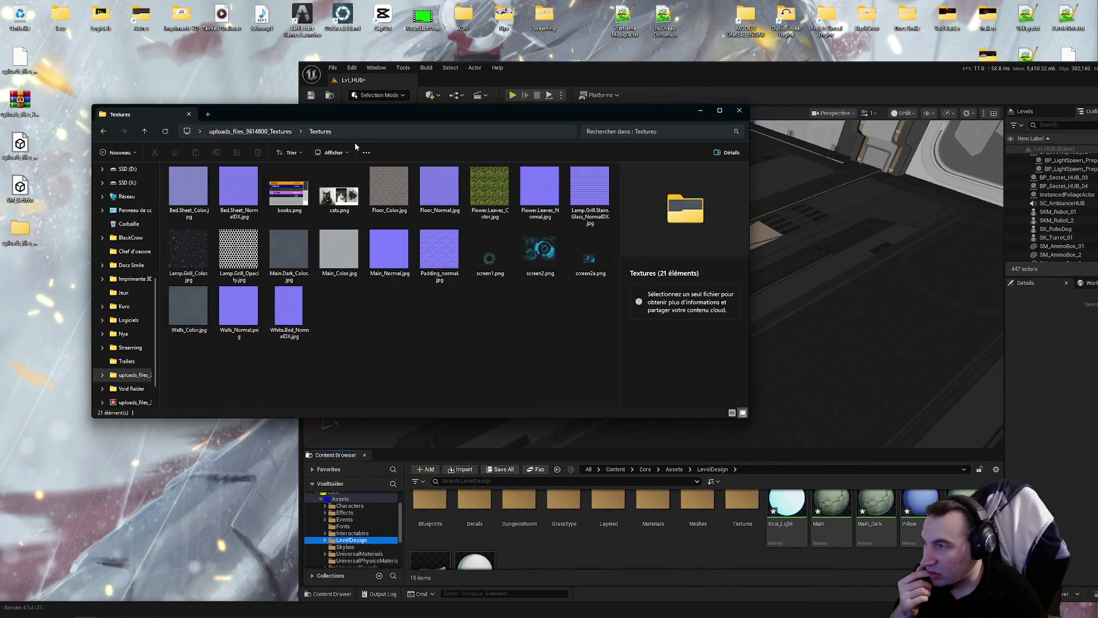
double_click(320, 238)
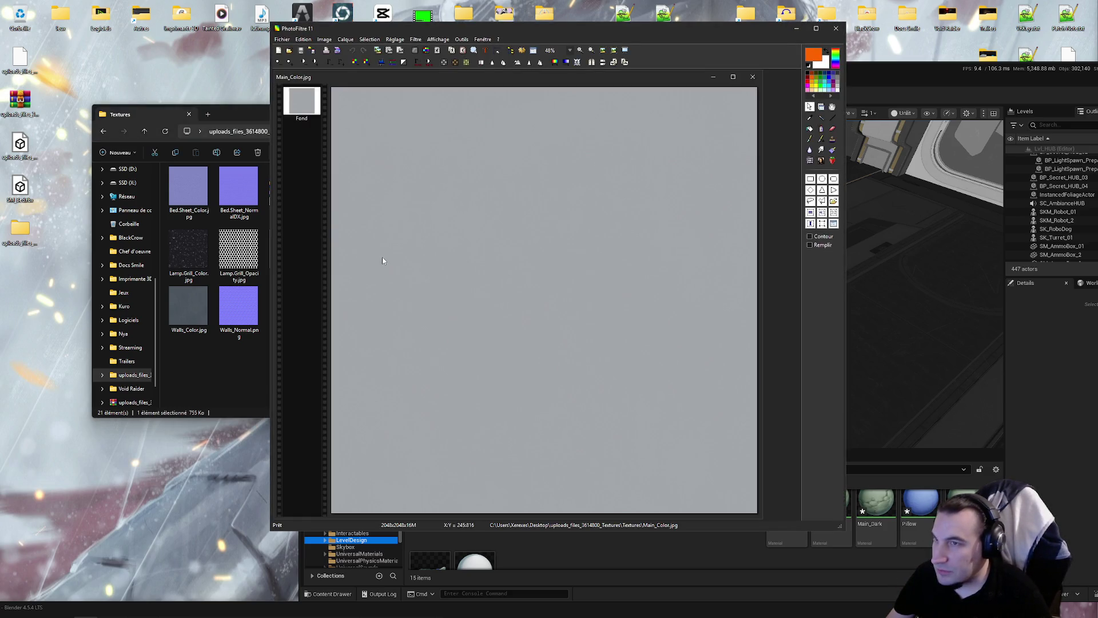
Swap to viewing Main.Dark_Color.jpg in PhotoFiltre, then close the editor
left_click(835, 28)
double_click(289, 250)
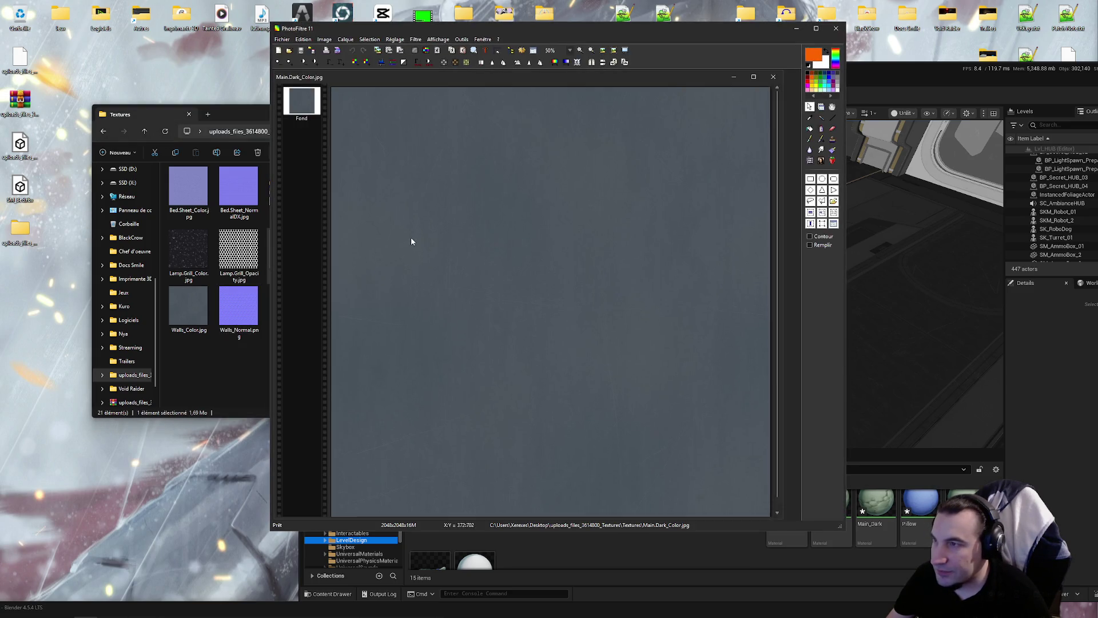
scroll(439, 238, "down", 3)
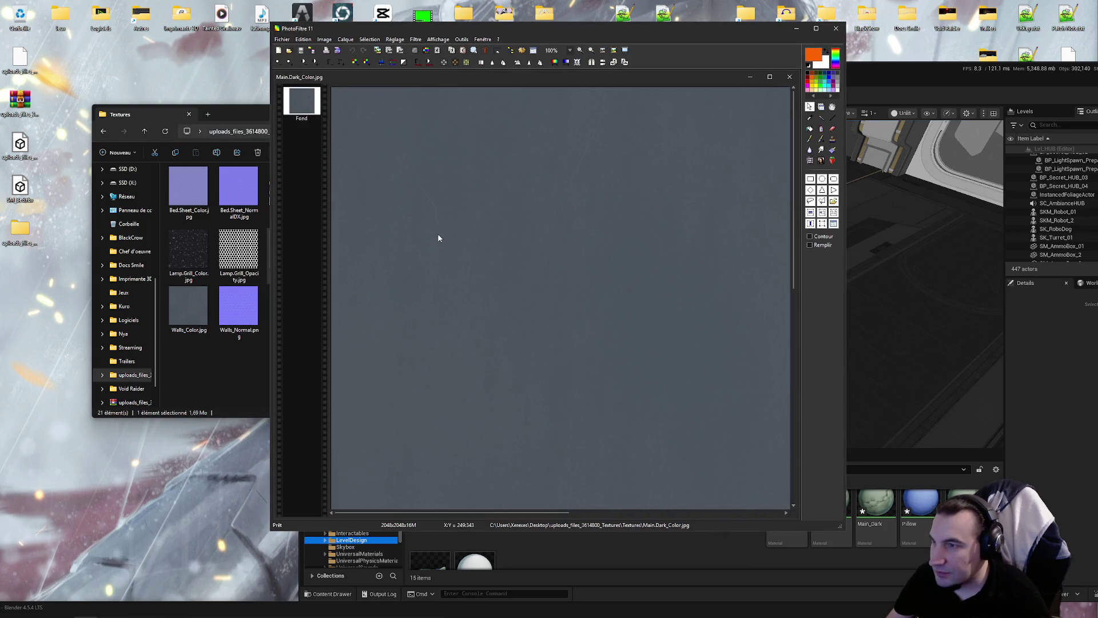
left_click(835, 32)
Move the Textures and Unreal windows aside and pull Blender up onto the screen
left_click_drag(244, 119, 211, 22)
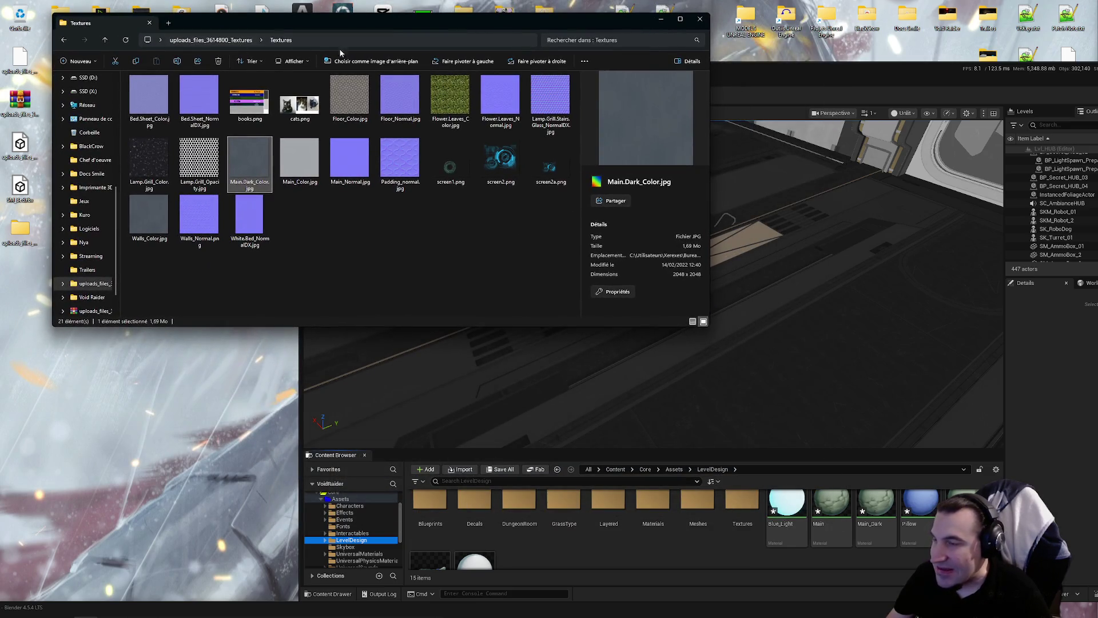
mouse_move(809, 67)
left_mouse_down()
mouse_move(715, 19)
mouse_move(713, 85)
mouse_move(700, 62)
left_mouse_up()
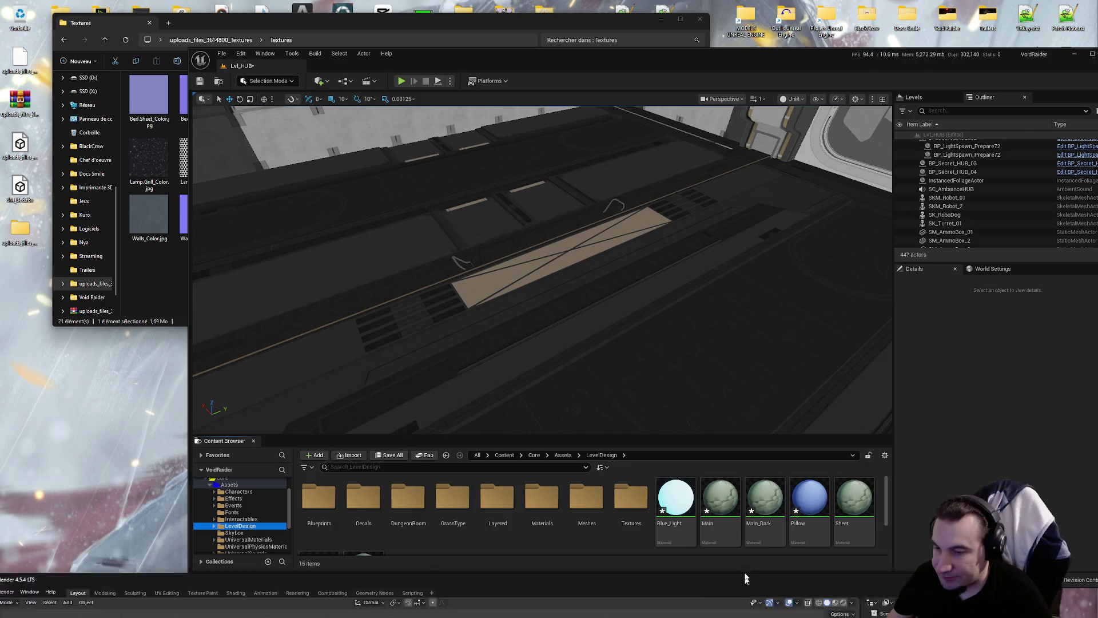
left_click_drag(755, 609, 753, 164)
Maximise Blender, enter the bed's Edit Mode and show the Object Data properties
double_click(753, 164)
left_click_drag(679, 269, 757, 263)
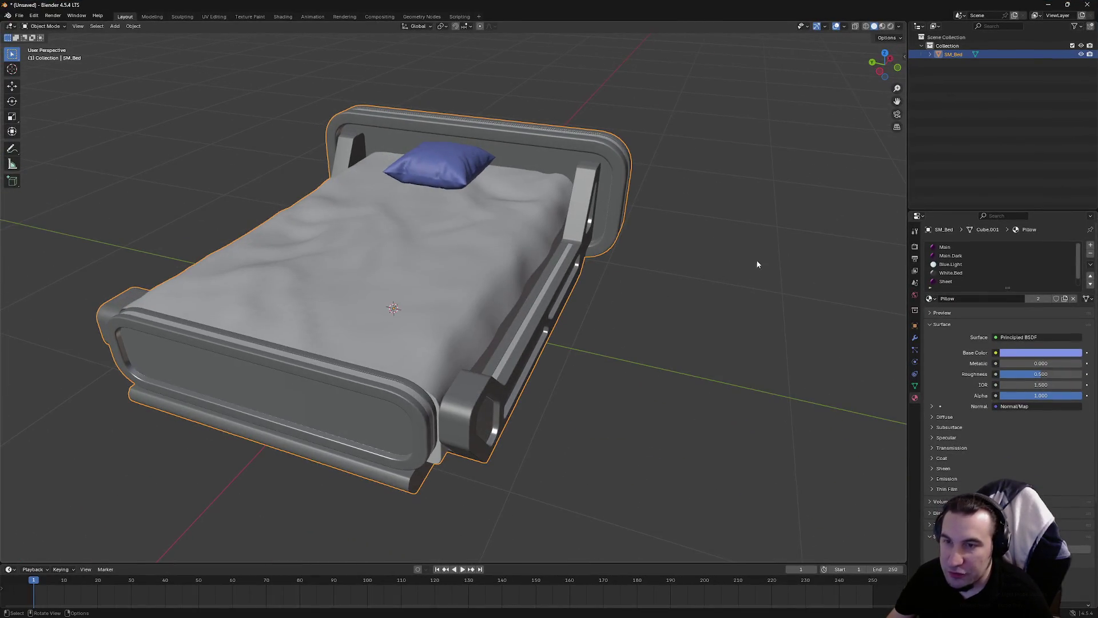
scroll(958, 276, "down", 1)
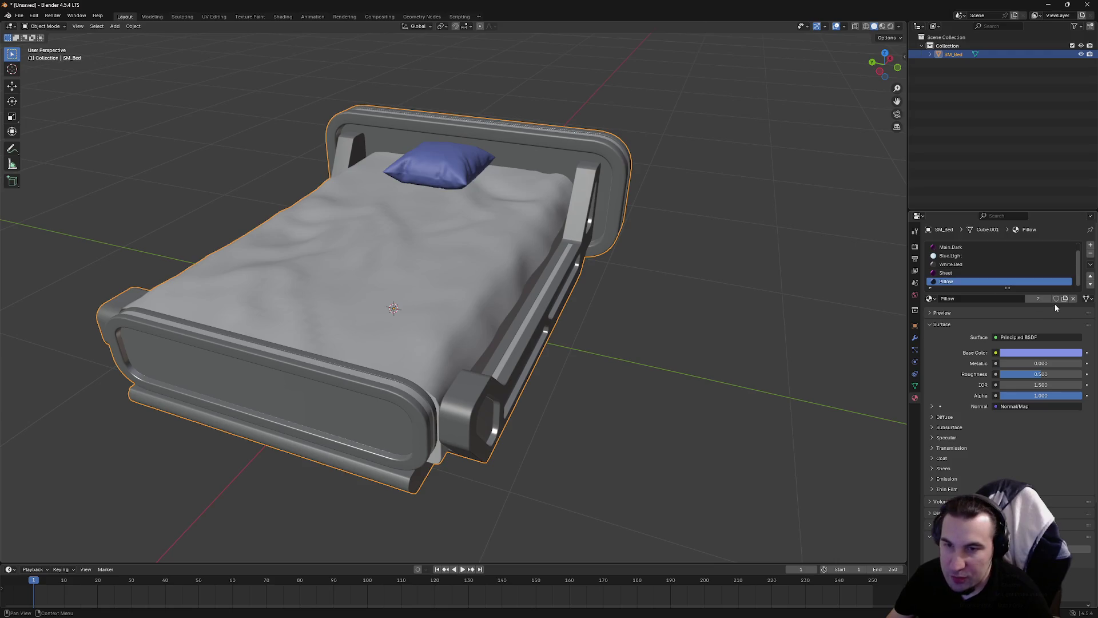
left_click(159, 19)
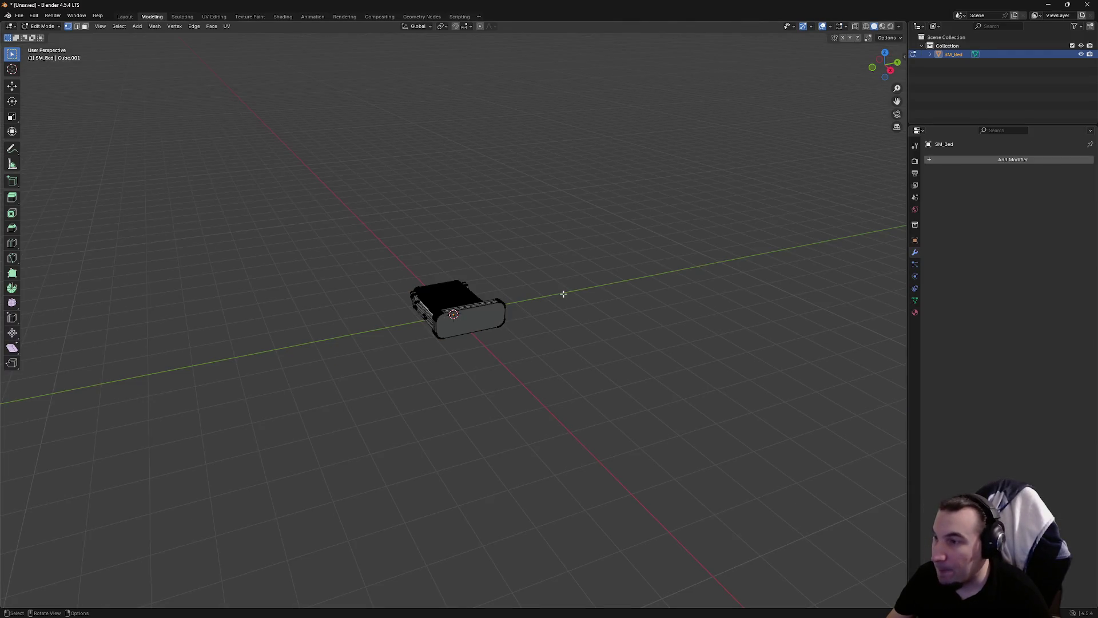
scroll(391, 358, "up", 4)
mouse_move(391, 358)
left_mouse_down()
mouse_move(505, 307)
mouse_move(550, 315)
mouse_move(572, 242)
mouse_move(588, 301)
mouse_move(708, 264)
mouse_move(715, 248)
mouse_move(760, 250)
mouse_move(689, 287)
mouse_move(607, 297)
left_mouse_up()
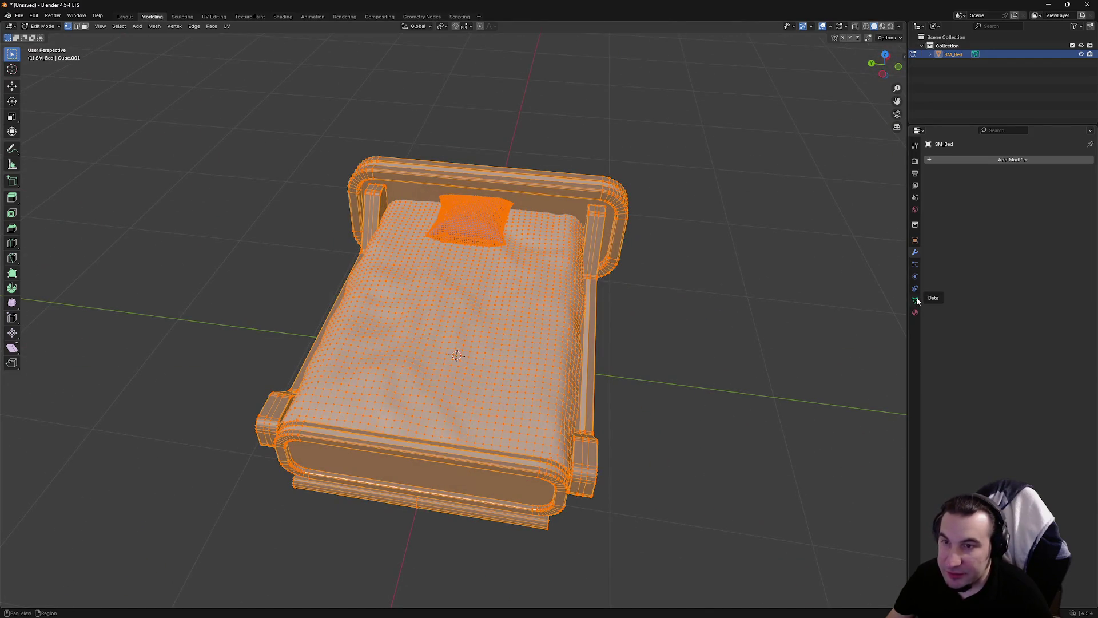
left_click(917, 301)
Select the linked sheet piece, switching to face select mode
left_click(631, 315)
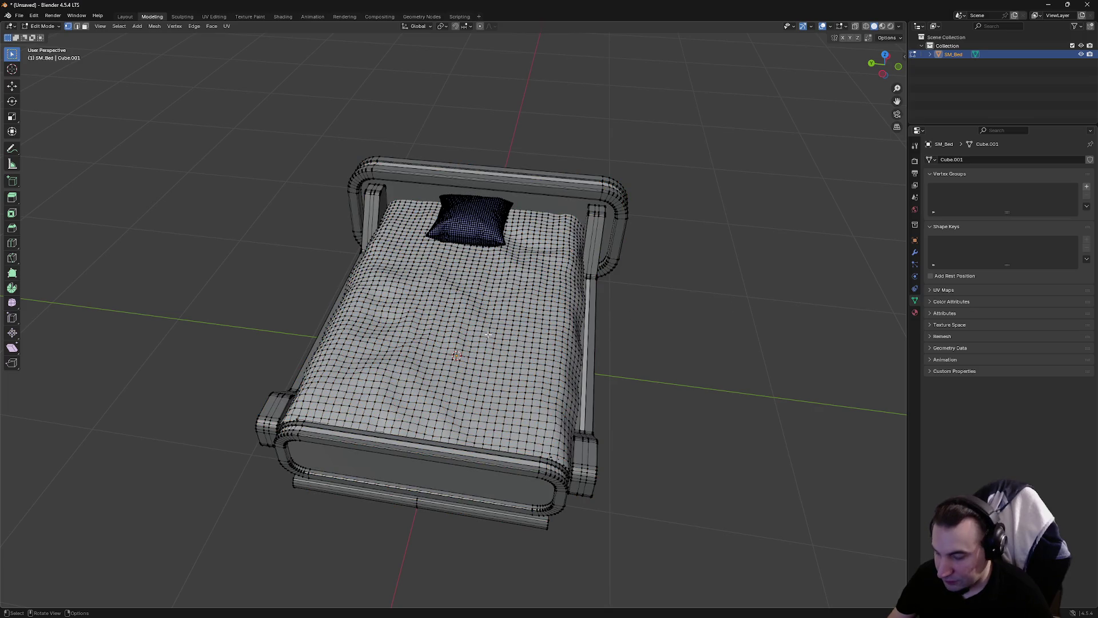
key("l")
left_click_drag(487, 334, 573, 337)
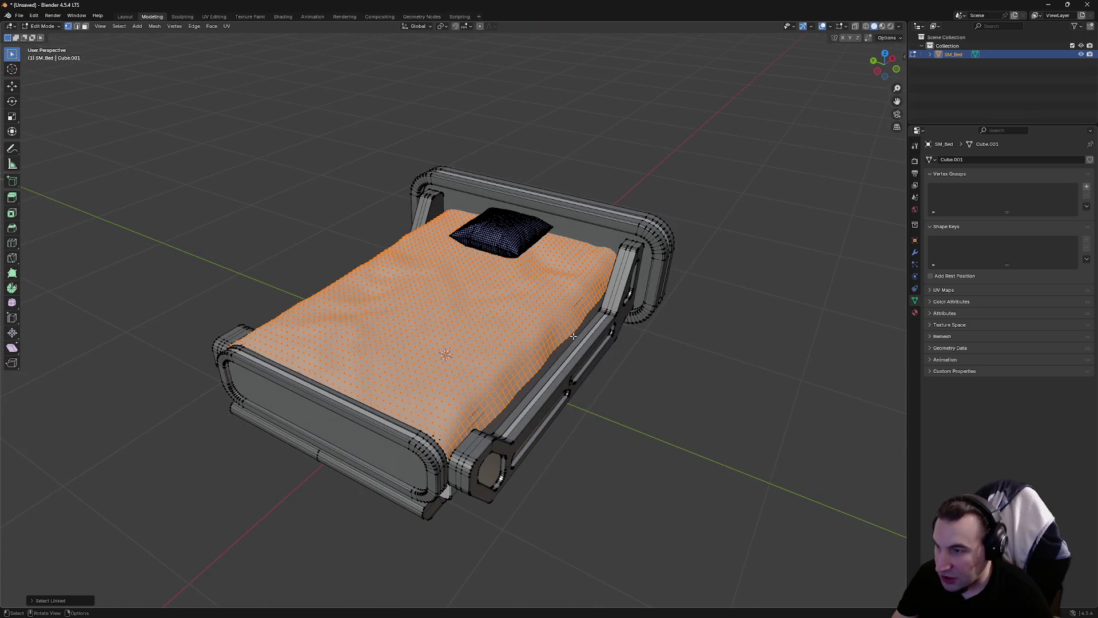
left_click_drag(726, 377, 428, 339)
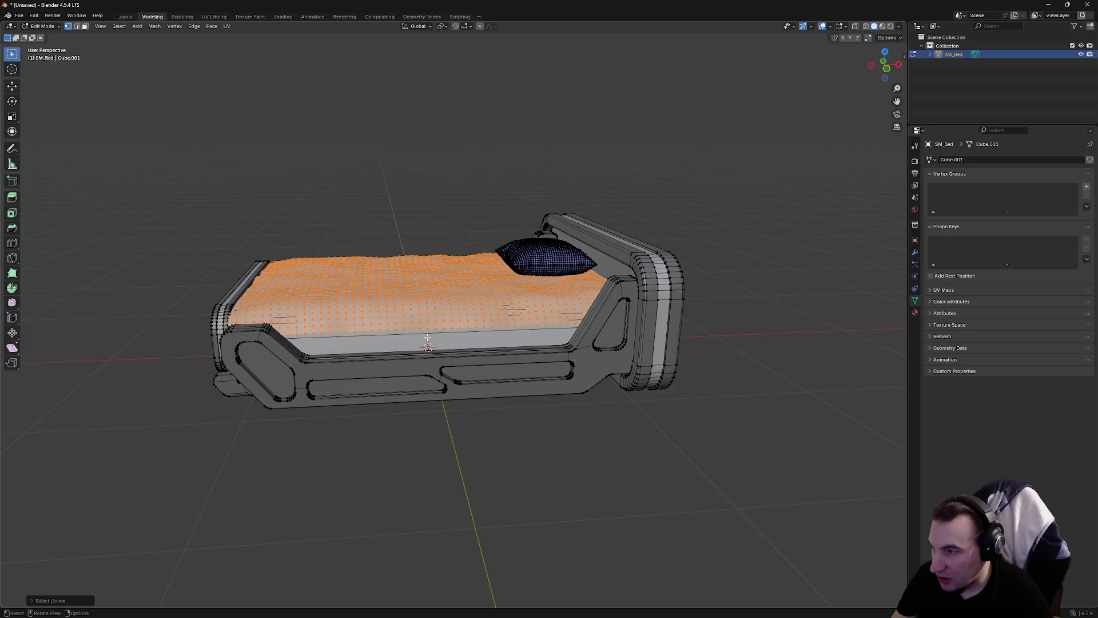
left_click(187, 70)
left_click(85, 26)
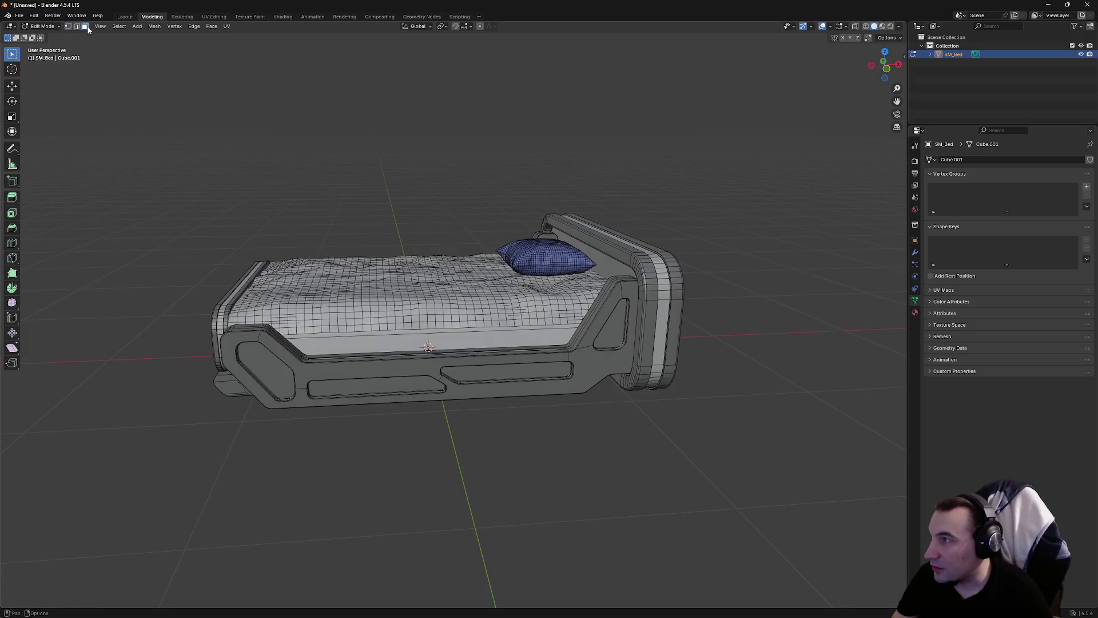
key("l")
Select the linked mattress, side frame and footboard pieces one at a time
left_click(691, 484)
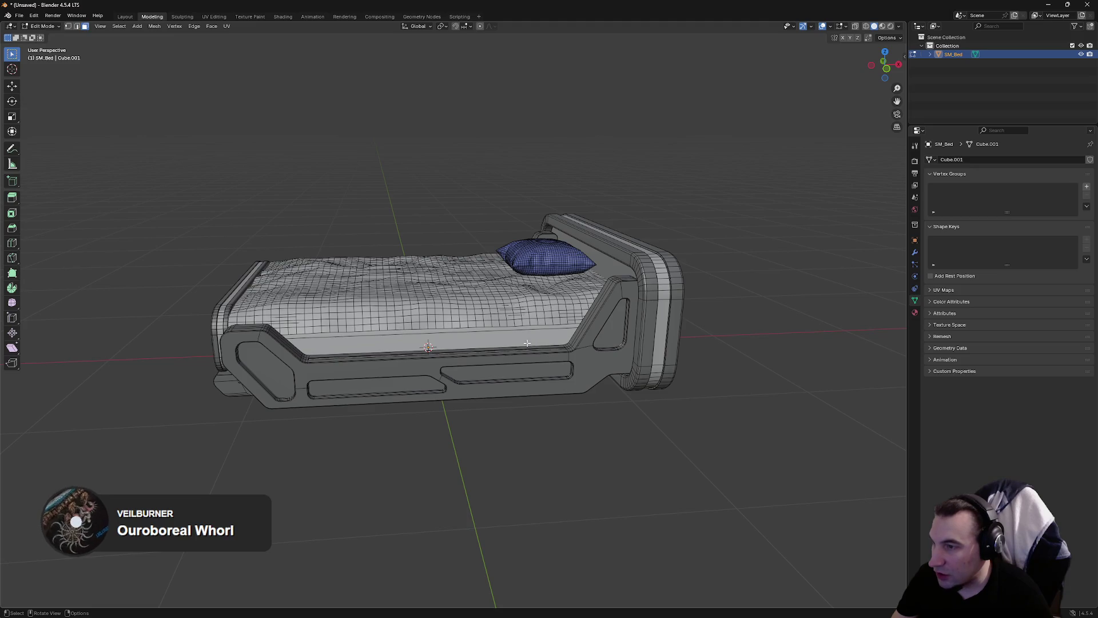
key("l")
mouse_move(423, 346)
left_mouse_down()
mouse_move(638, 333)
mouse_move(752, 379)
mouse_move(846, 378)
left_mouse_up()
key("l")
left_click(509, 421)
key("l")
key("l")
left_click(466, 470)
mouse_move(617, 418)
left_mouse_down()
mouse_move(628, 414)
mouse_move(510, 326)
left_mouse_up()
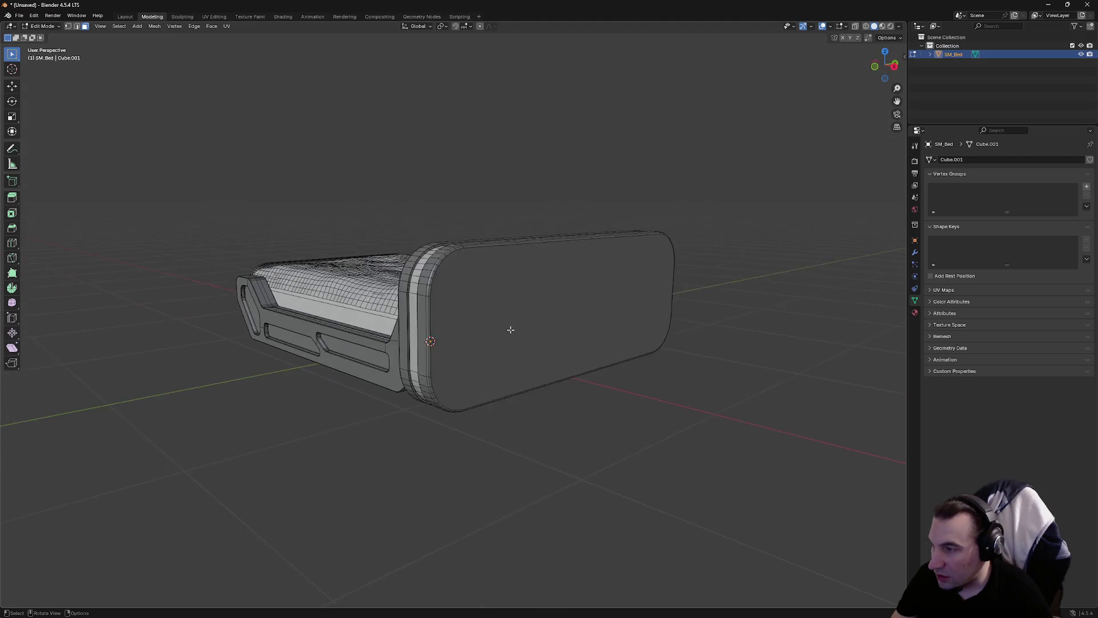
key("l")
Select the lower, upper-right inset, lower inset and hexagonal side panels
mouse_move(522, 450)
left_mouse_down()
mouse_move(575, 446)
mouse_move(564, 423)
mouse_move(373, 377)
mouse_move(395, 389)
mouse_move(411, 428)
left_mouse_up()
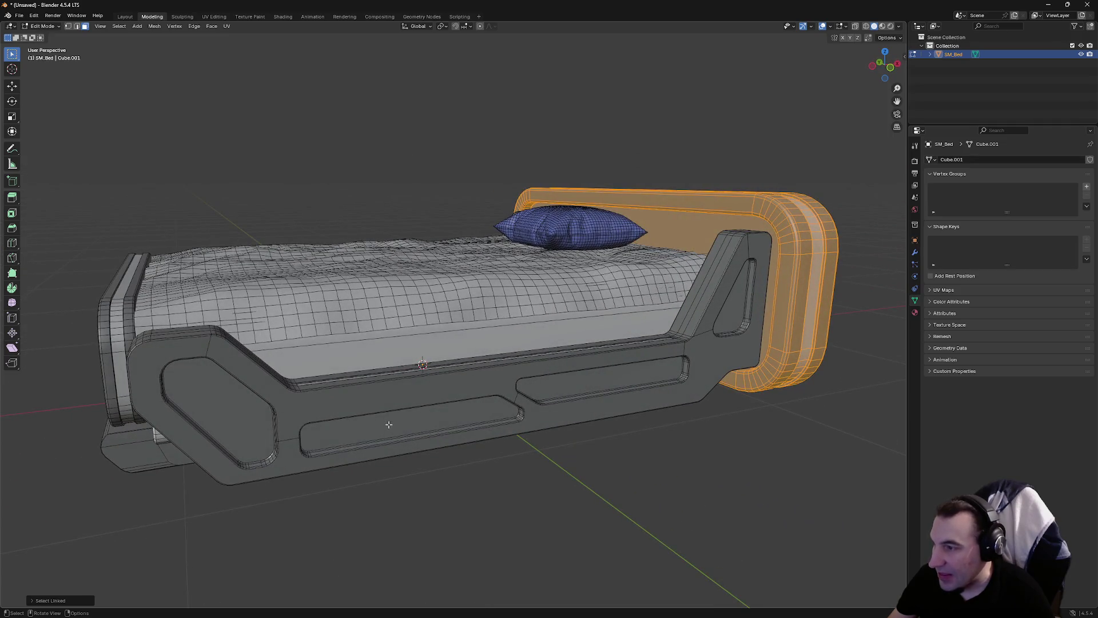
left_click(411, 428)
key("l")
left_click(607, 389)
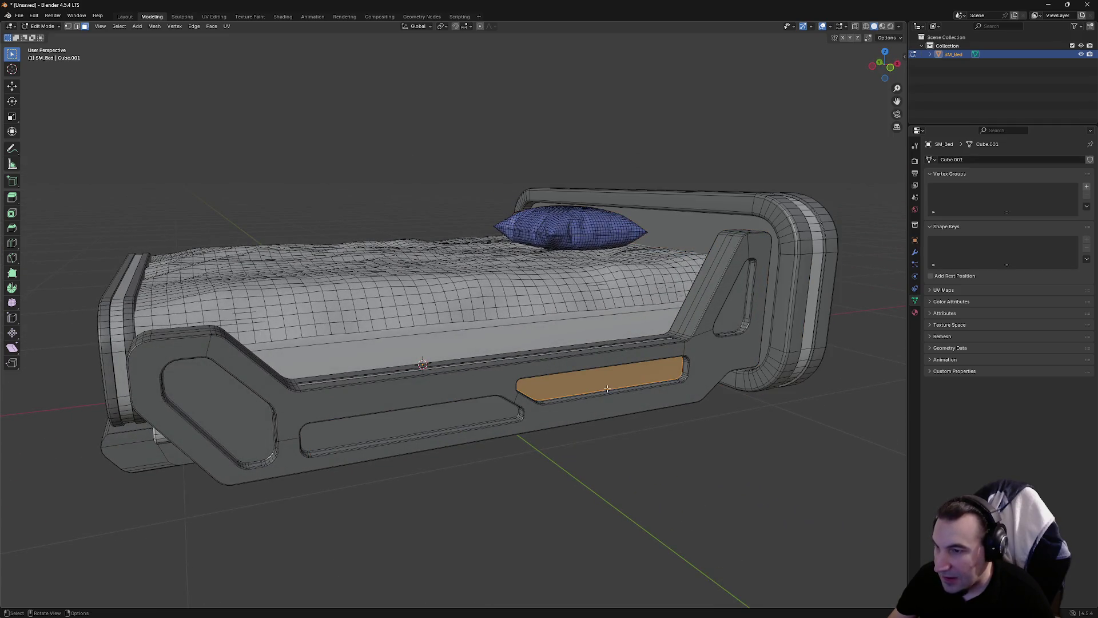
left_click(347, 432)
left_click(230, 413)
left_click_drag(231, 414, 483, 356)
mouse_move(264, 540)
left_mouse_down()
mouse_move(323, 479)
mouse_move(372, 450)
mouse_move(321, 443)
mouse_move(414, 299)
left_mouse_up()
Select the whole mesh, view its UVs framed in UV Editing, then return to Layout
key("a")
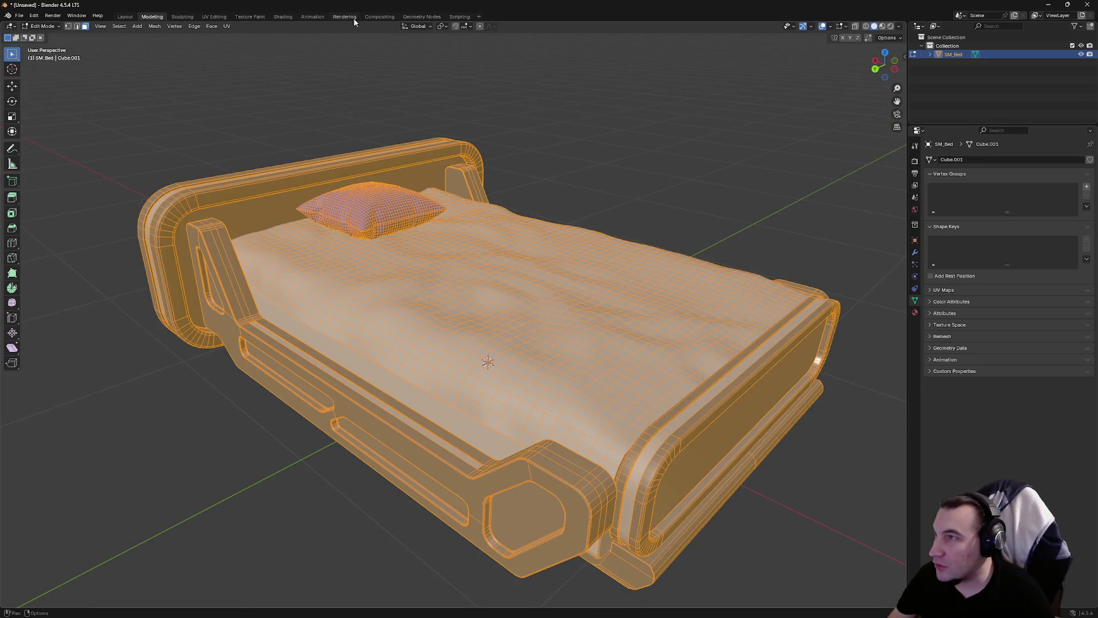
left_click(214, 17)
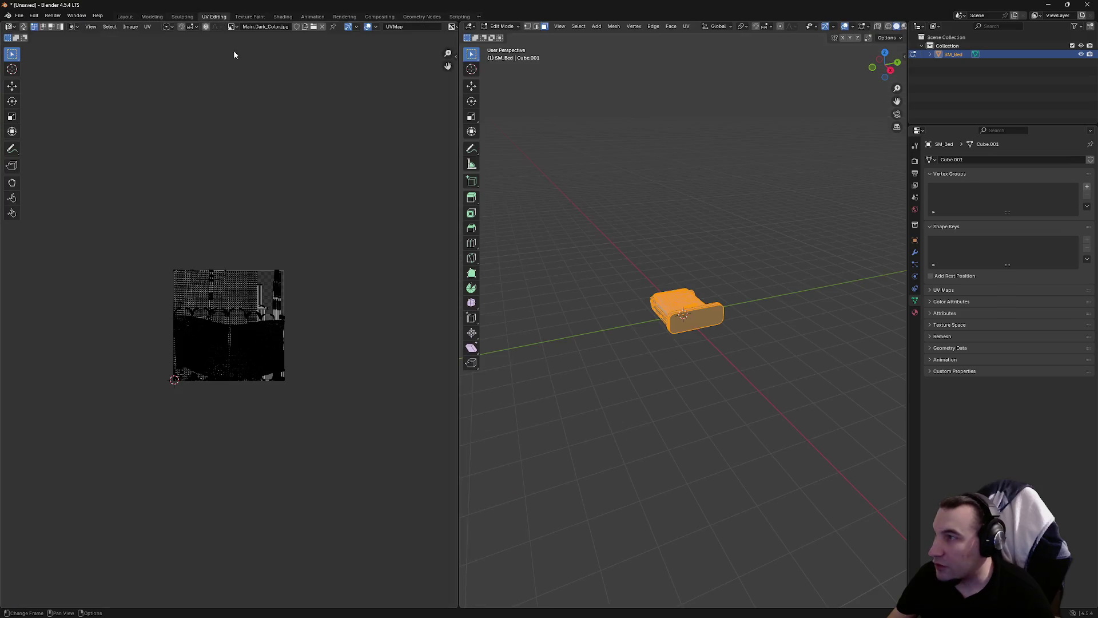
left_click(686, 26)
left_click(682, 62)
key("Home")
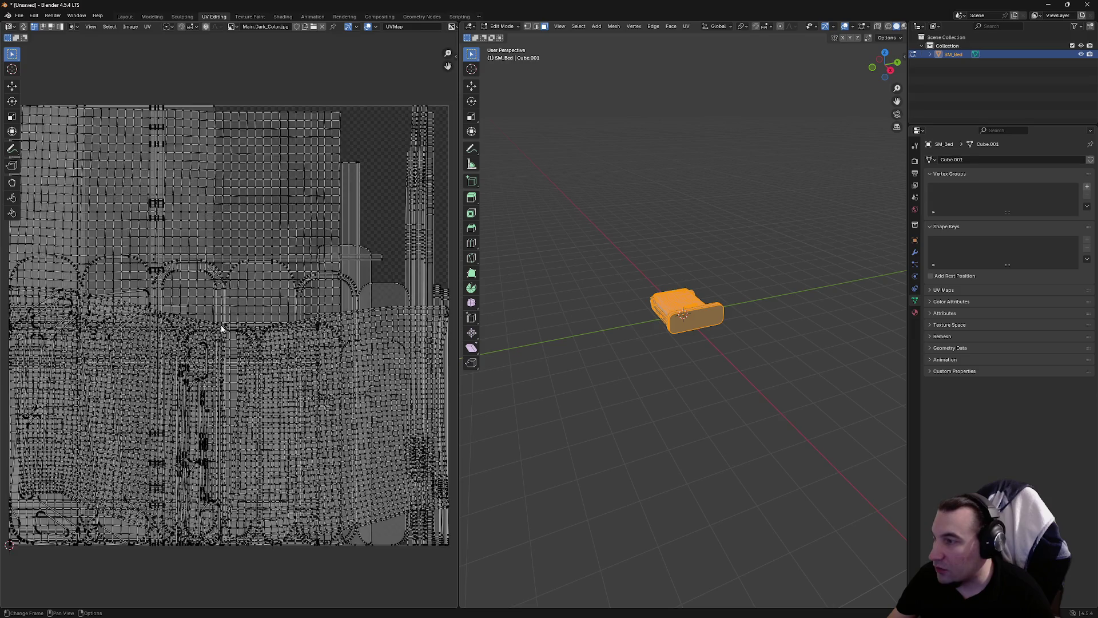
scroll(221, 329, "down", 1)
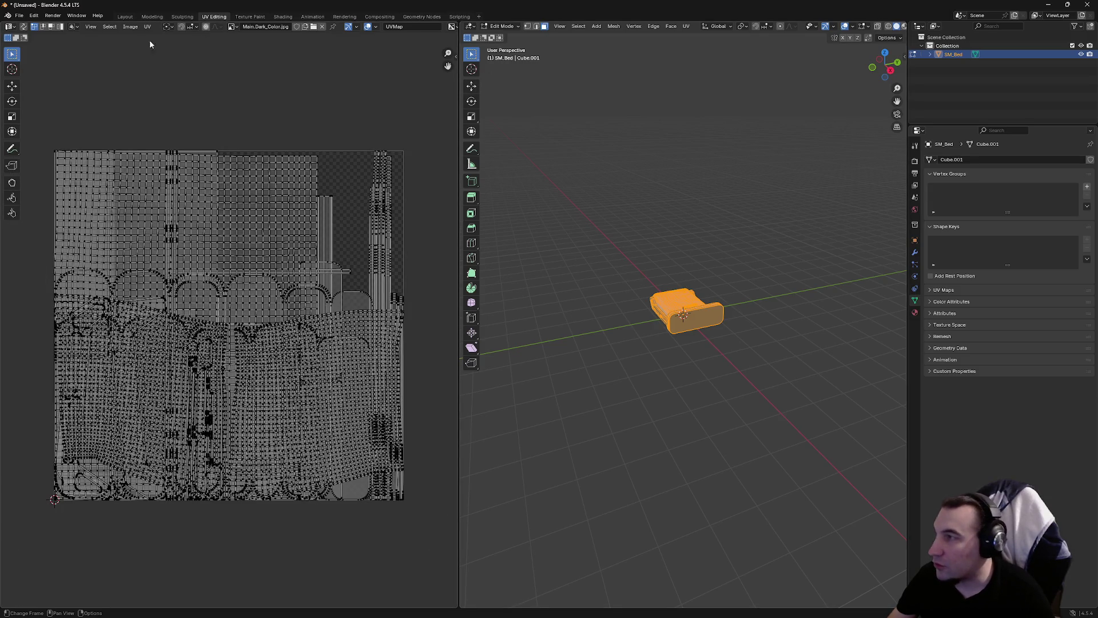
left_click(124, 17)
left_click(701, 320)
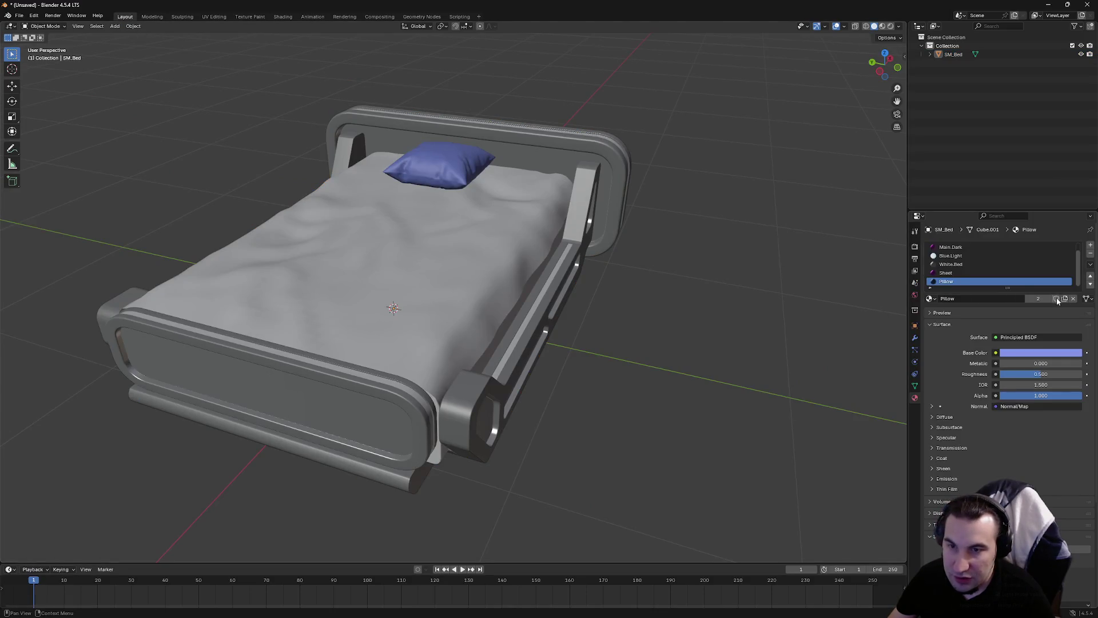
Remove the Pillow, Sheet and White.Bed material slots
left_click(1090, 255)
left_click(1090, 254)
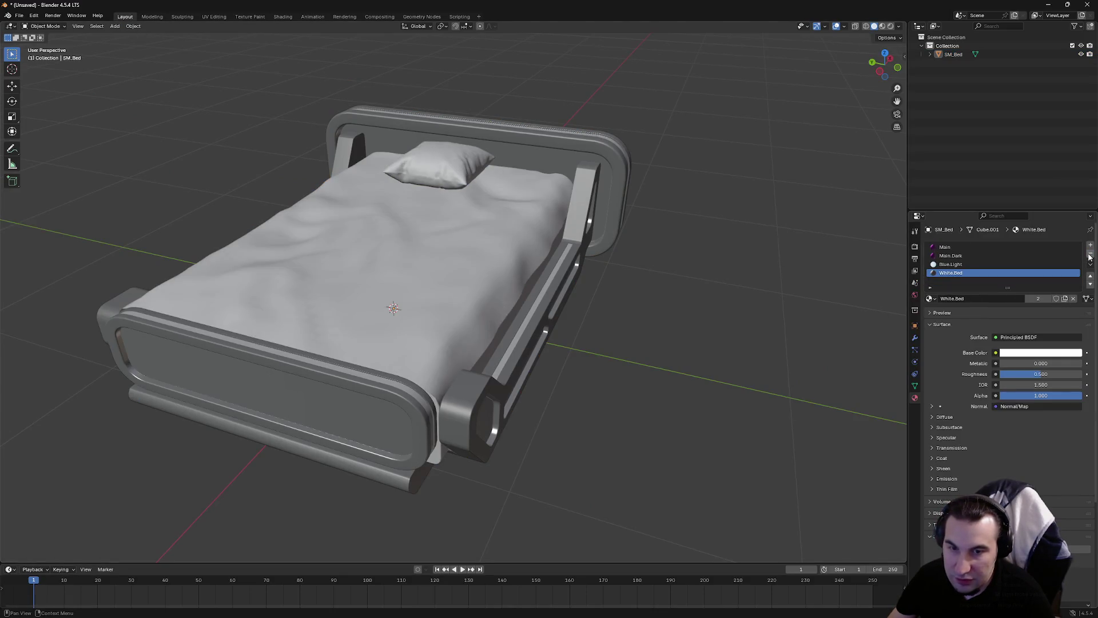
left_click(1089, 254)
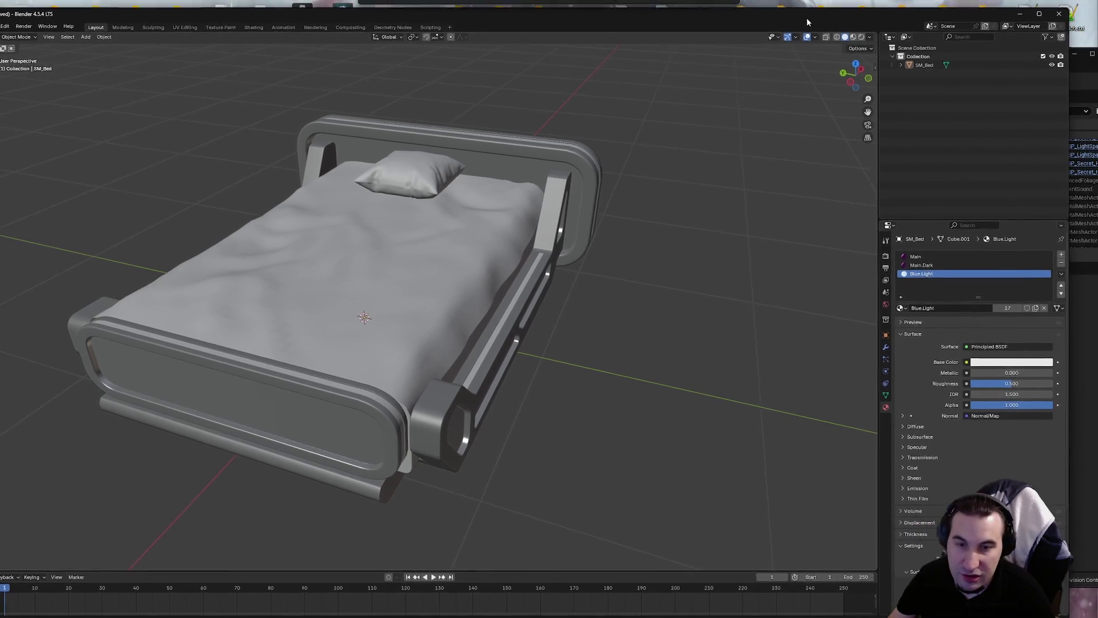
Return to Blender, reframe the bed and remove the Blue.Light slot
key("alt+Tab")
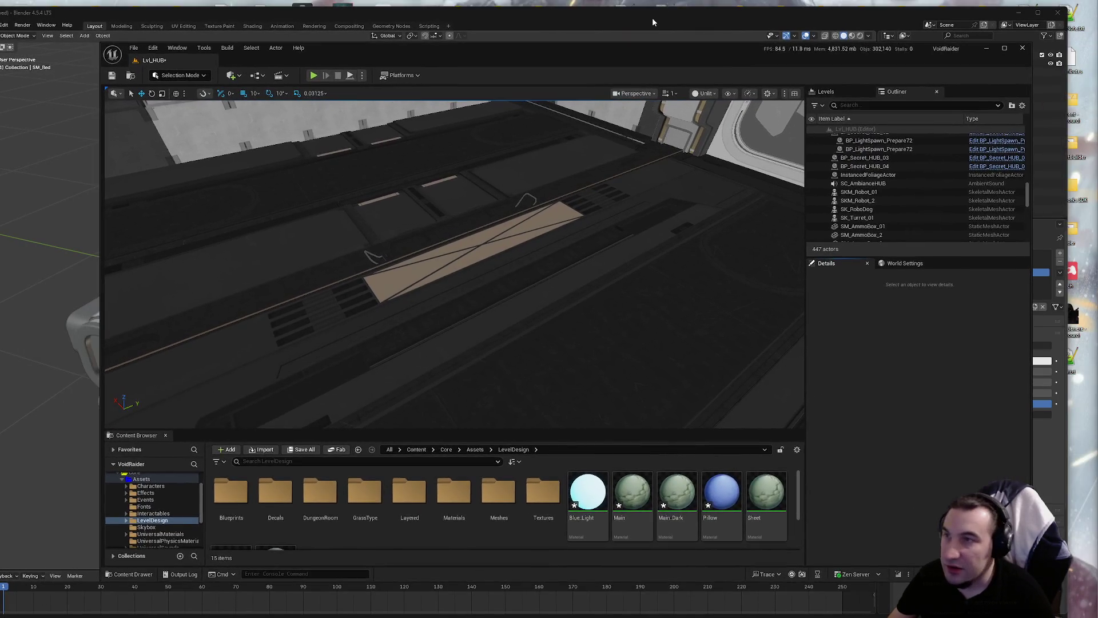
left_click(658, 17)
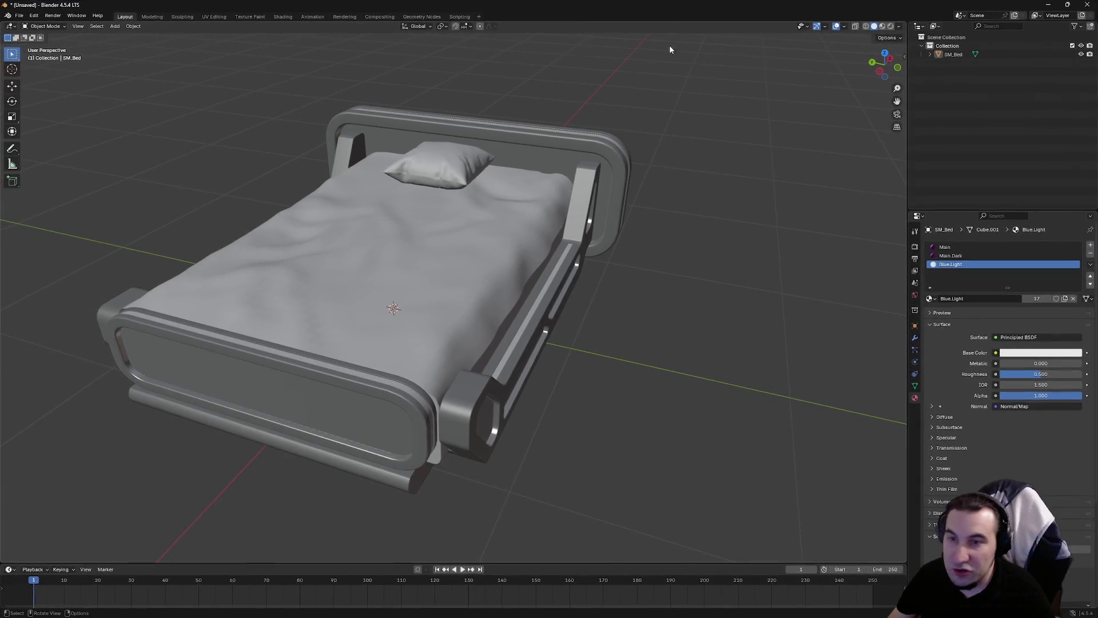
mouse_move(508, 288)
left_mouse_down()
mouse_move(455, 264)
mouse_move(481, 255)
mouse_move(555, 282)
mouse_move(636, 265)
mouse_move(519, 284)
mouse_move(628, 343)
left_mouse_up()
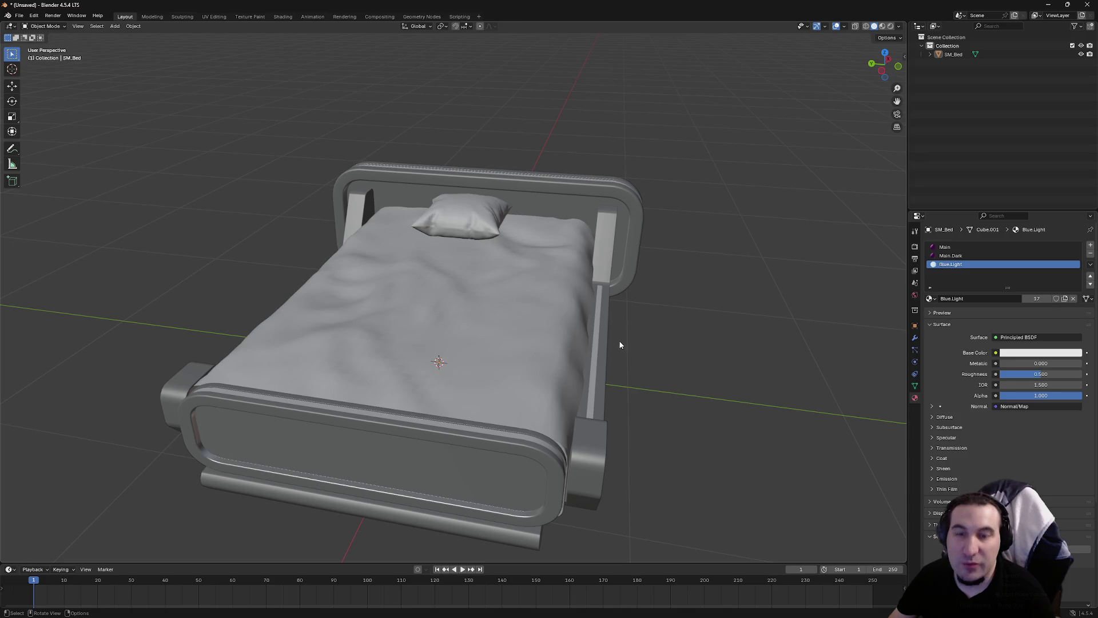
mouse_move(641, 342)
left_mouse_down()
mouse_move(627, 304)
mouse_move(639, 317)
left_mouse_up()
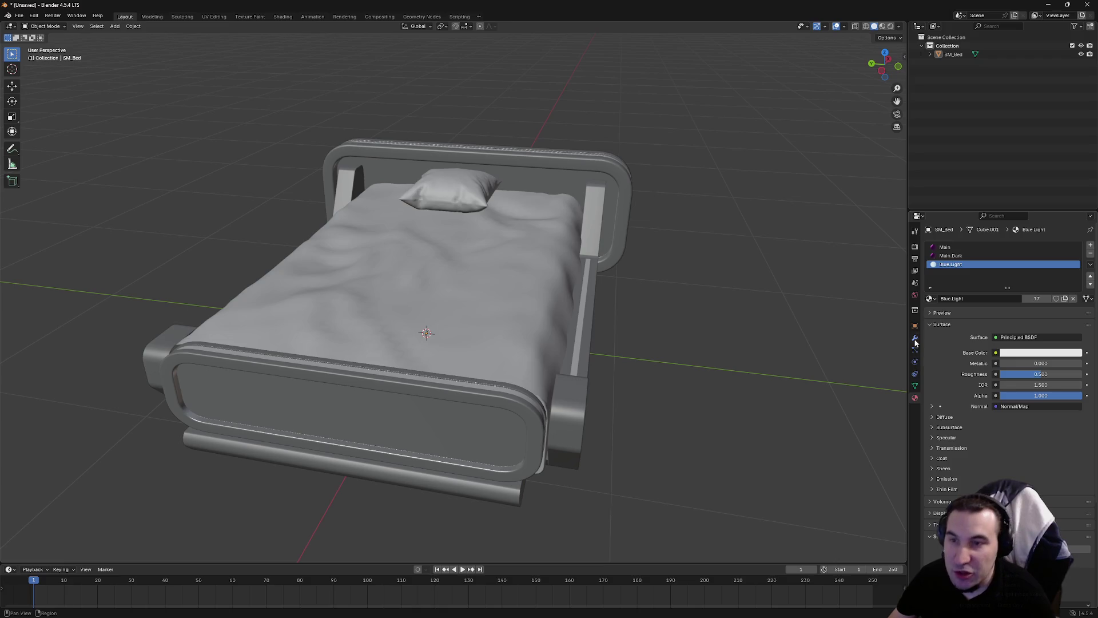
left_click(1090, 254)
Remove the Main.Dark slot, leaving only the Main material
left_click(1090, 253)
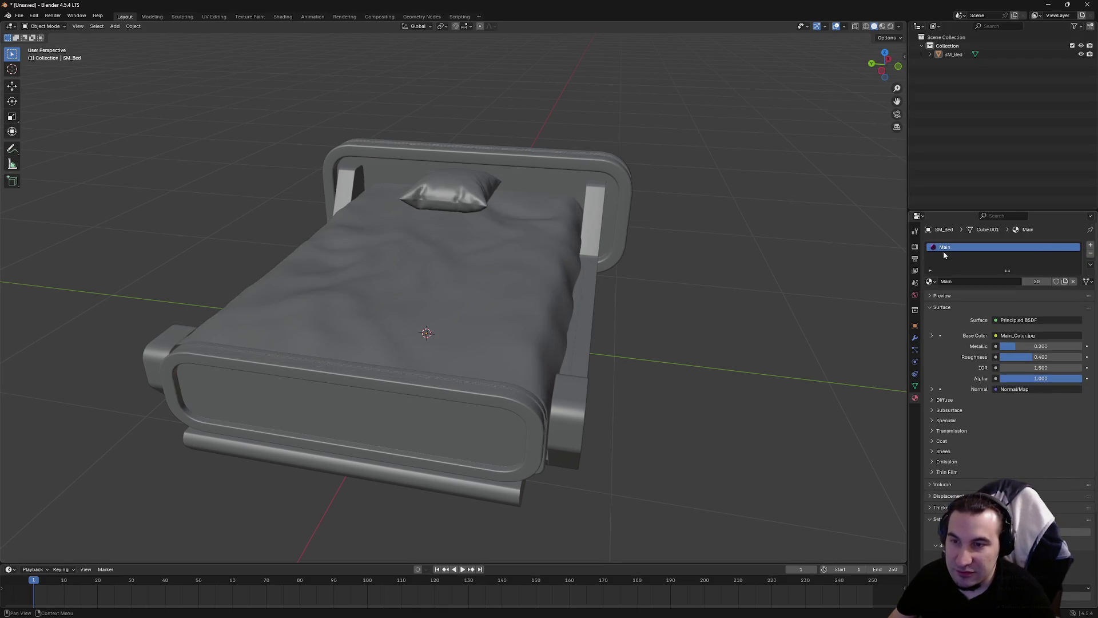
double_click(943, 247)
key("Return")
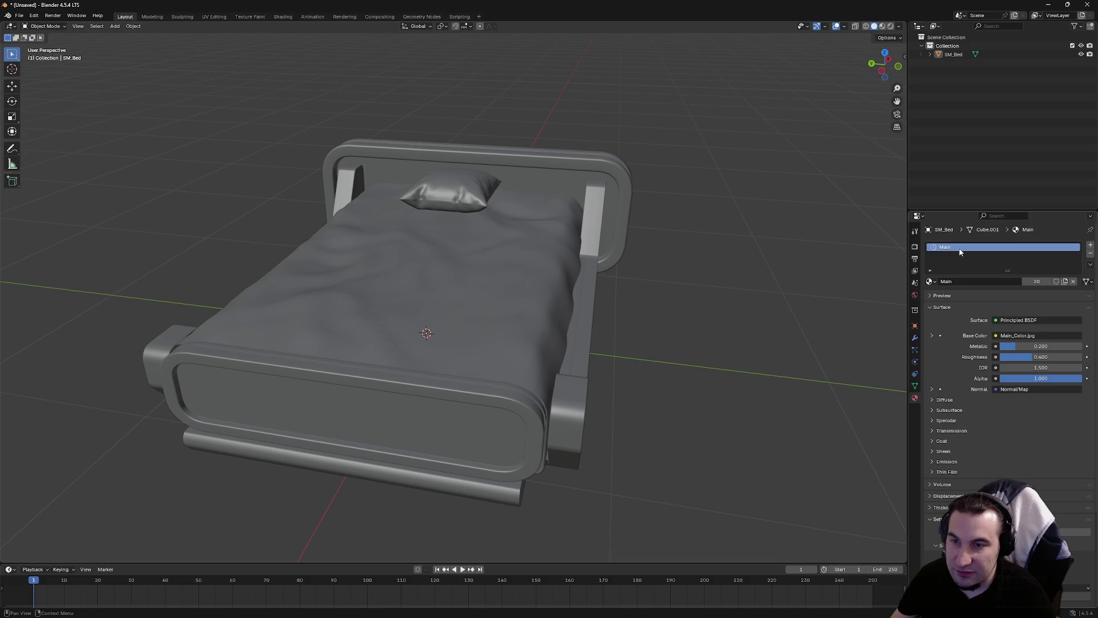
Rename the object to MI_Bed with F2
key("F2")
type("MI_Bed")
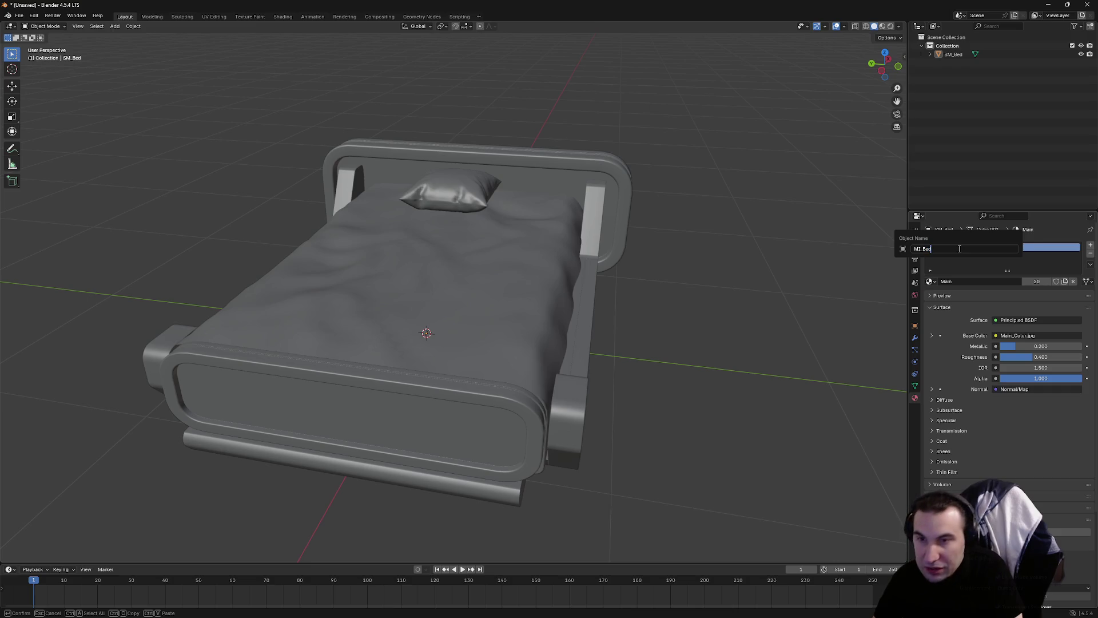
key("Return")
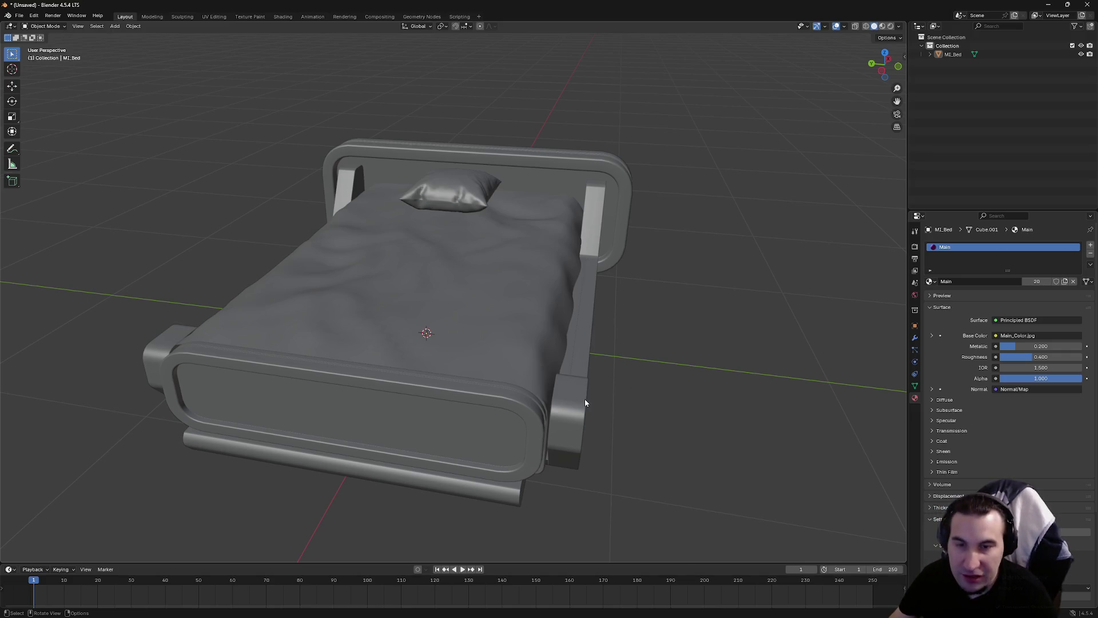
key("super")
key("Escape")
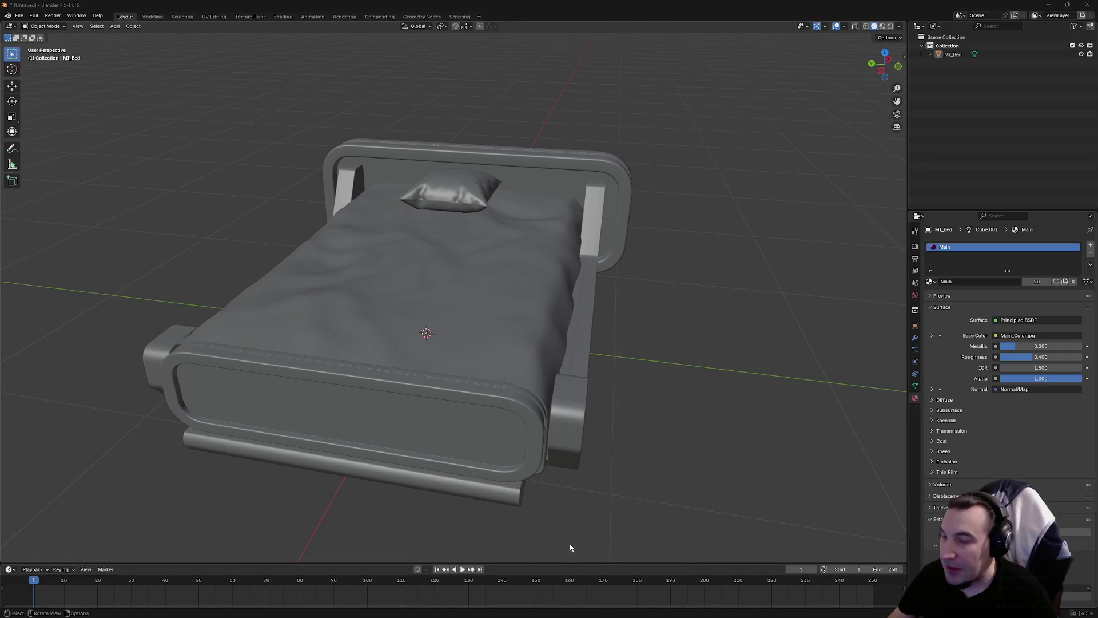
key("super")
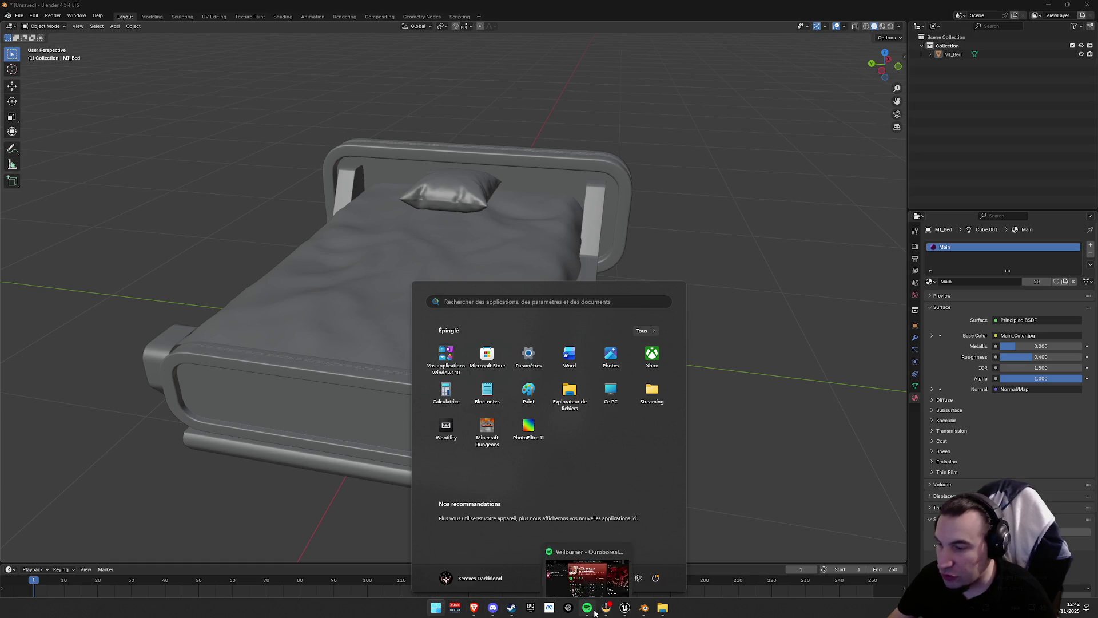
mouse_move(602, 612)
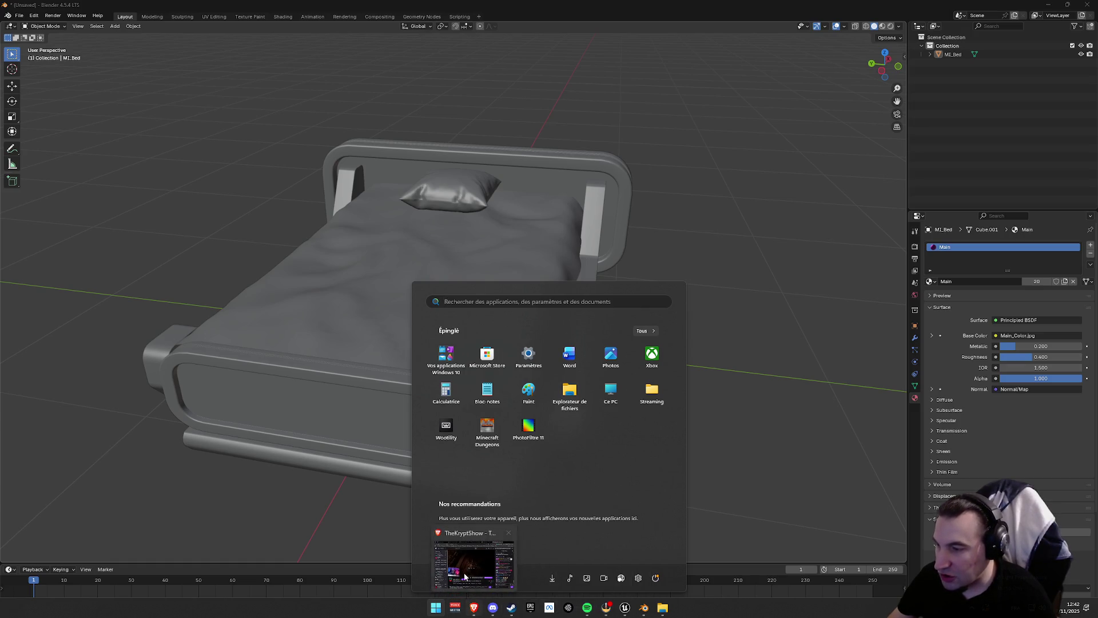
key("super")
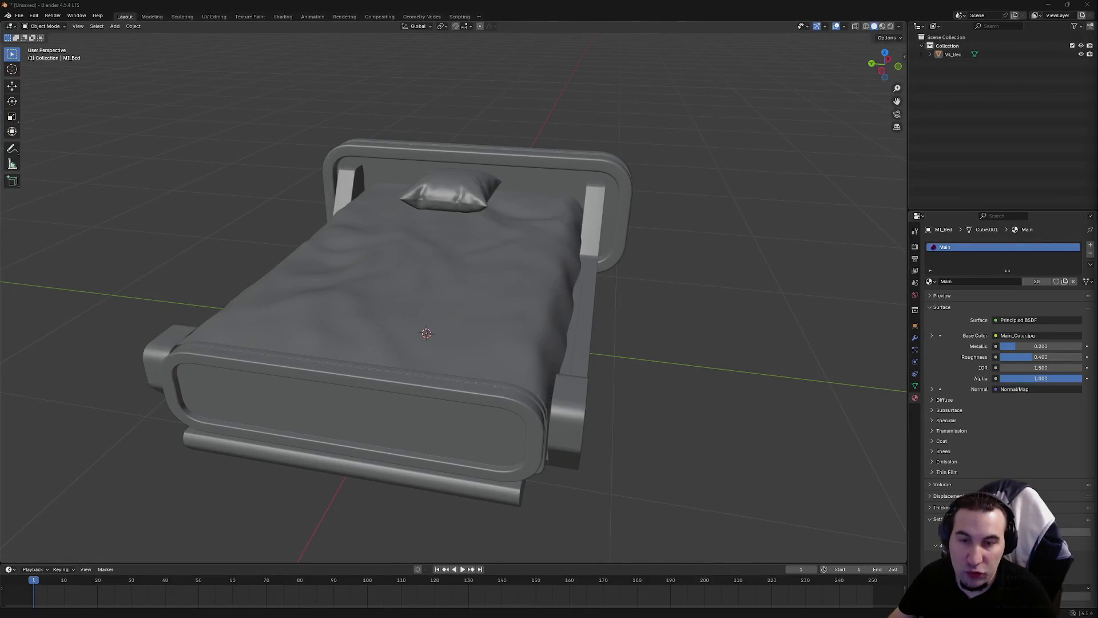
mouse_move(412, 286)
left_mouse_down()
mouse_move(610, 235)
mouse_move(478, 247)
mouse_move(500, 255)
left_mouse_up()
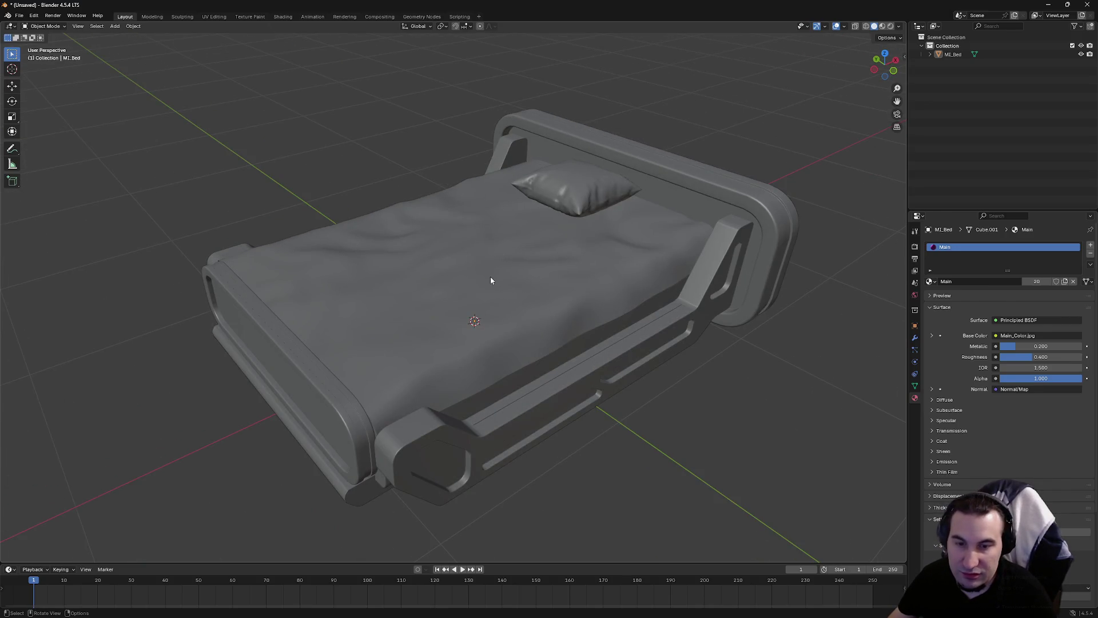
mouse_move(485, 280)
left_mouse_down()
mouse_move(441, 252)
mouse_move(586, 281)
left_mouse_up()
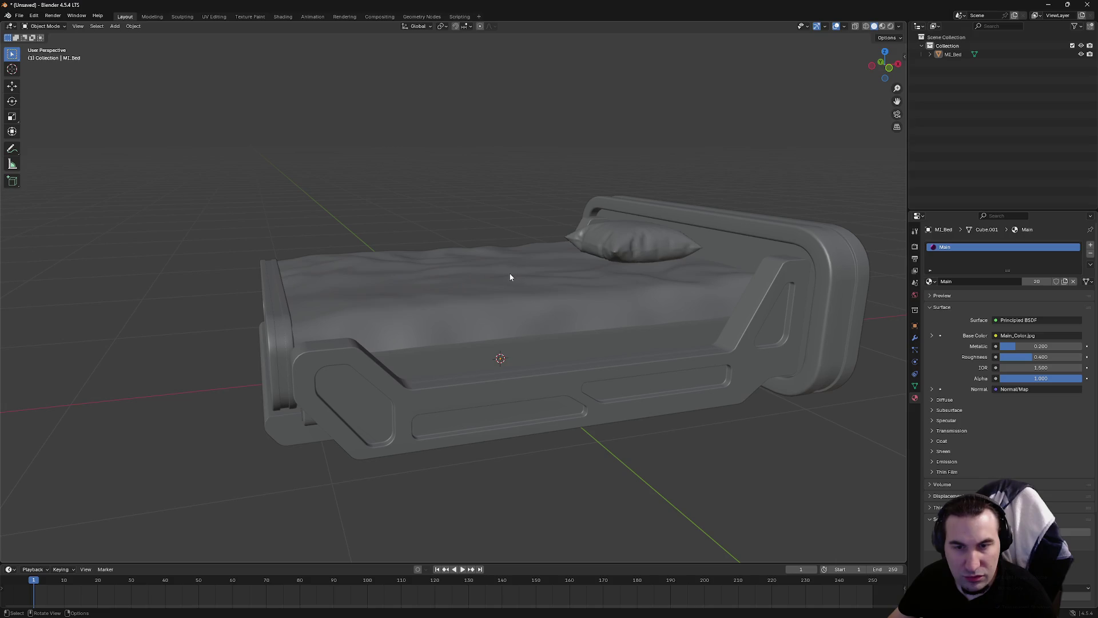
key("super")
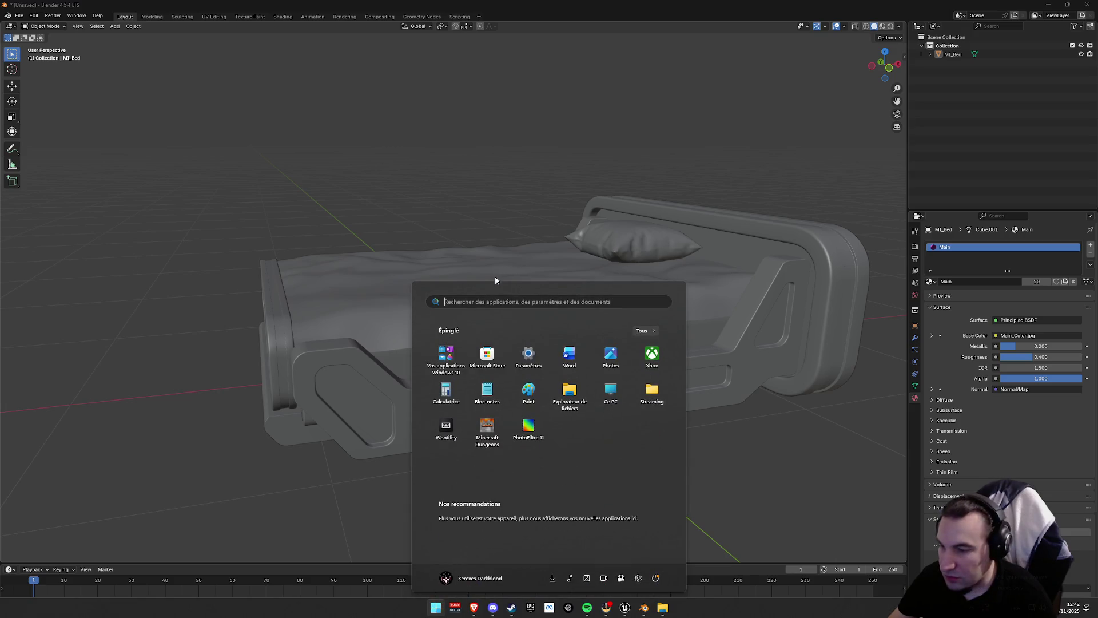
left_click(575, 137)
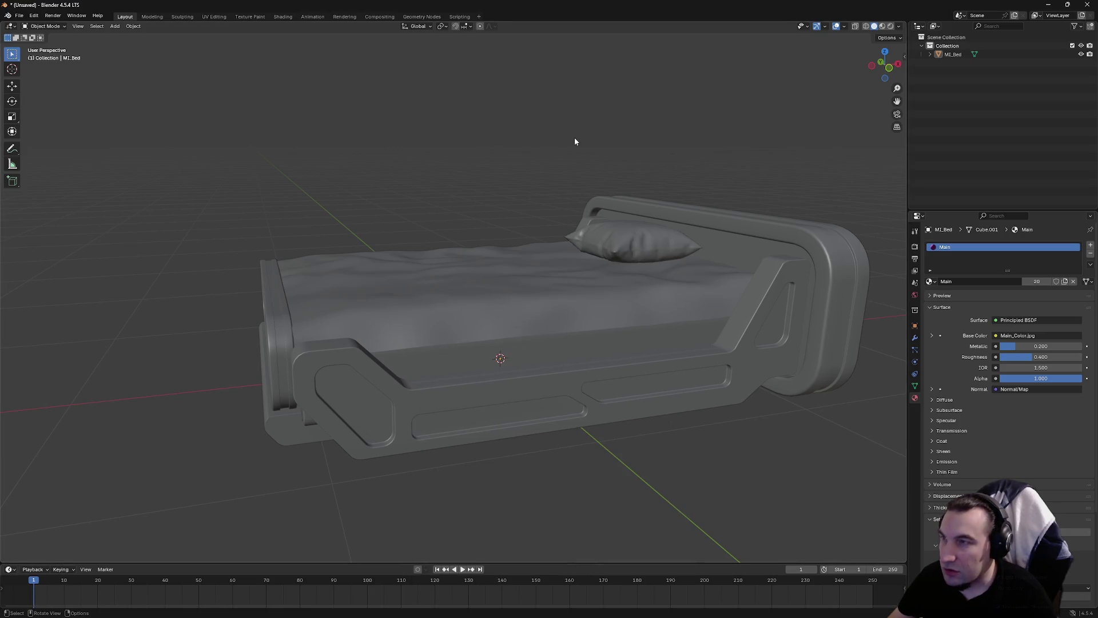
left_click_drag(573, 149, 577, 171)
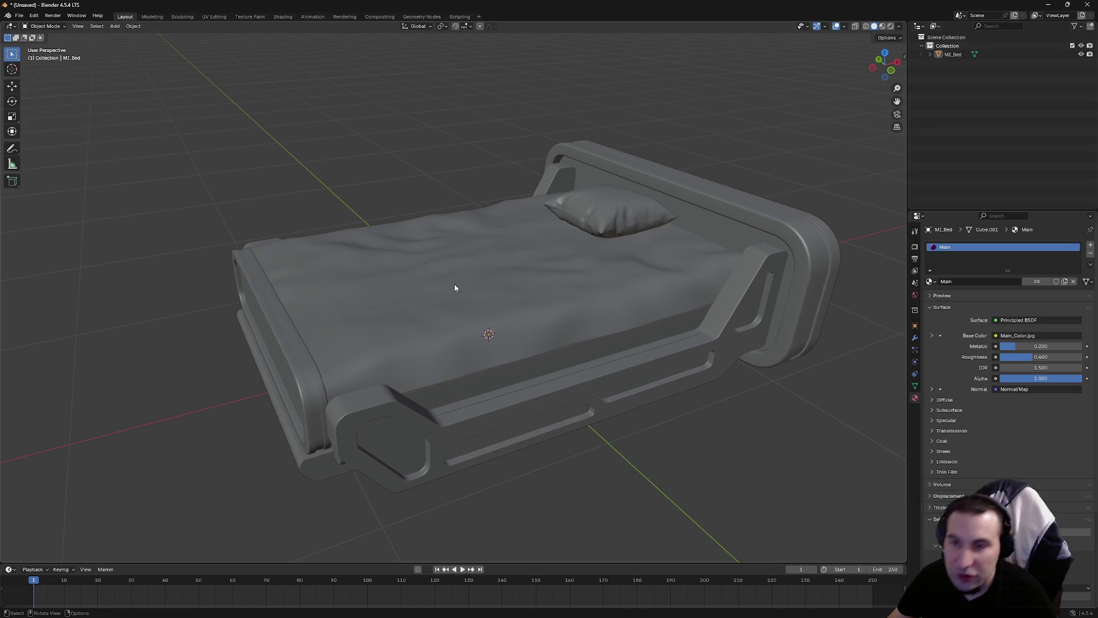
key("super")
key("Escape")
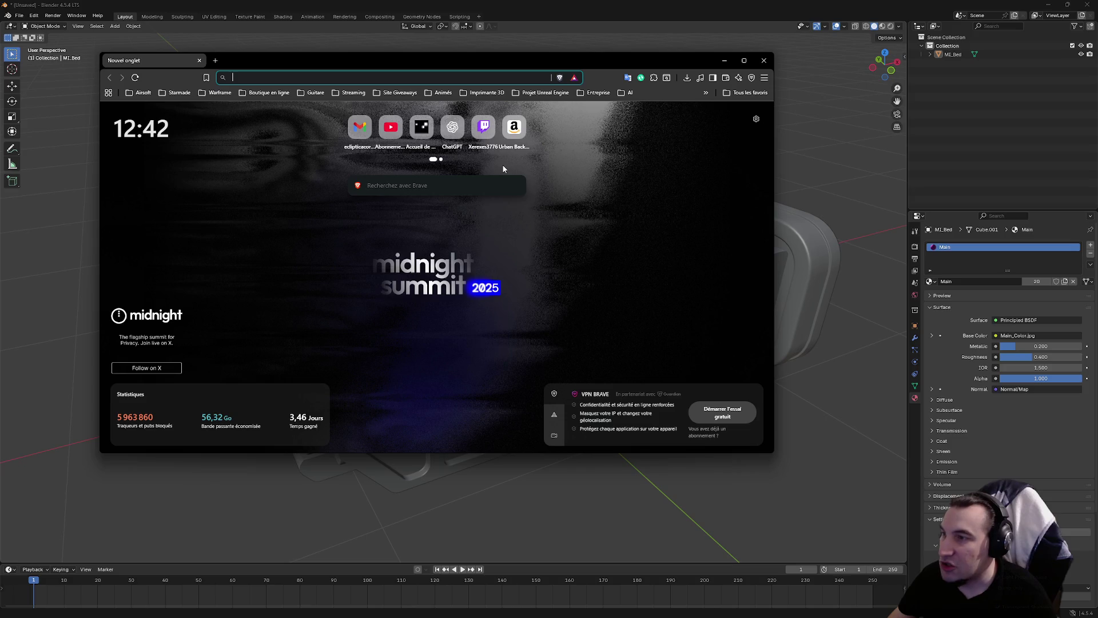
Search 'cgtrader', open cgtrader.com and go to My Purchases from the account menu
left_click(503, 168)
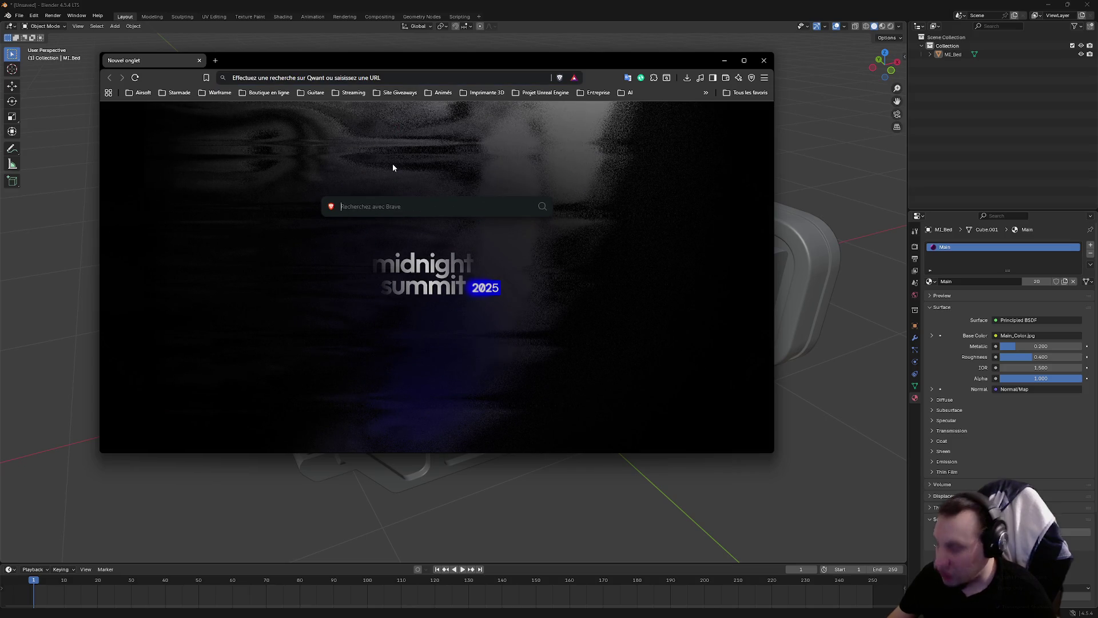
type("cgtrader")
key("Return")
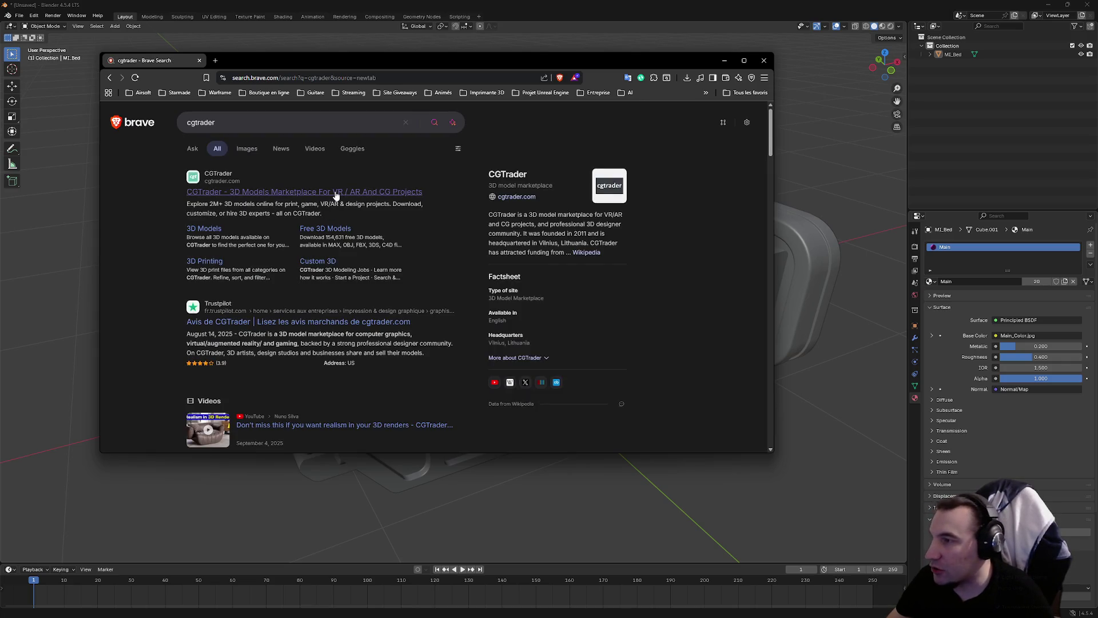
left_click(335, 192)
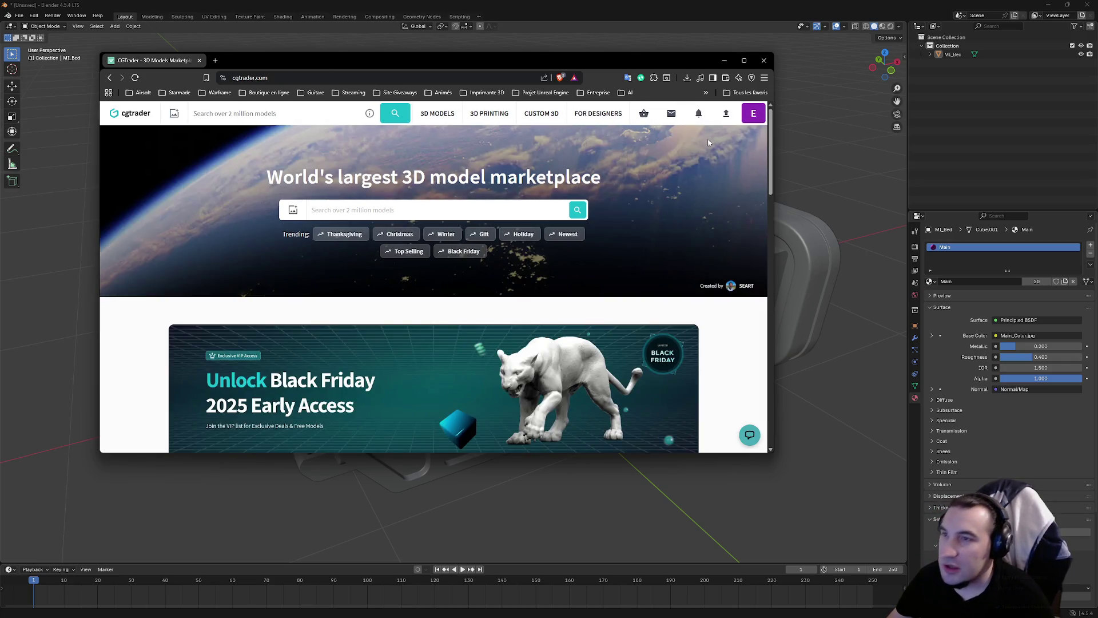
left_click(749, 113)
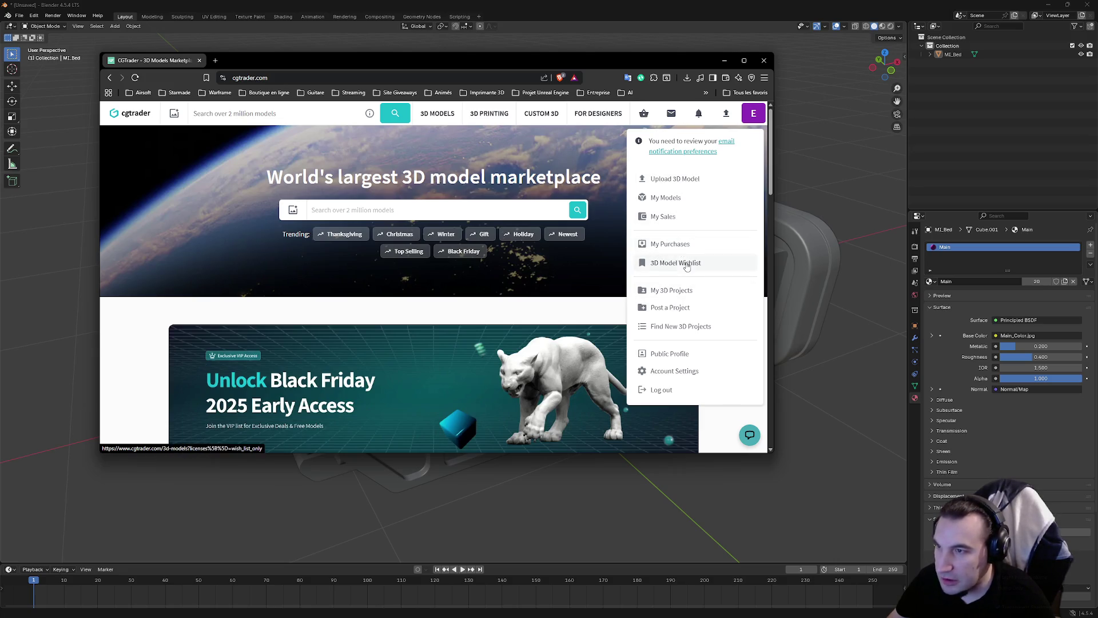
left_click(672, 249)
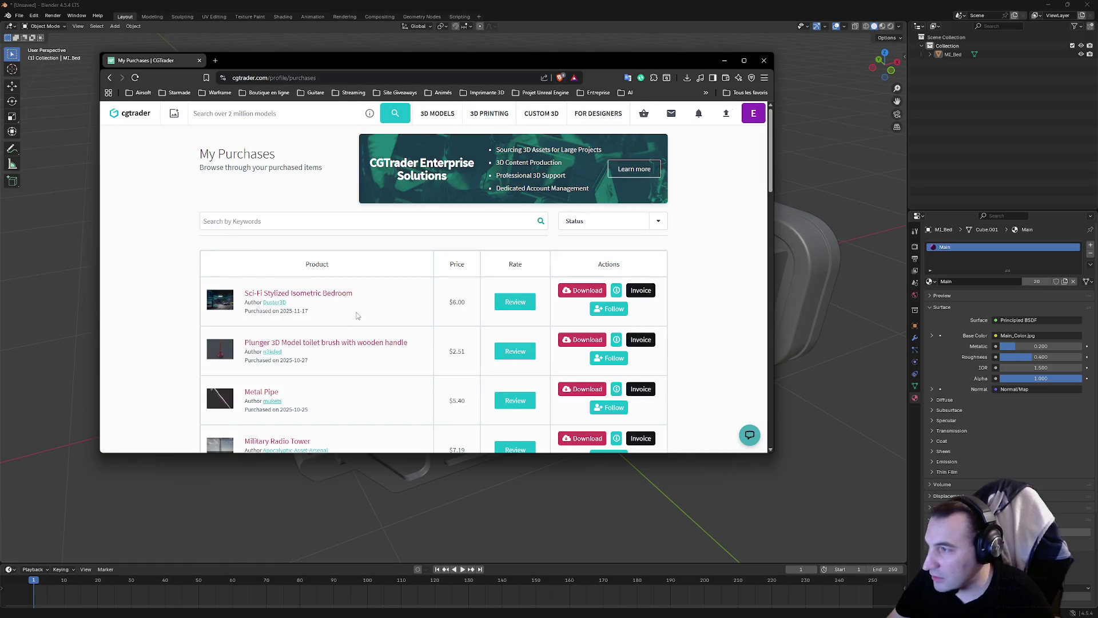
View the Sci-Fi Stylized Isometric Bedroom page's bed image, then minimise the browser
left_click(325, 295)
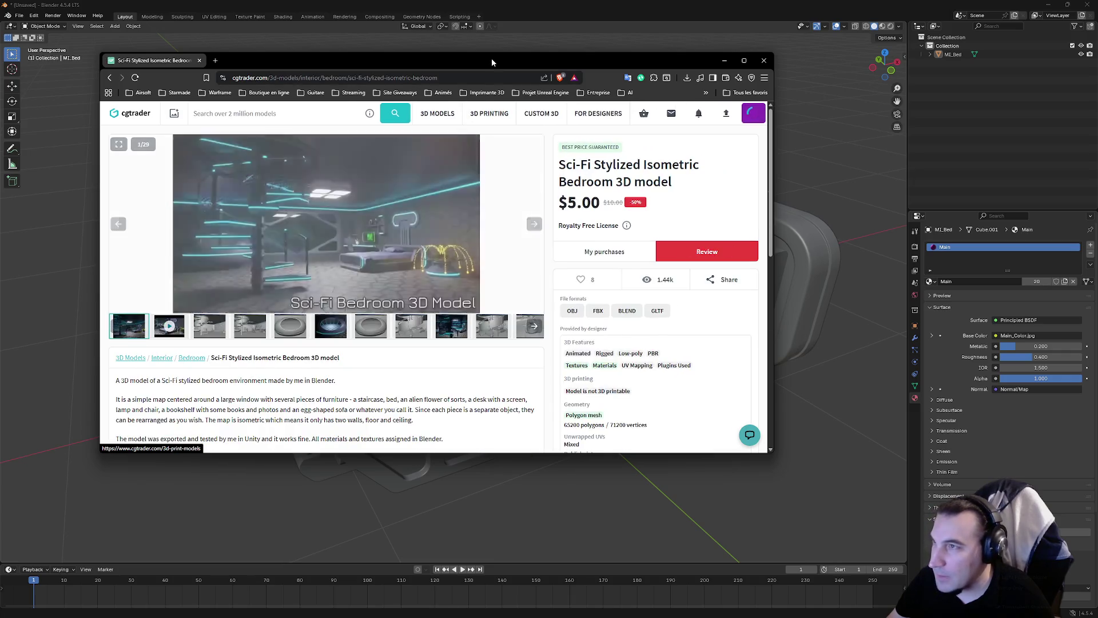
key("super+Up")
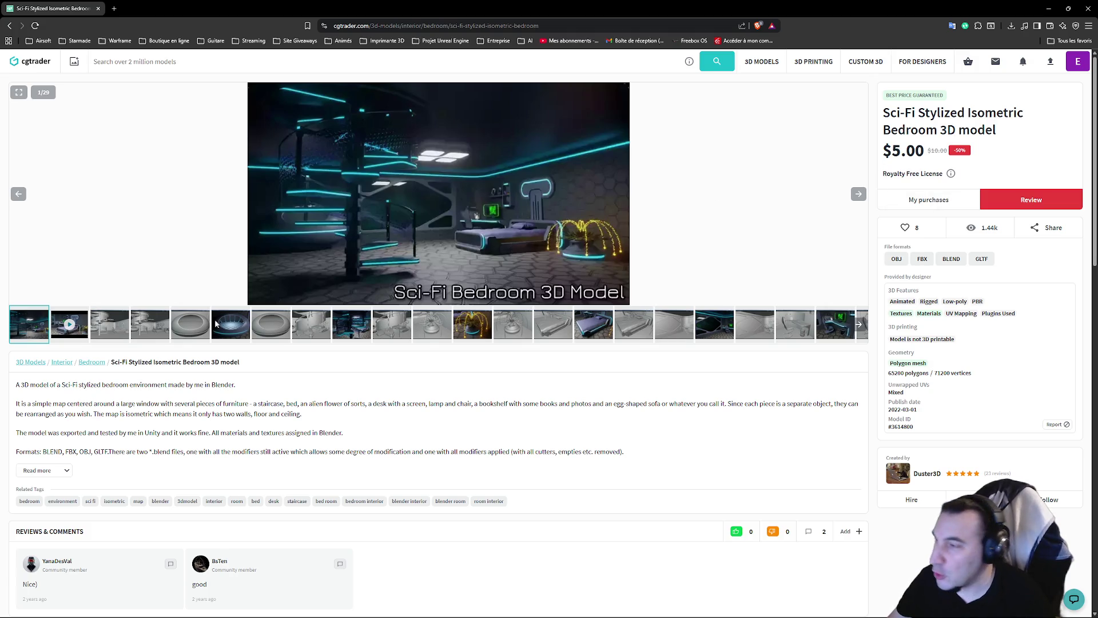
left_click(86, 334)
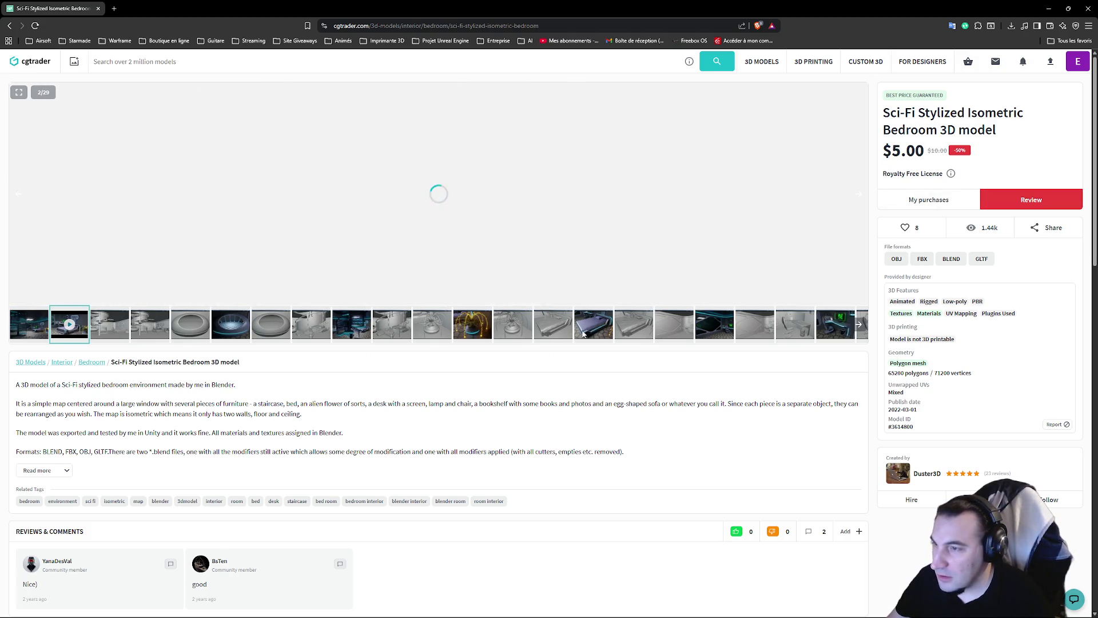
left_click(593, 326)
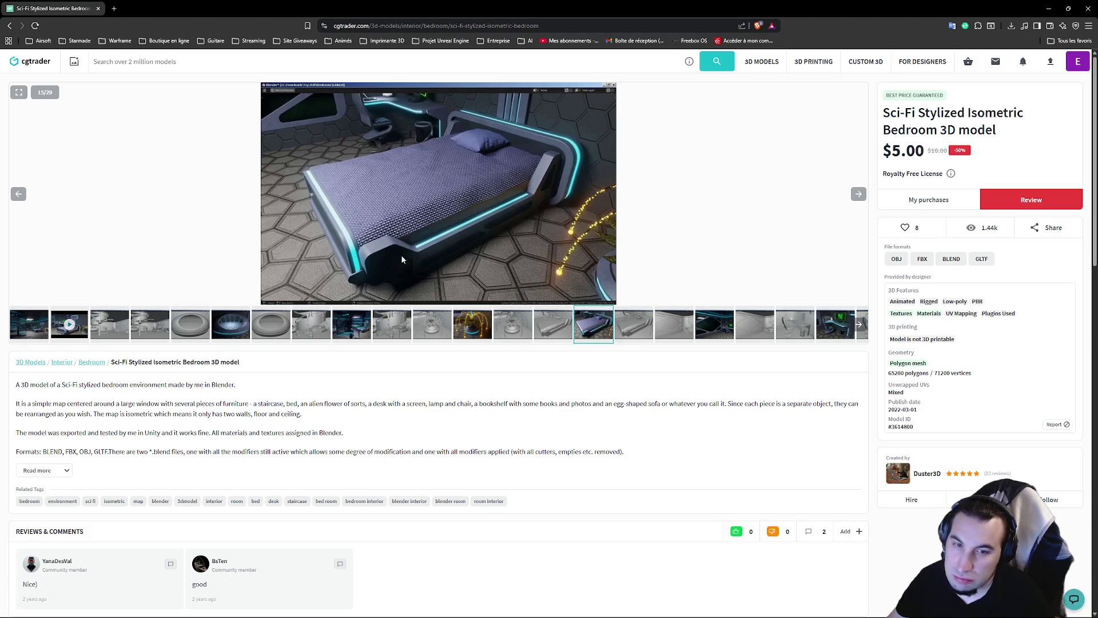
right_click(402, 259)
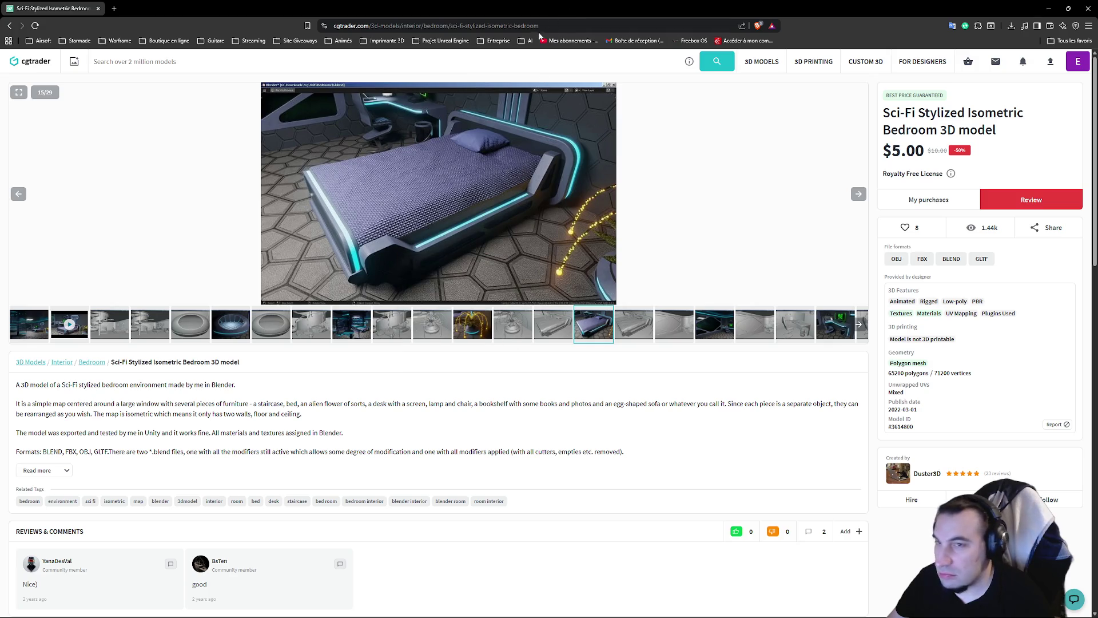
key("super+Down")
Restore Blender to a smaller window and bring the Unreal Editor to the front
left_click(798, 115)
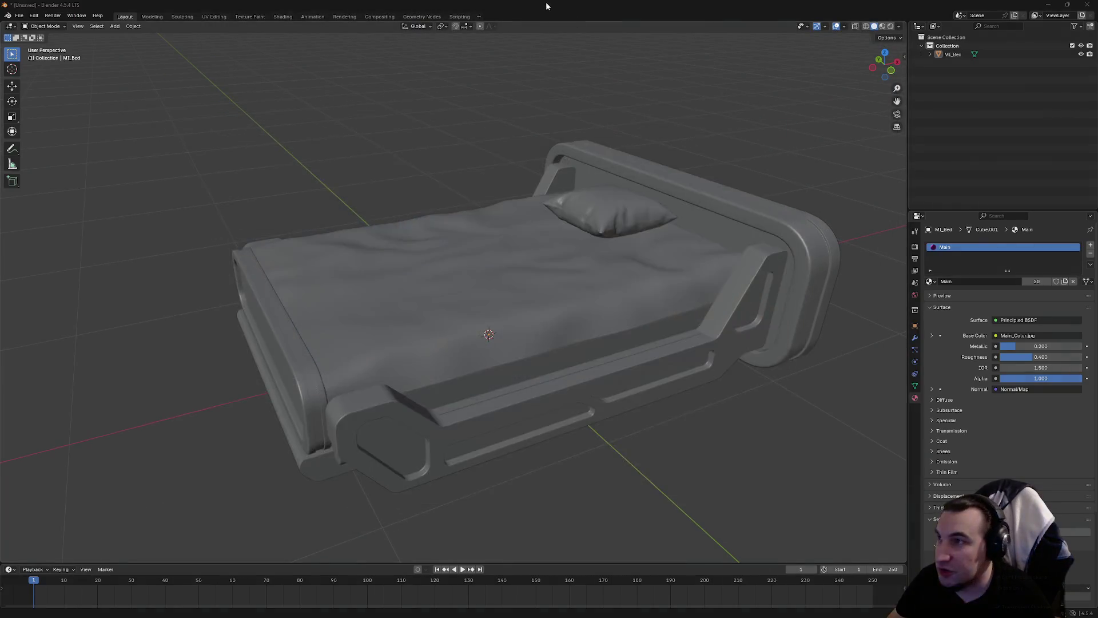
left_click_drag(545, 6, 546, 475)
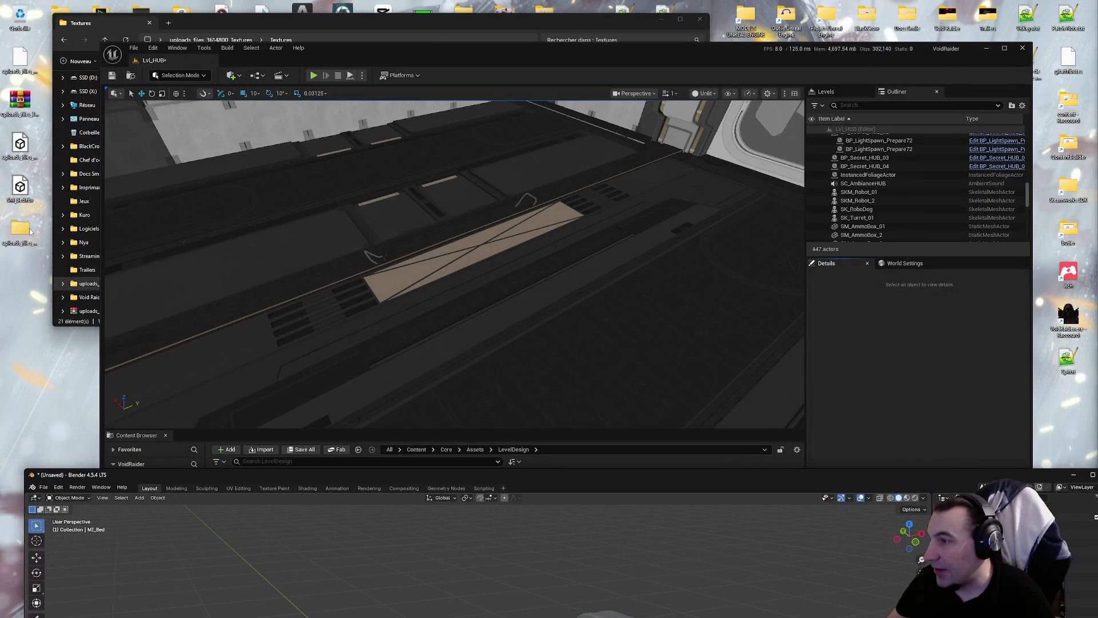
mouse_move(428, 63)
left_mouse_down()
mouse_move(511, 56)
mouse_move(695, 174)
left_mouse_up()
left_click(159, 246)
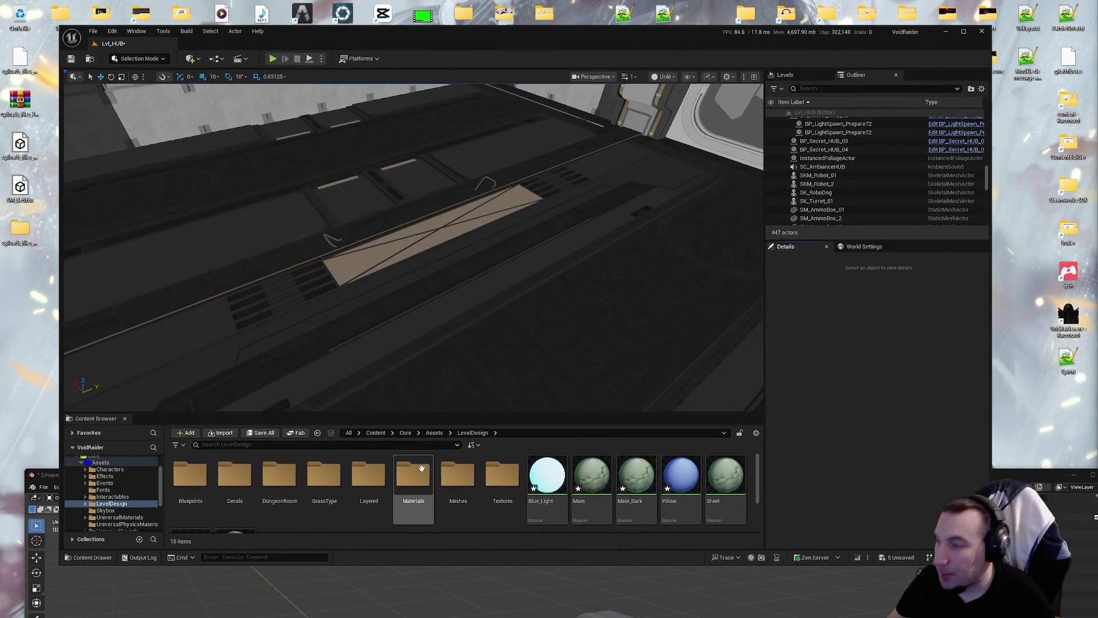
Inspect a 3WayWalk albedo texture from LevelDesign Textures, close it and move Unreal down
double_click(502, 475)
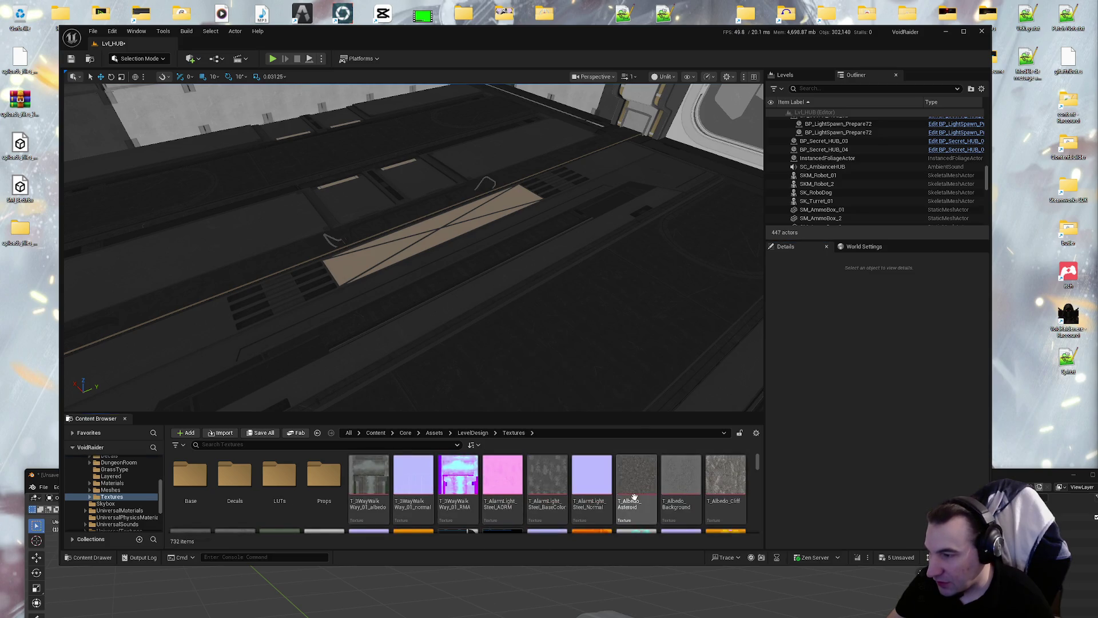
double_click(370, 461)
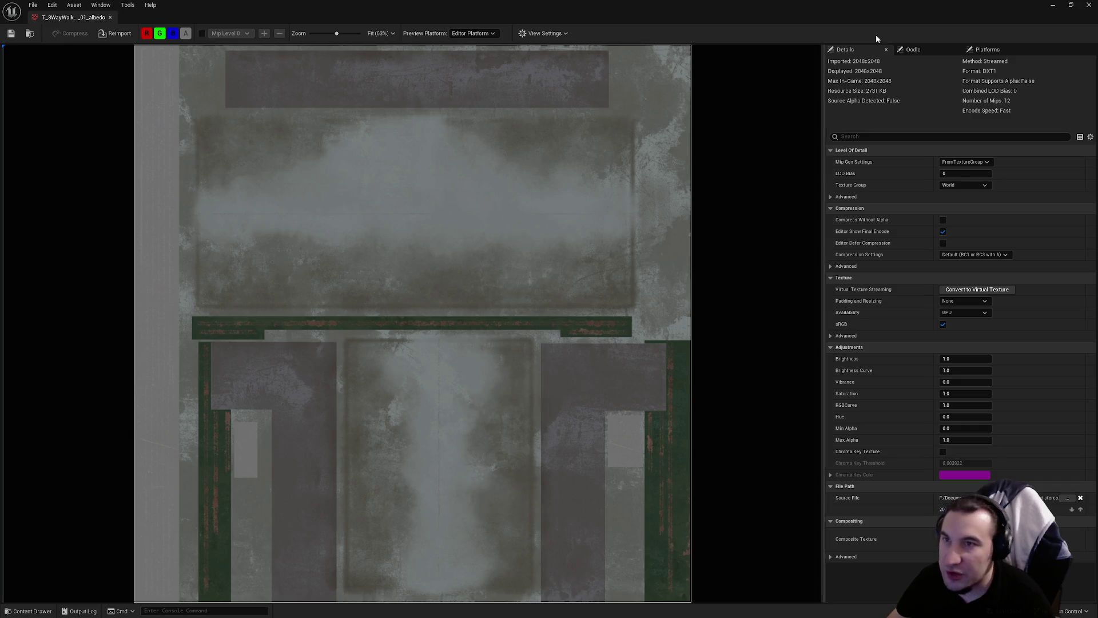
left_click(1088, 4)
mouse_move(600, 44)
left_mouse_down()
mouse_move(565, 393)
mouse_move(606, 570)
left_mouse_up()
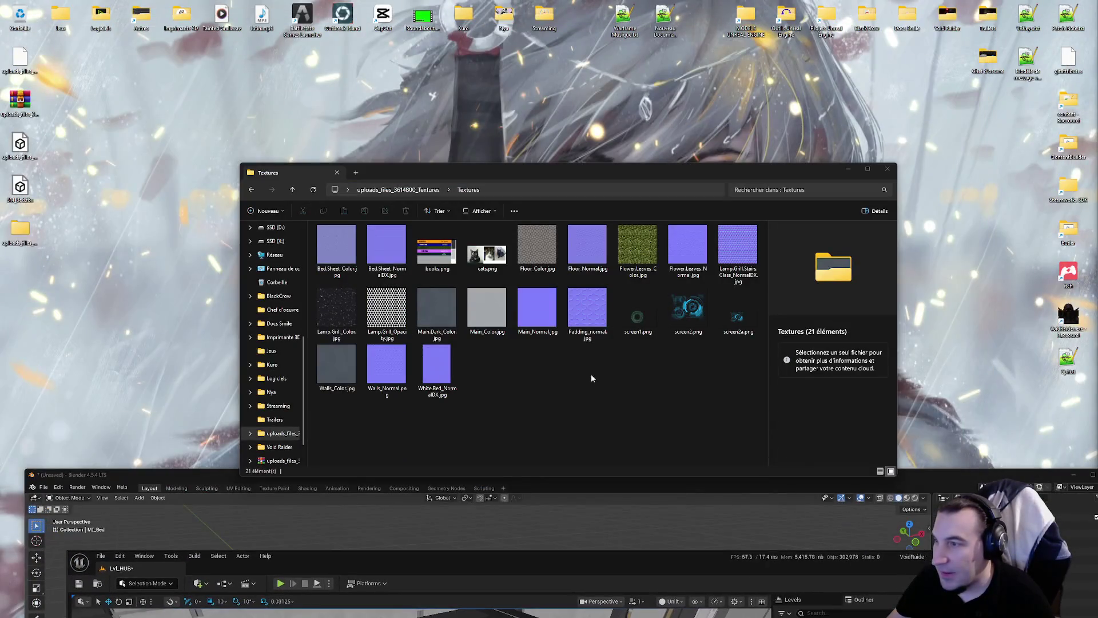
Preview Flower.Leaves_Color.jpg and Main_Color.jpg in PhotoFiltre, then maximise Blender again
double_click(628, 251)
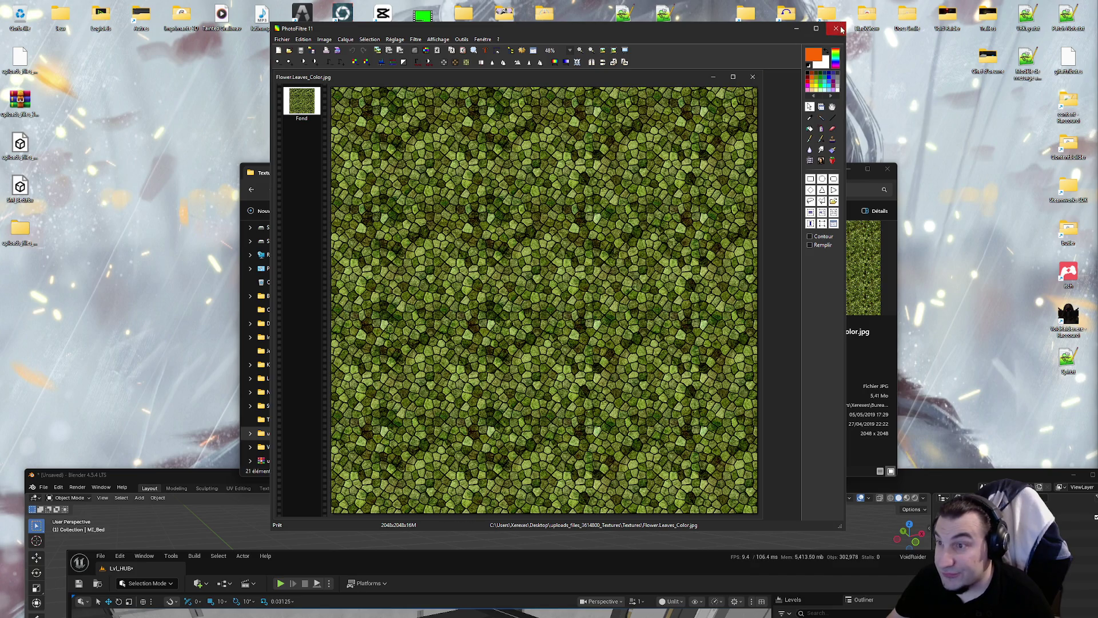
left_click(835, 28)
left_click(616, 417)
double_click(487, 308)
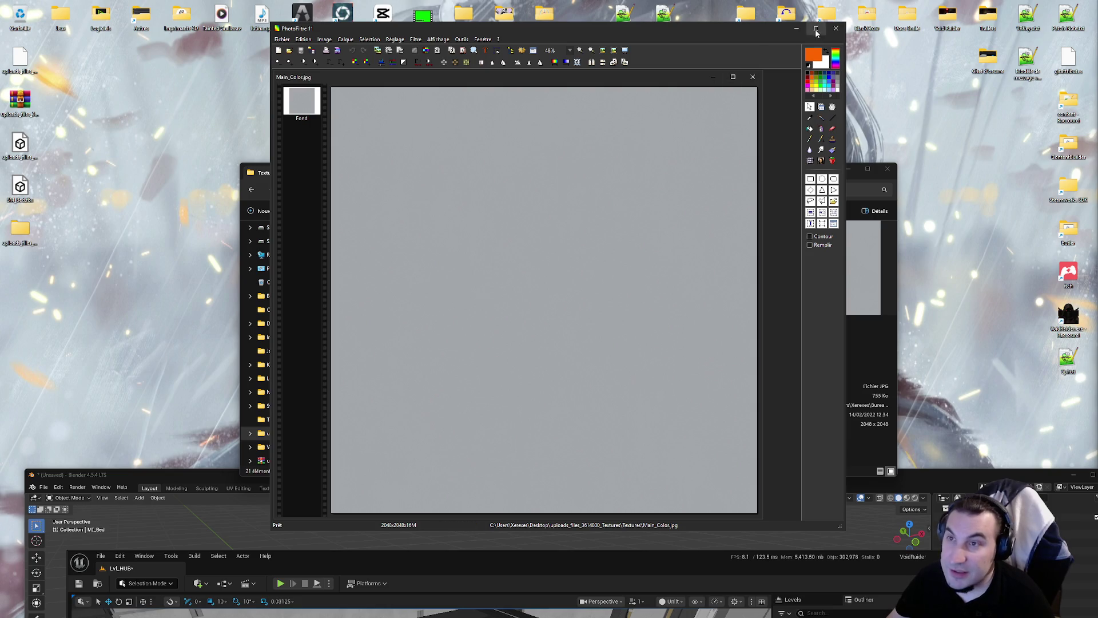
left_click(835, 28)
left_click_drag(643, 169, 665, 39)
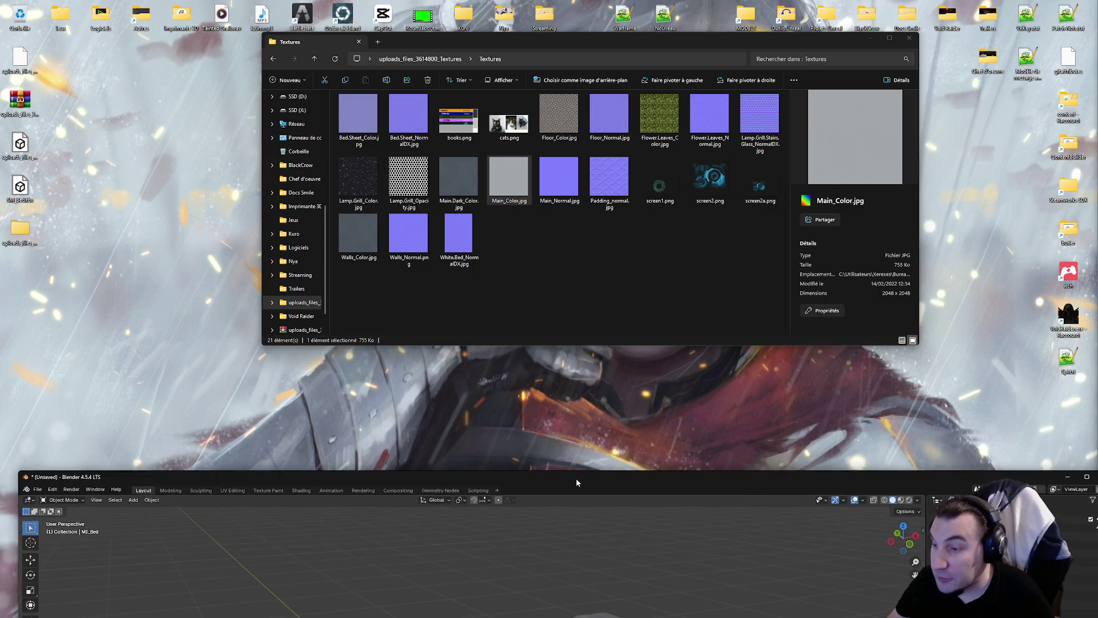
double_click(576, 475)
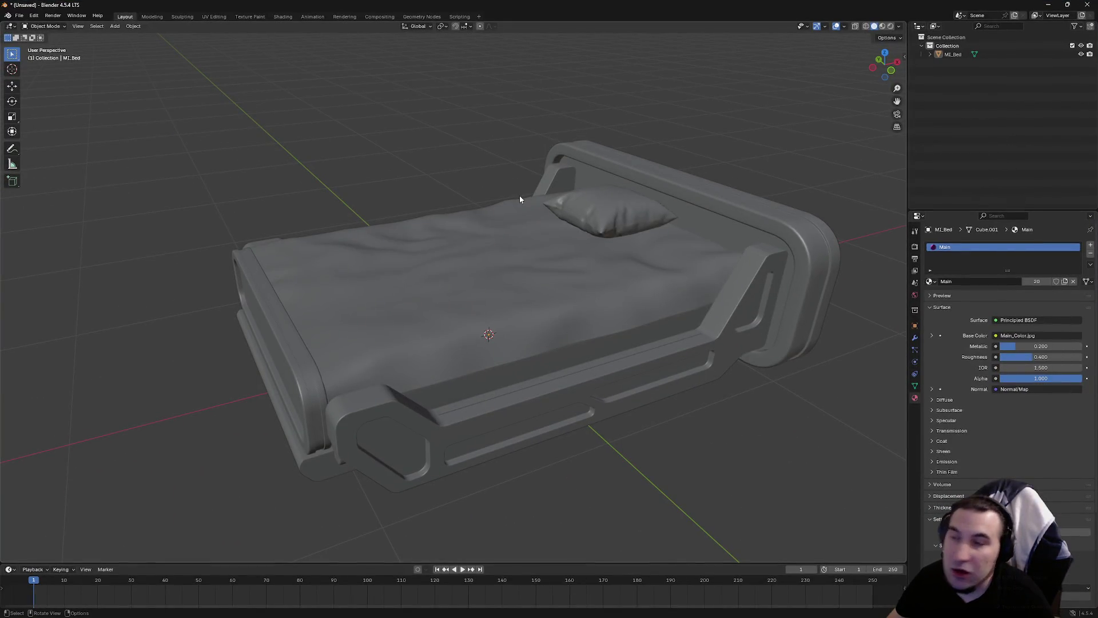
Select the bed object and enter Edit Mode via the Modeling workspace
left_click_drag(636, 192, 649, 191)
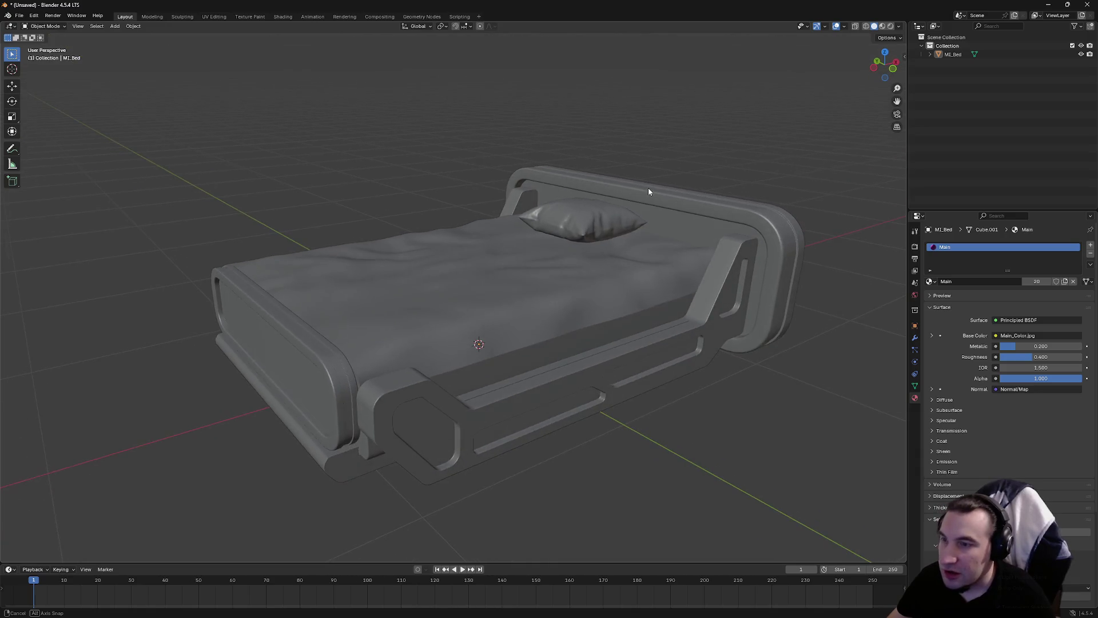
mouse_move(571, 286)
left_mouse_down()
mouse_move(539, 277)
mouse_move(507, 308)
left_mouse_up()
left_click(507, 309)
key("alt+a")
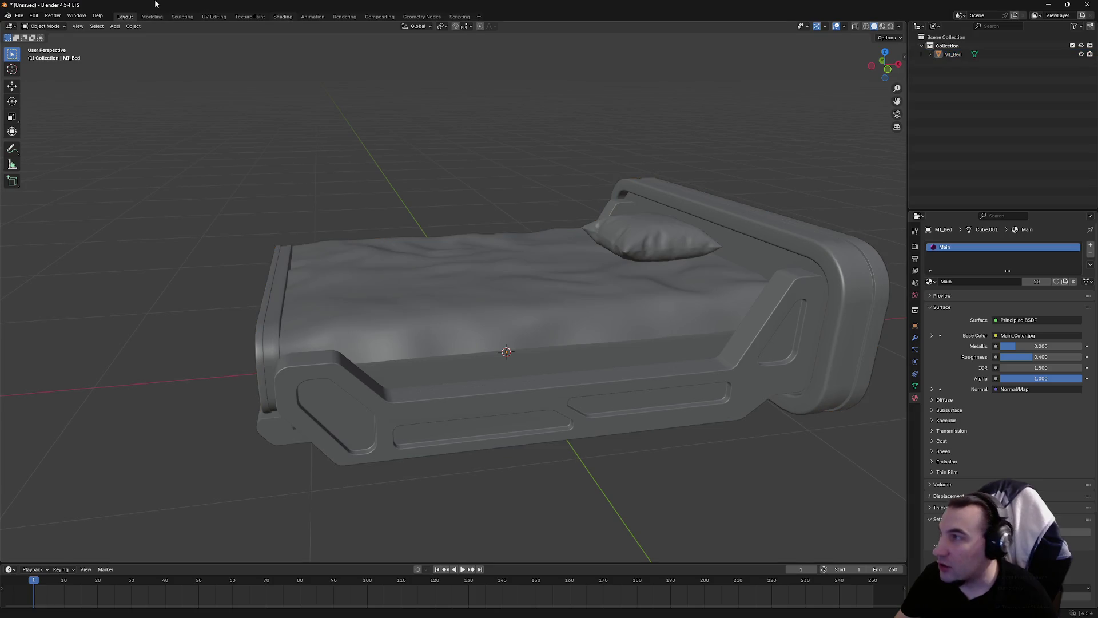
left_click(152, 16)
Select the linked blanket, footboard and side frame pieces, then clear the selection
key("alt+a")
key("l")
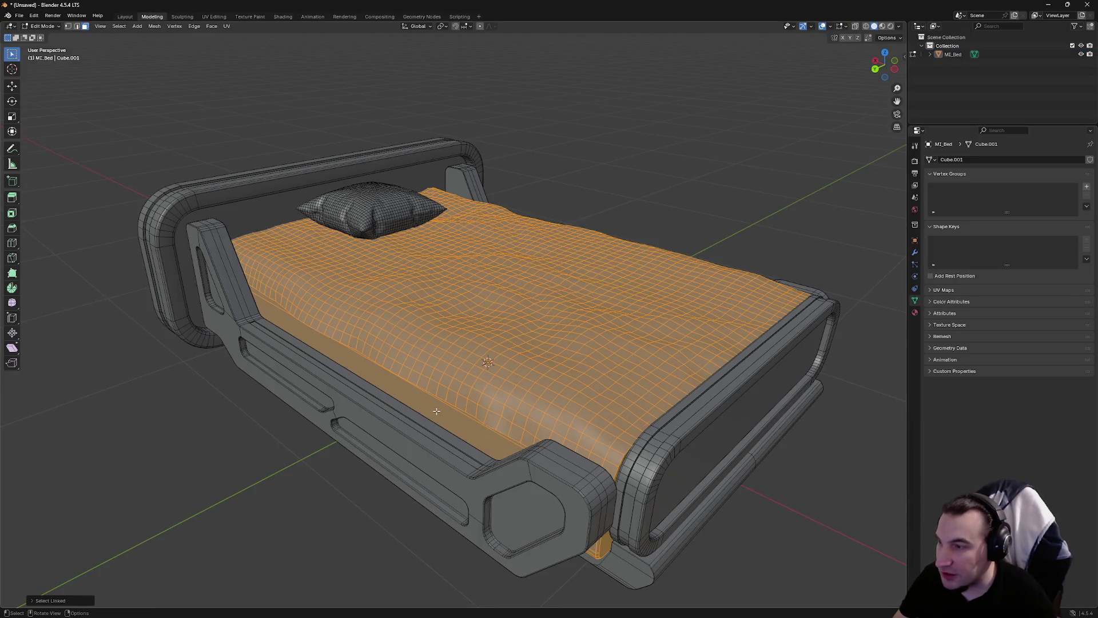
key("l")
key("l")
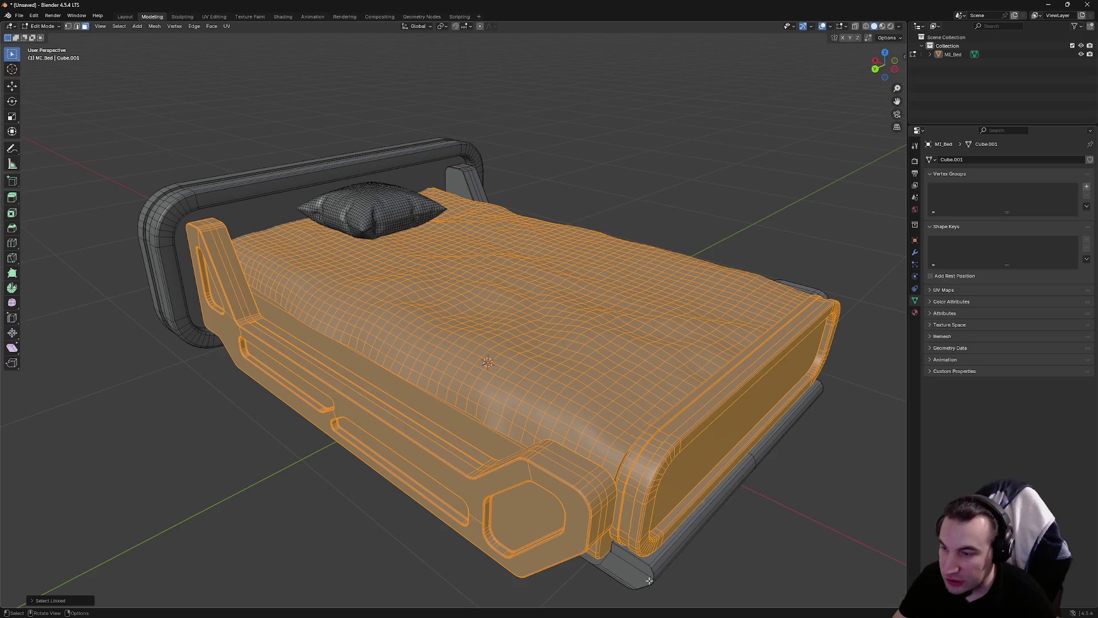
key("l")
left_click(772, 181)
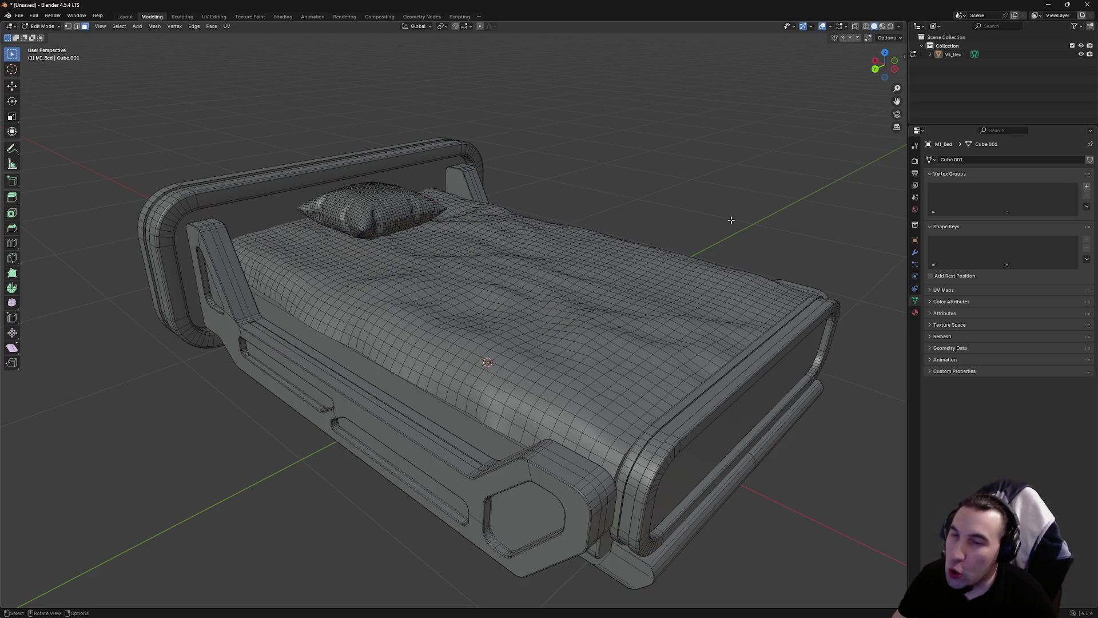
mouse_move(724, 221)
left_mouse_down()
mouse_move(681, 215)
mouse_move(637, 240)
mouse_move(662, 238)
mouse_move(616, 224)
left_mouse_up()
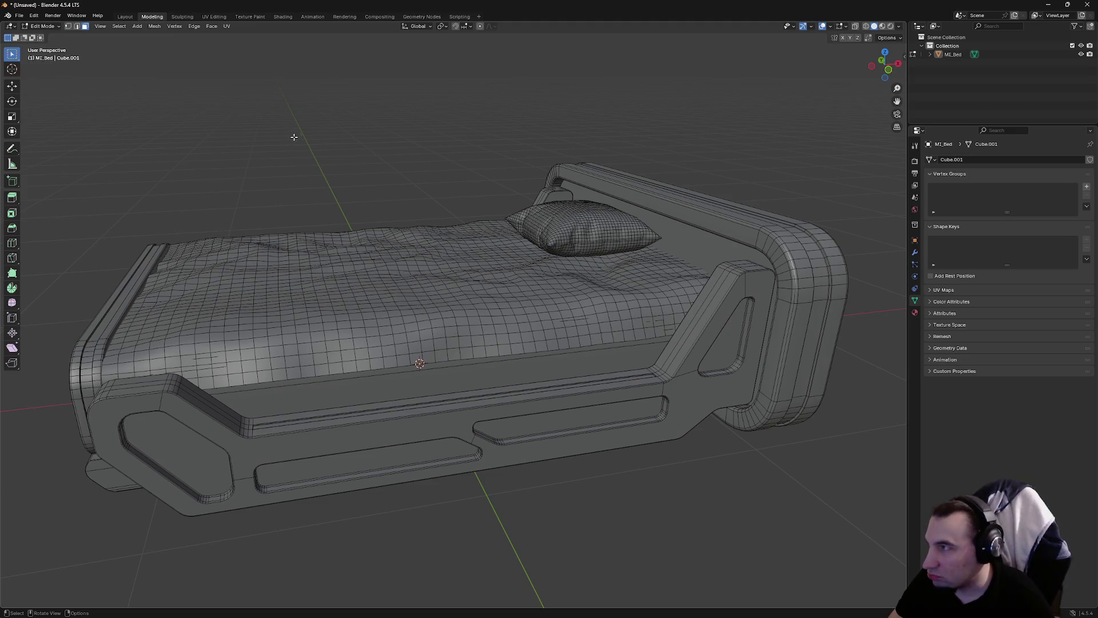
mouse_move(294, 139)
left_mouse_down()
mouse_move(362, 174)
mouse_move(347, 173)
mouse_move(363, 188)
left_mouse_up()
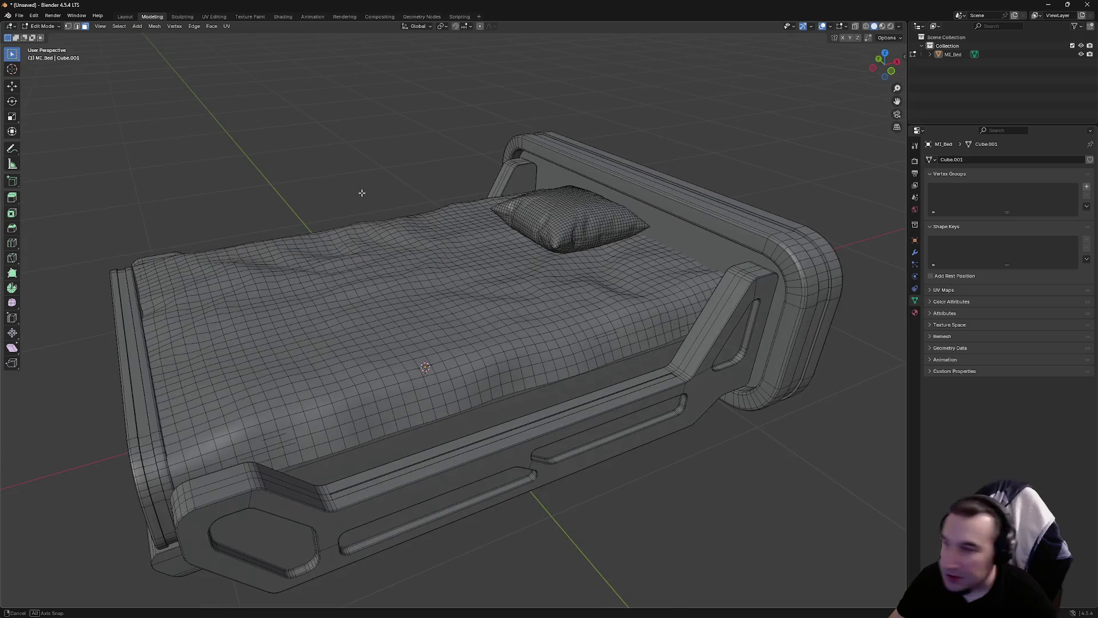
Enter Vertex Paint mode with face-selection masking and box-select the blanket
left_click(42, 27)
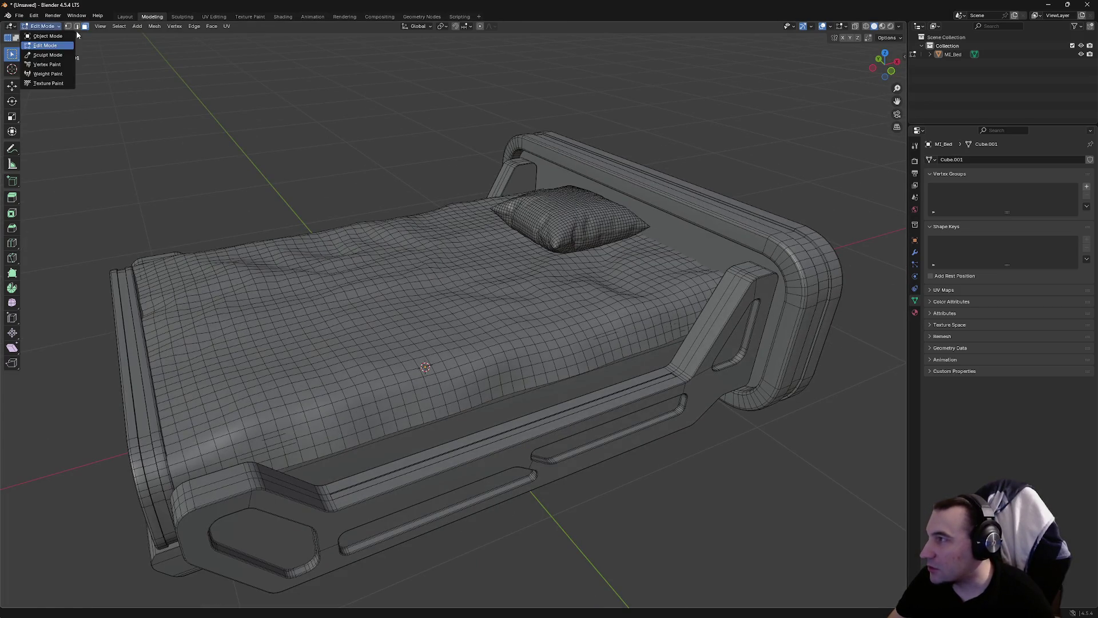
left_click(41, 26)
left_click(41, 27)
left_click(47, 64)
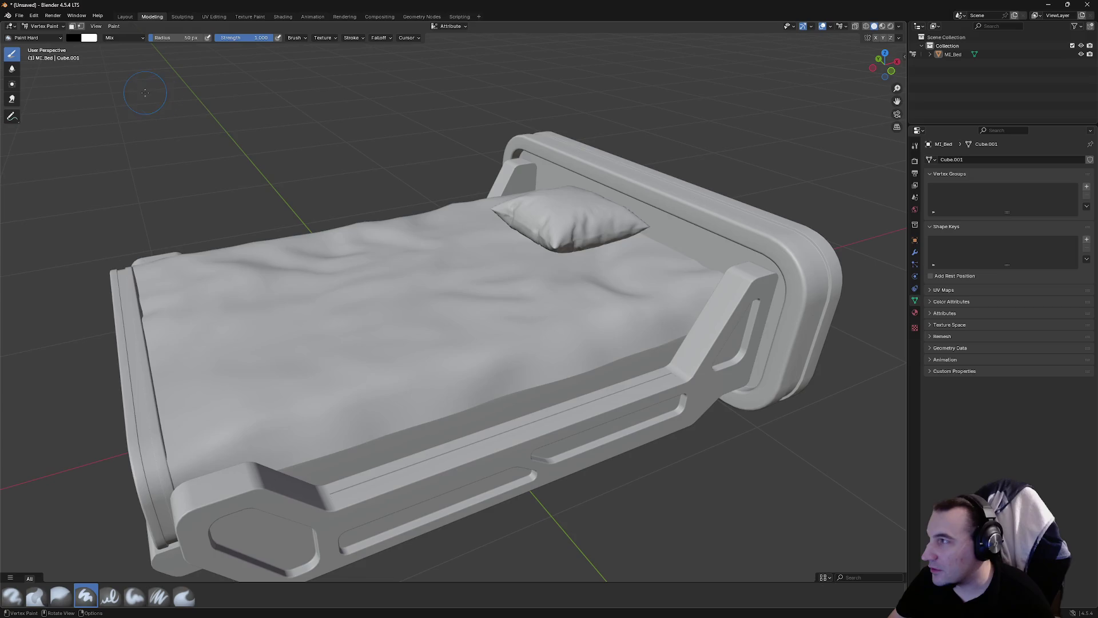
left_click_drag(401, 269, 425, 280)
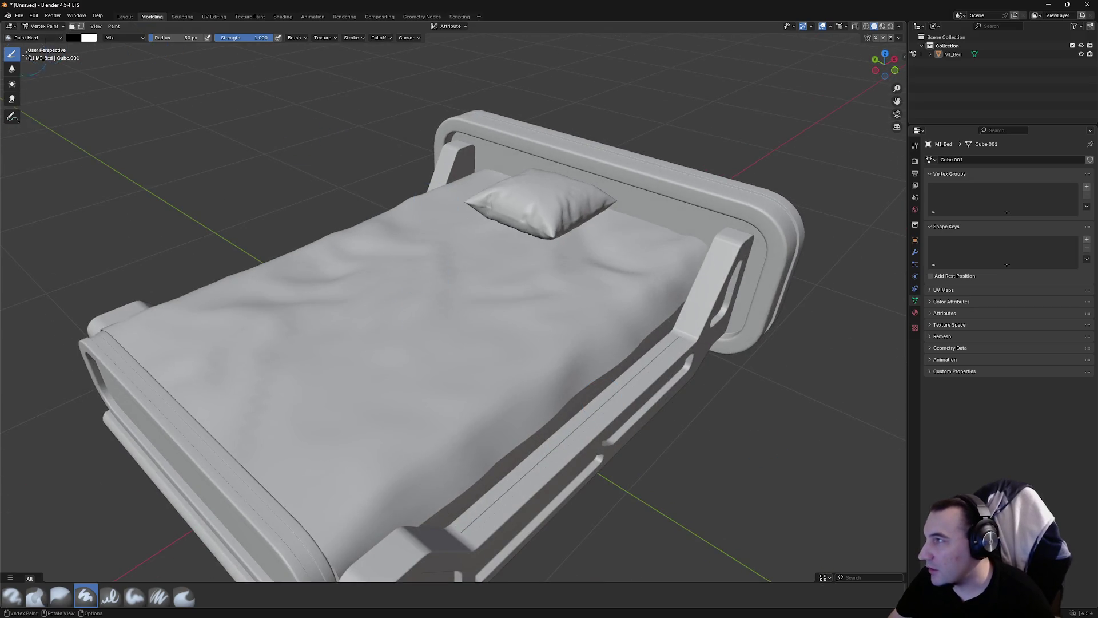
left_click(81, 26)
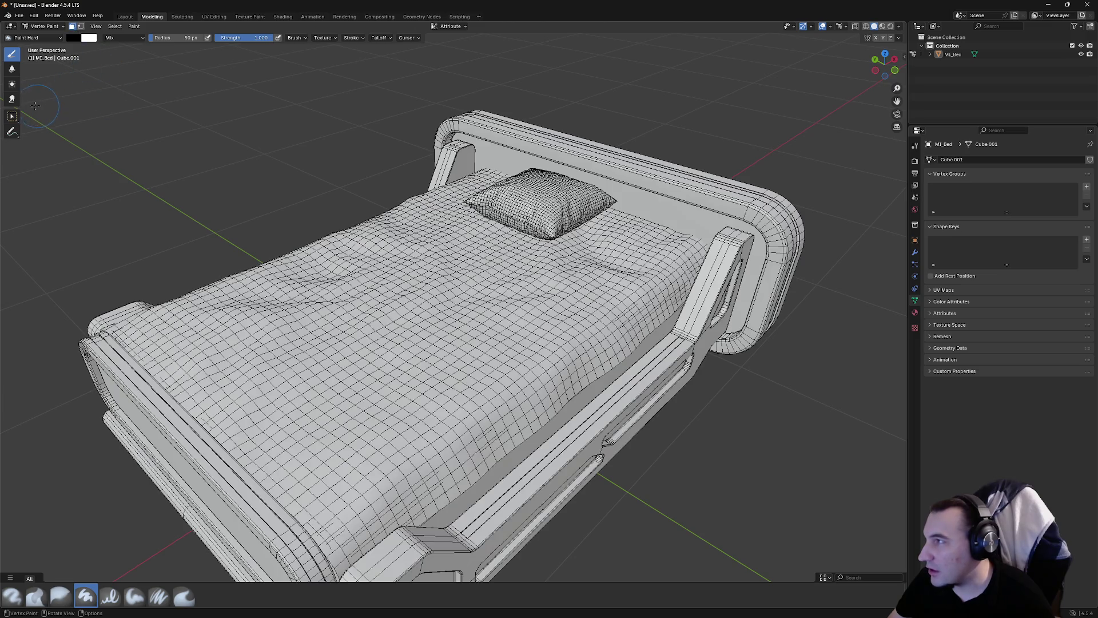
left_click(12, 116)
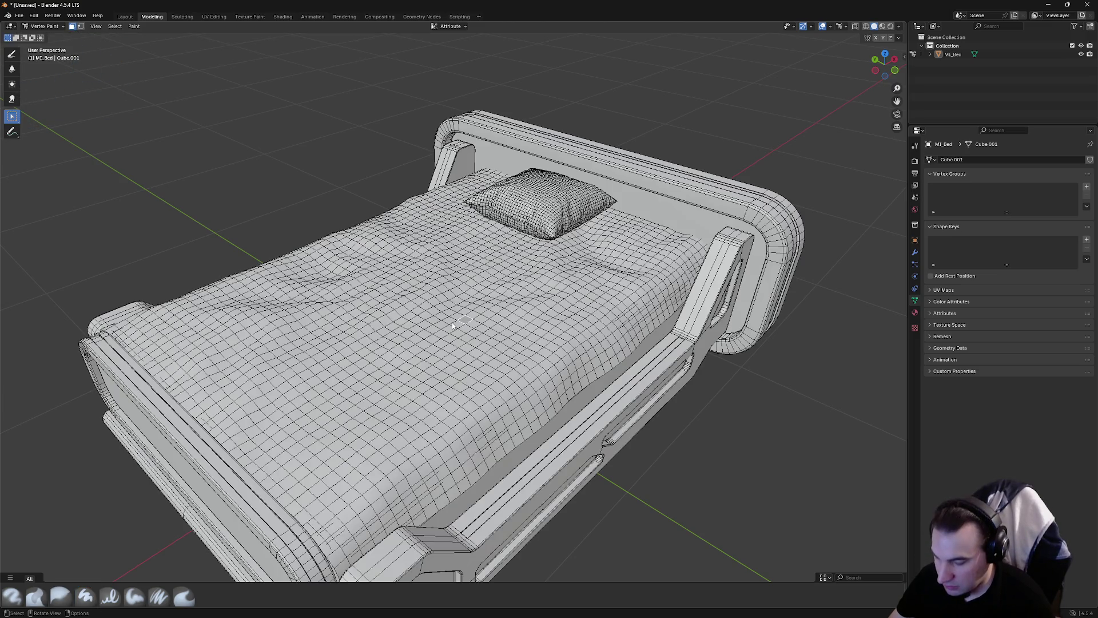
mouse_move(451, 325)
left_mouse_down()
mouse_move(435, 323)
mouse_move(645, 300)
mouse_move(540, 271)
left_mouse_up()
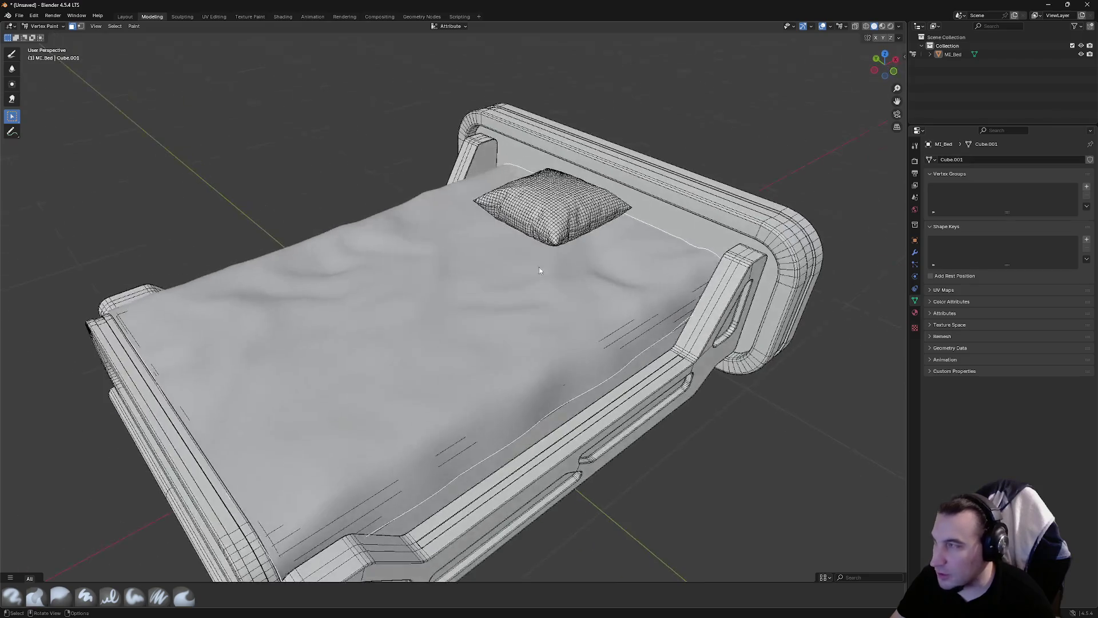
Paint the whole blanket cyan using a 500 px brush radius
scroll(173, 103, "down", 2)
left_click(11, 55)
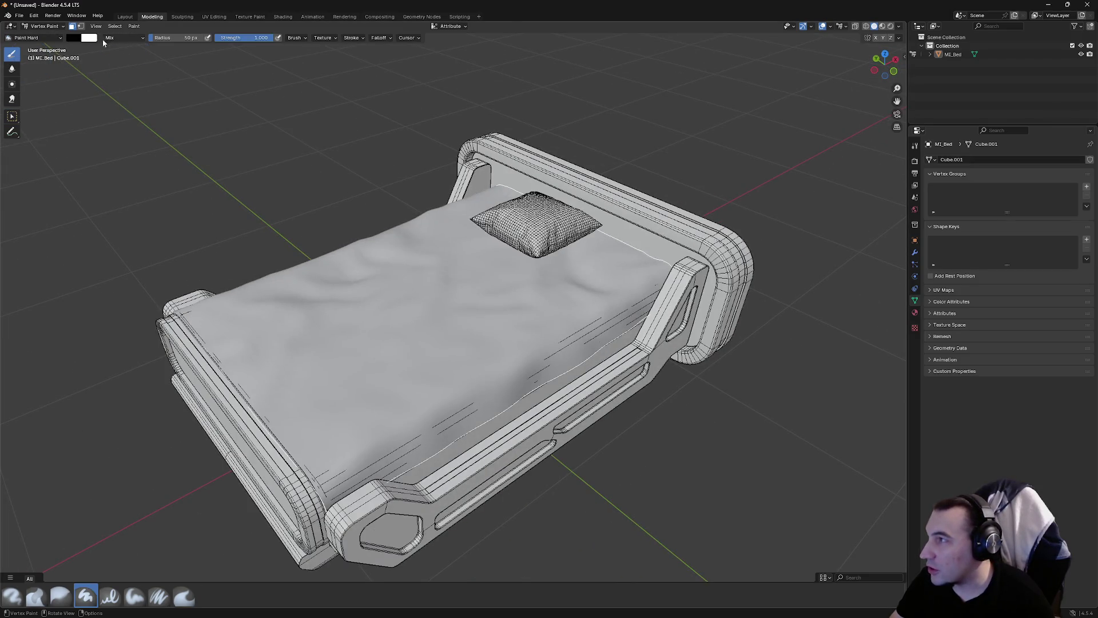
left_click(74, 38)
left_click_drag(144, 112, 144, 48)
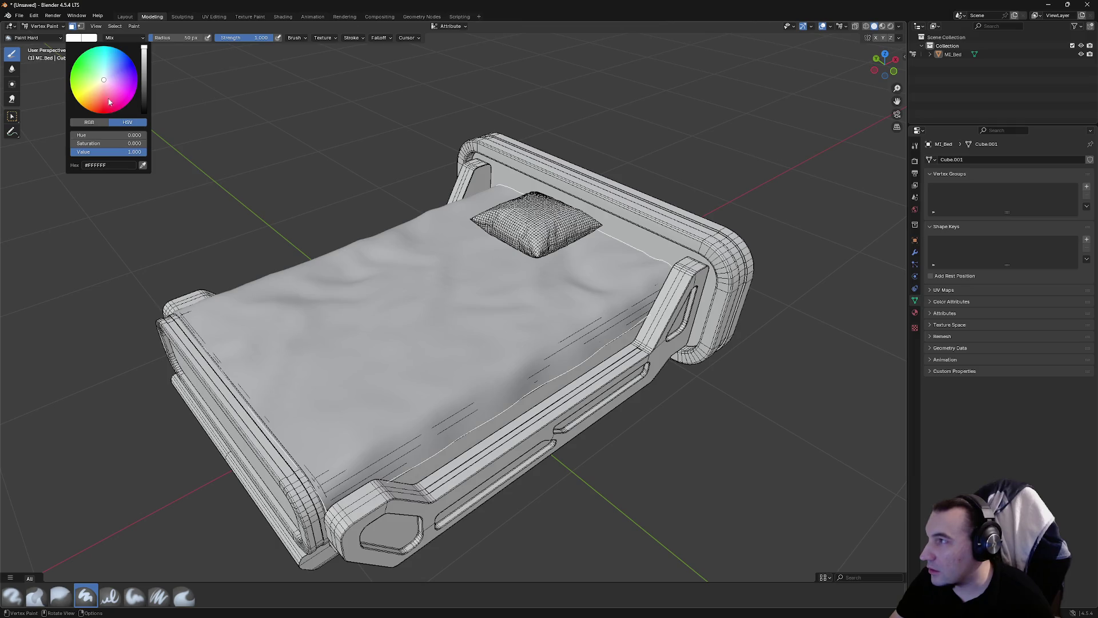
left_click(77, 80)
left_click_drag(414, 281, 237, 287)
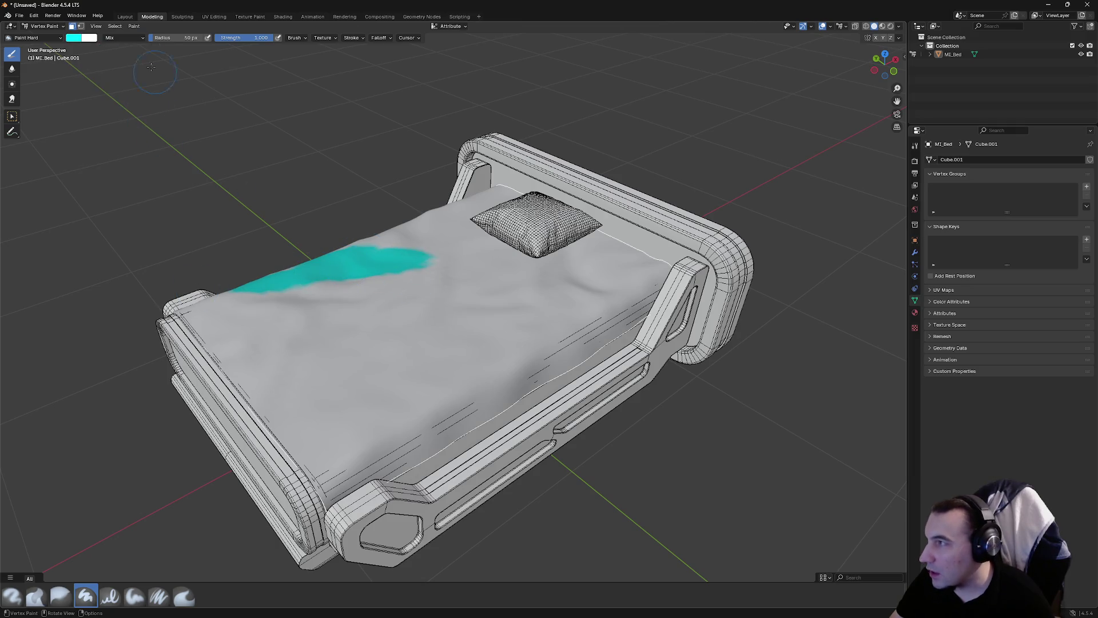
left_click(189, 38)
type("500")
key("Return")
left_click_drag(320, 401, 504, 297)
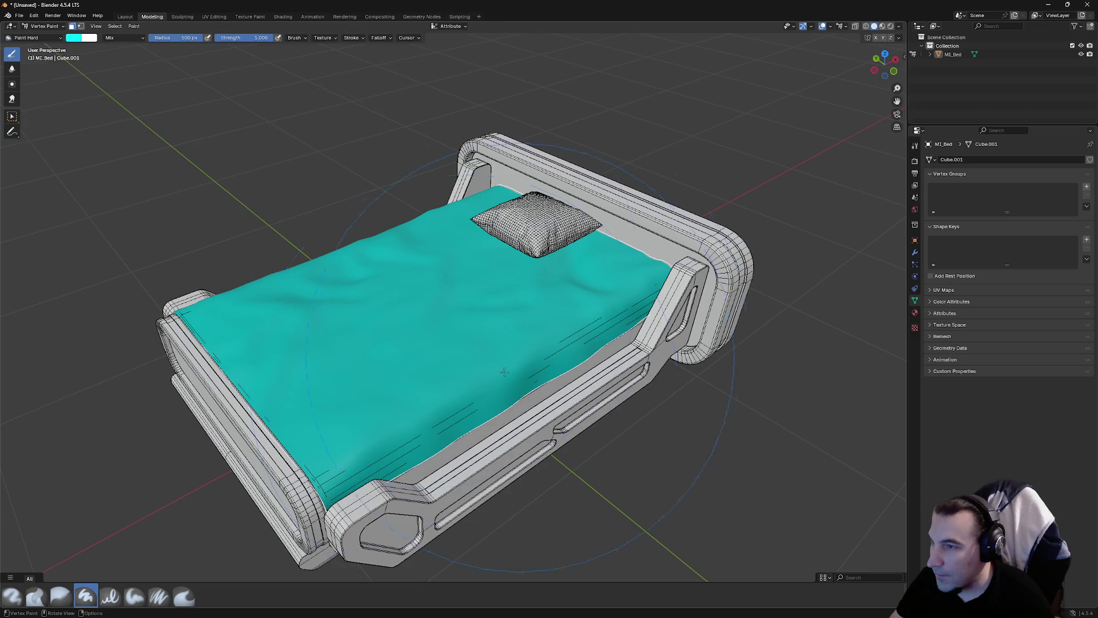
Select the mattress side face and paint it blue
mouse_move(439, 349)
left_mouse_down()
mouse_move(411, 297)
mouse_move(396, 194)
left_mouse_up()
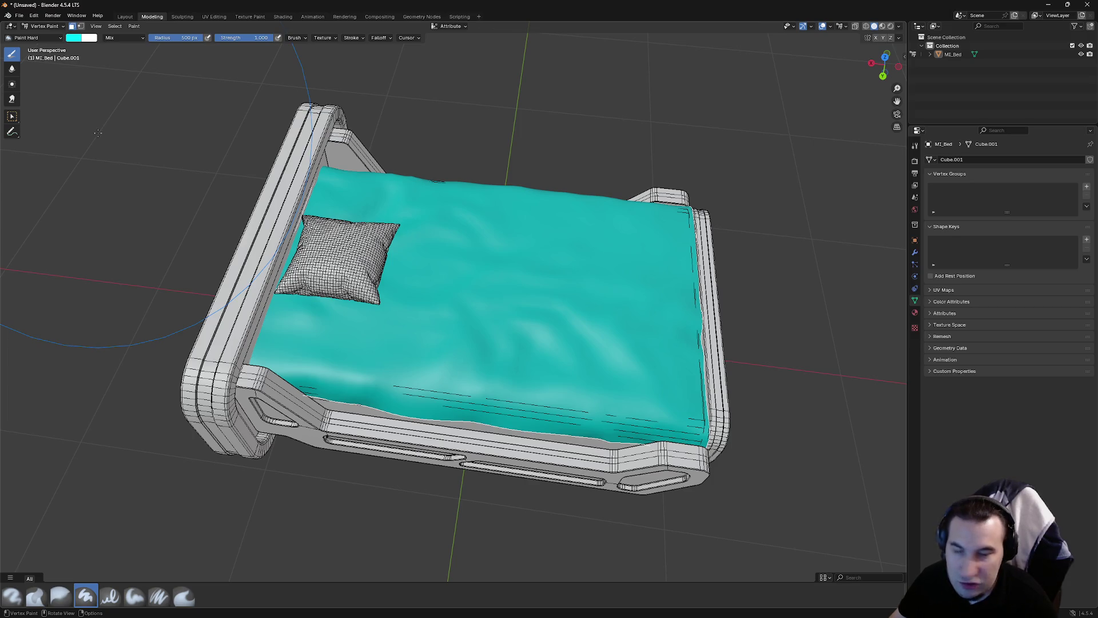
mouse_move(410, 209)
left_mouse_down()
mouse_move(247, 182)
mouse_move(249, 308)
mouse_move(63, 172)
mouse_move(1, 93)
left_mouse_up()
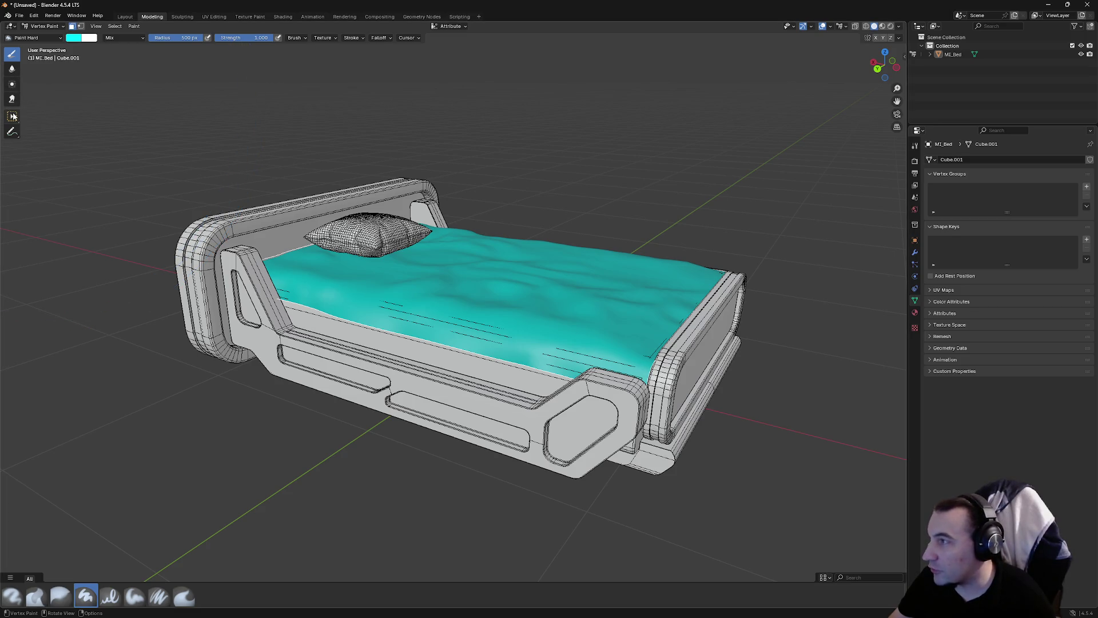
left_click(12, 117)
left_click(422, 356)
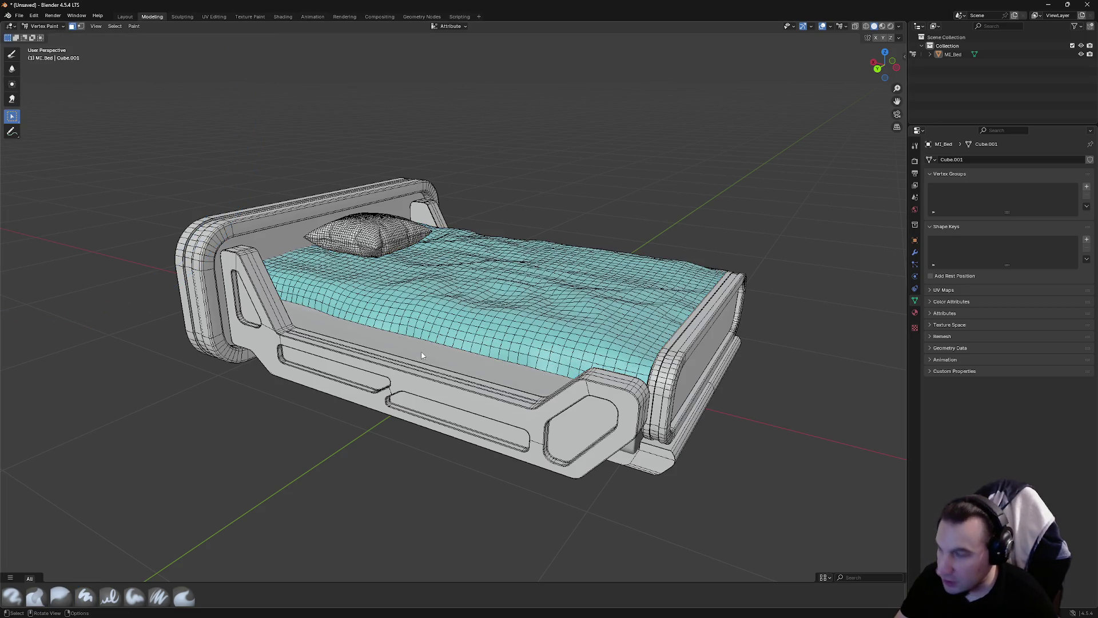
left_click(8, 57)
left_click(81, 38)
left_click_drag(117, 56, 121, 58)
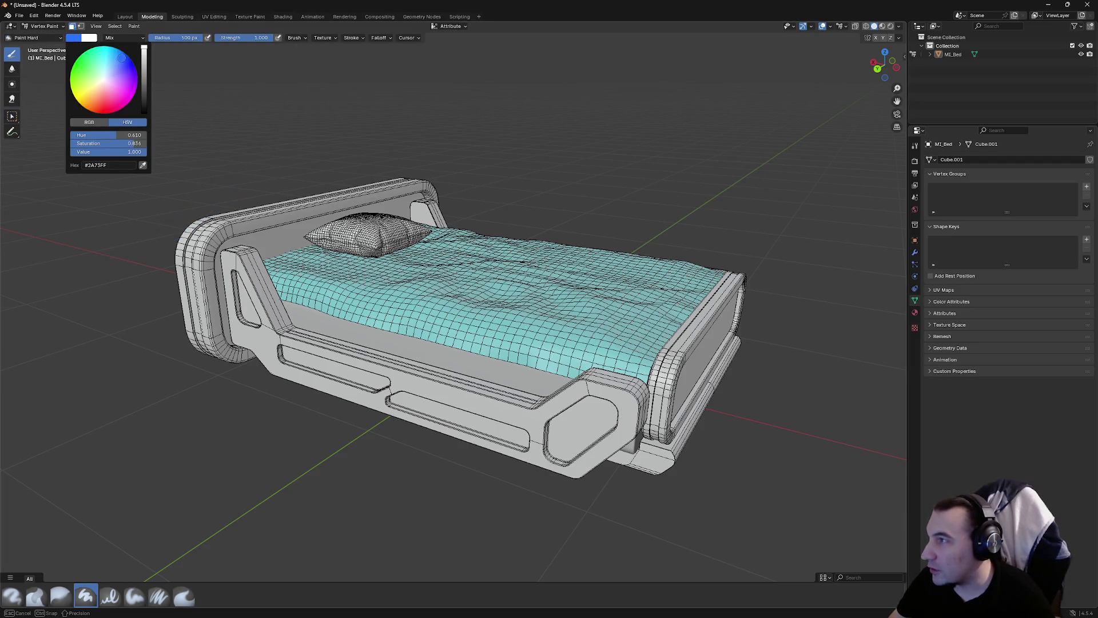
left_click_drag(515, 343, 572, 349)
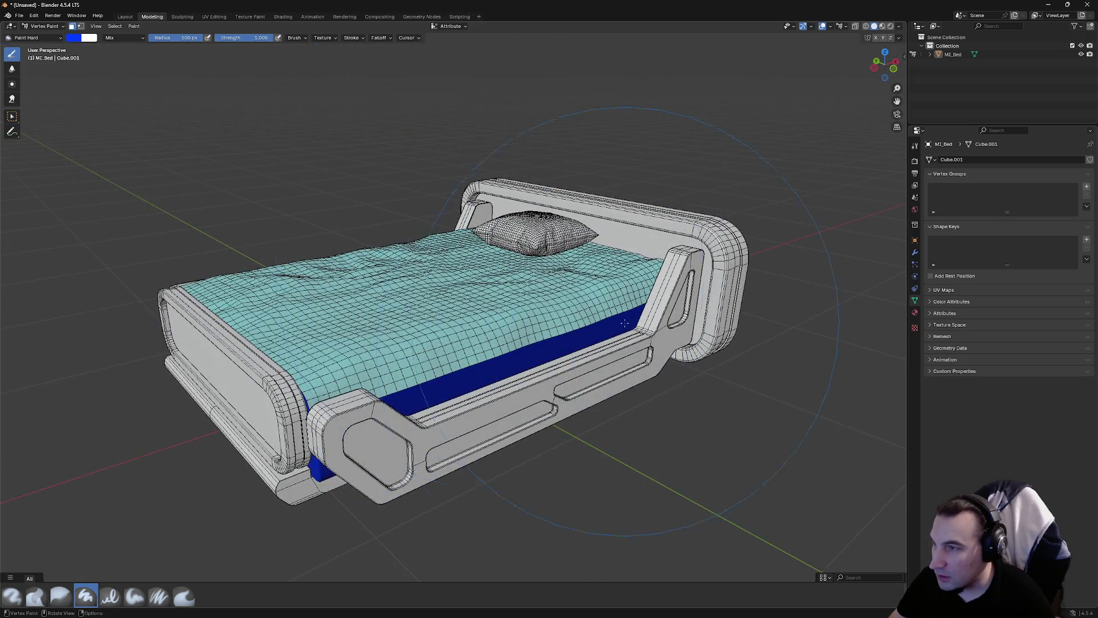
Paint the pillow purple
left_click_drag(263, 330, 633, 358)
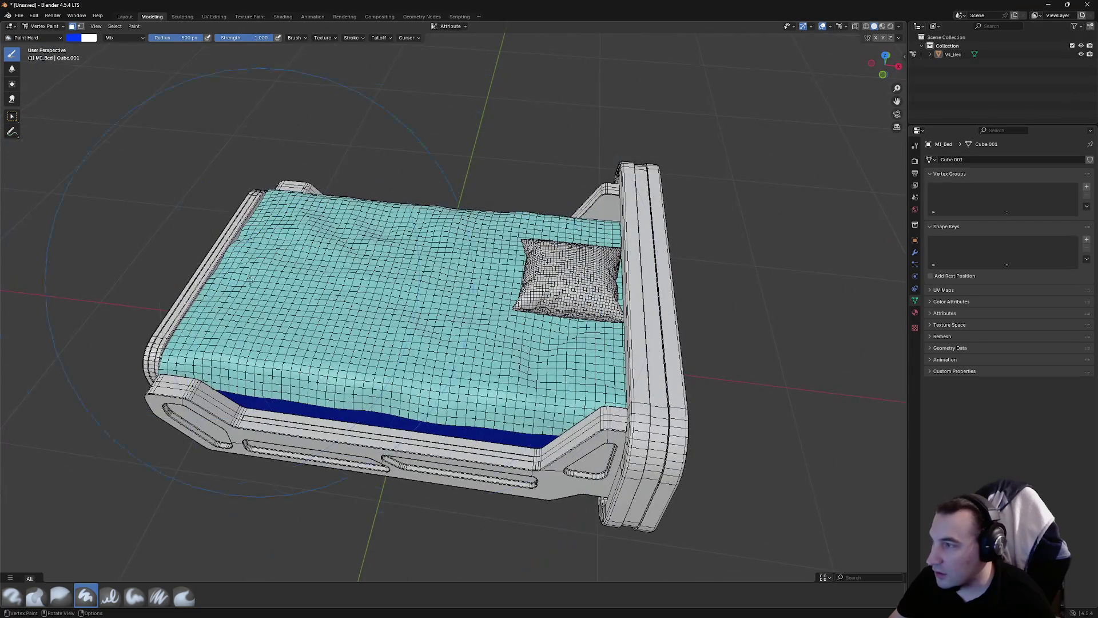
left_click_drag(252, 283, 126, 274)
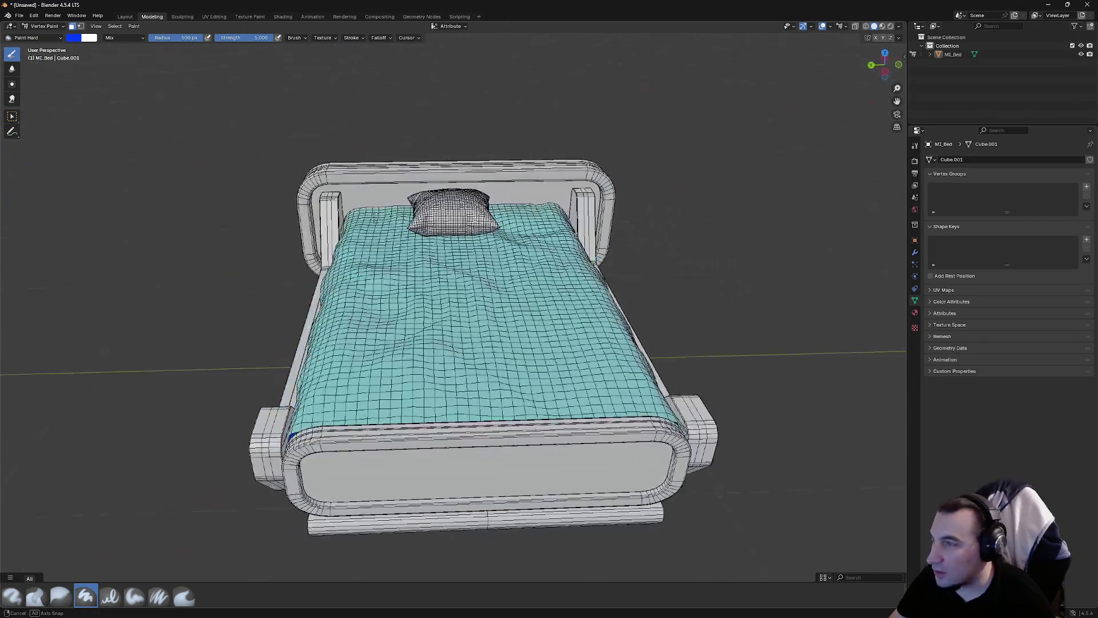
left_click(13, 116)
left_click_drag(358, 235, 379, 241)
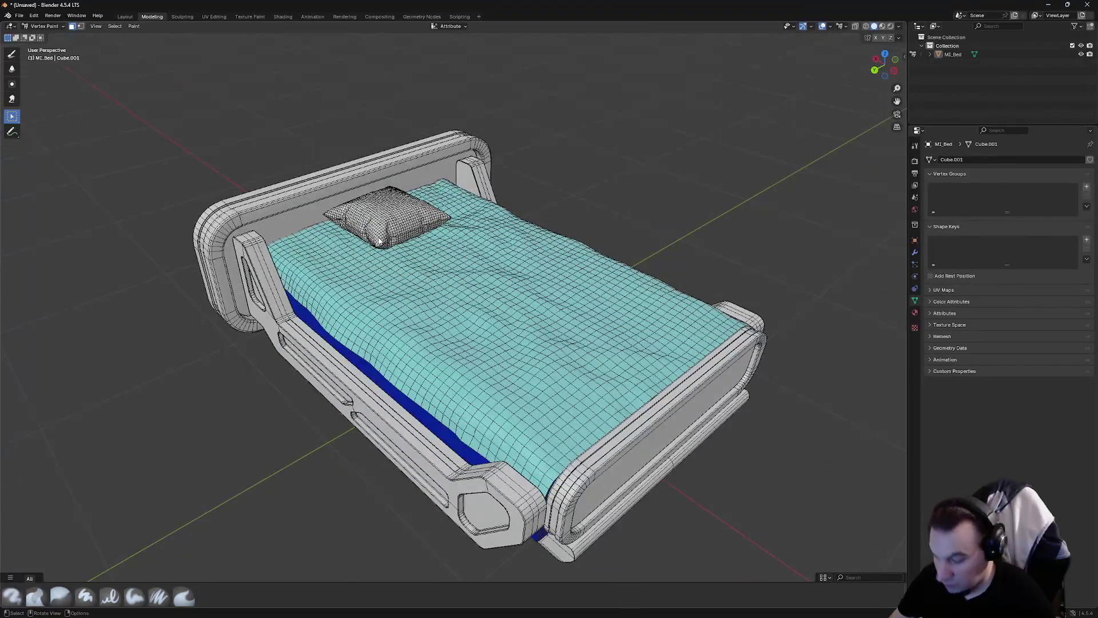
left_click(17, 54)
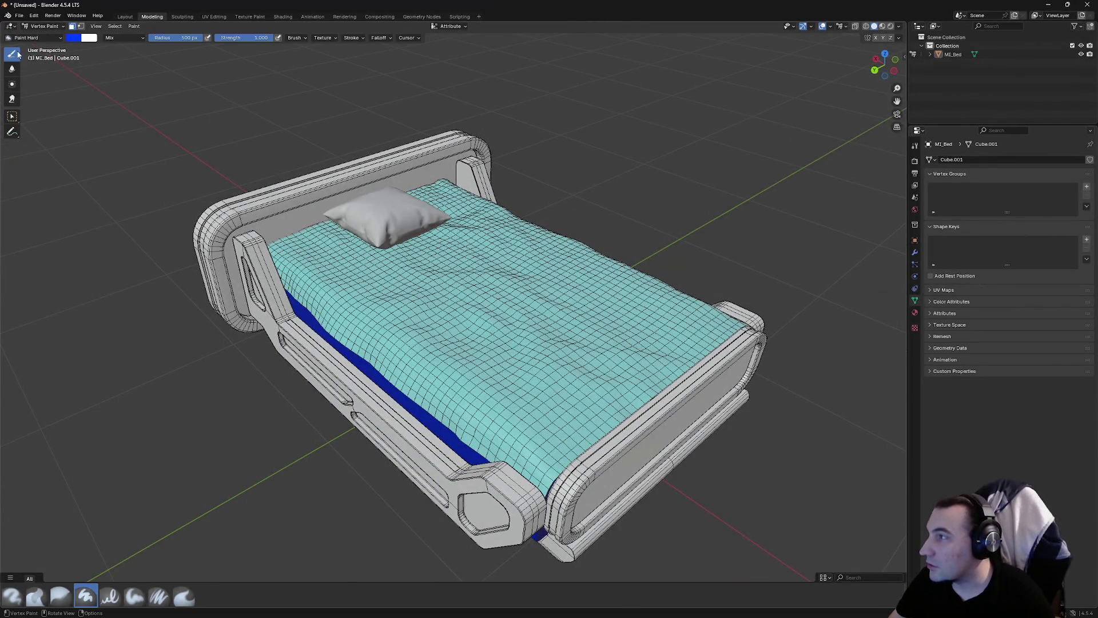
left_click(78, 41)
left_click(117, 69)
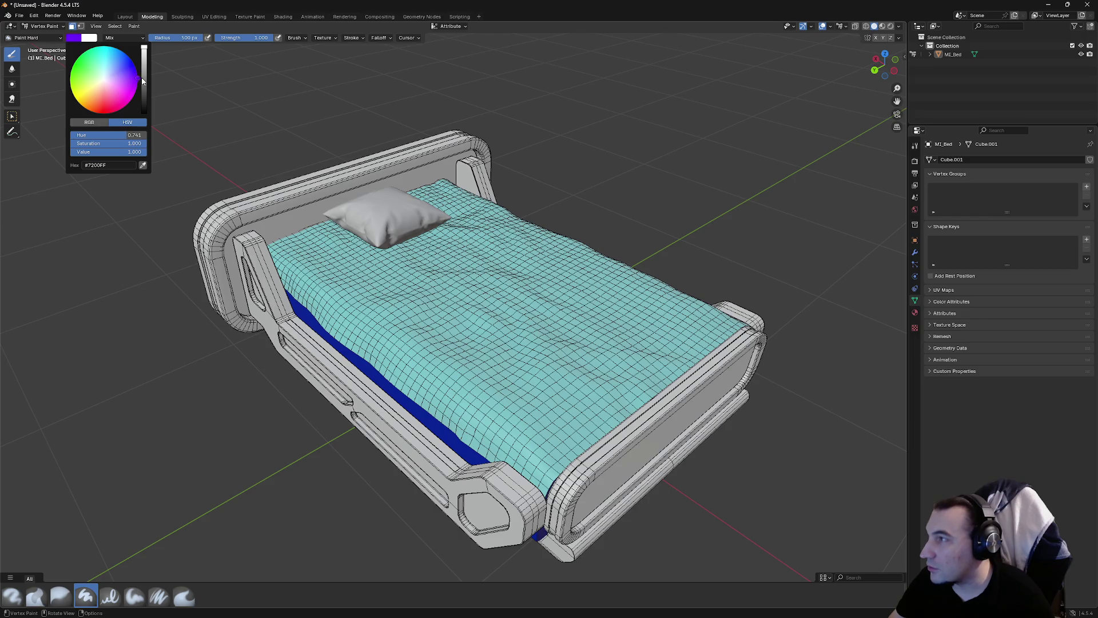
left_click(546, 243)
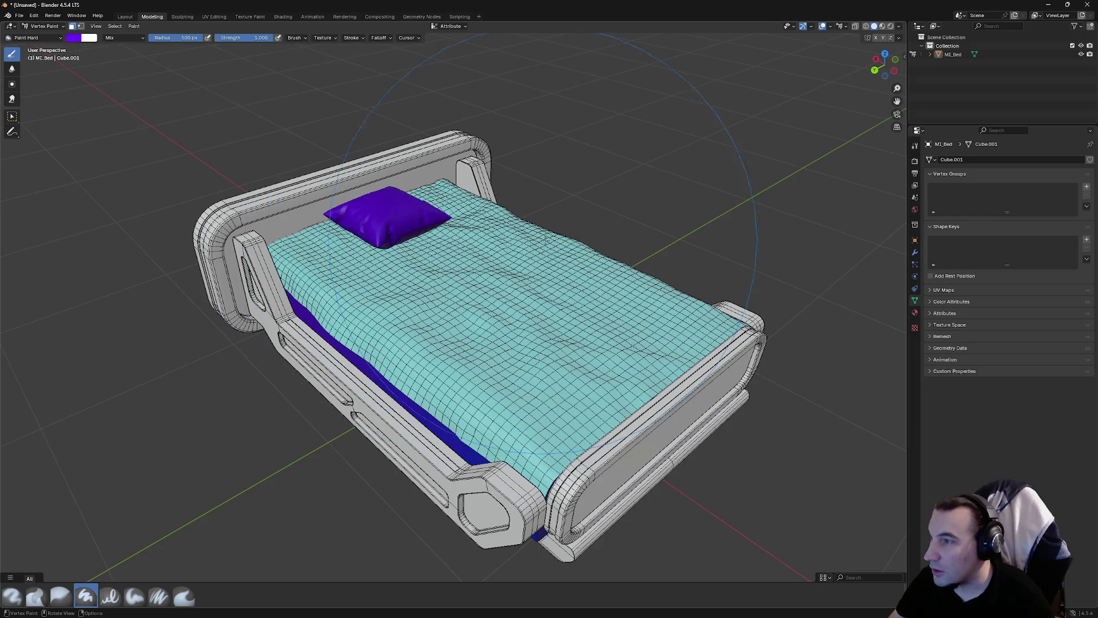
Repaint the pillow a brighter purple and return to face selection
left_click(73, 38)
left_click_drag(136, 85, 137, 85)
left_click(385, 244)
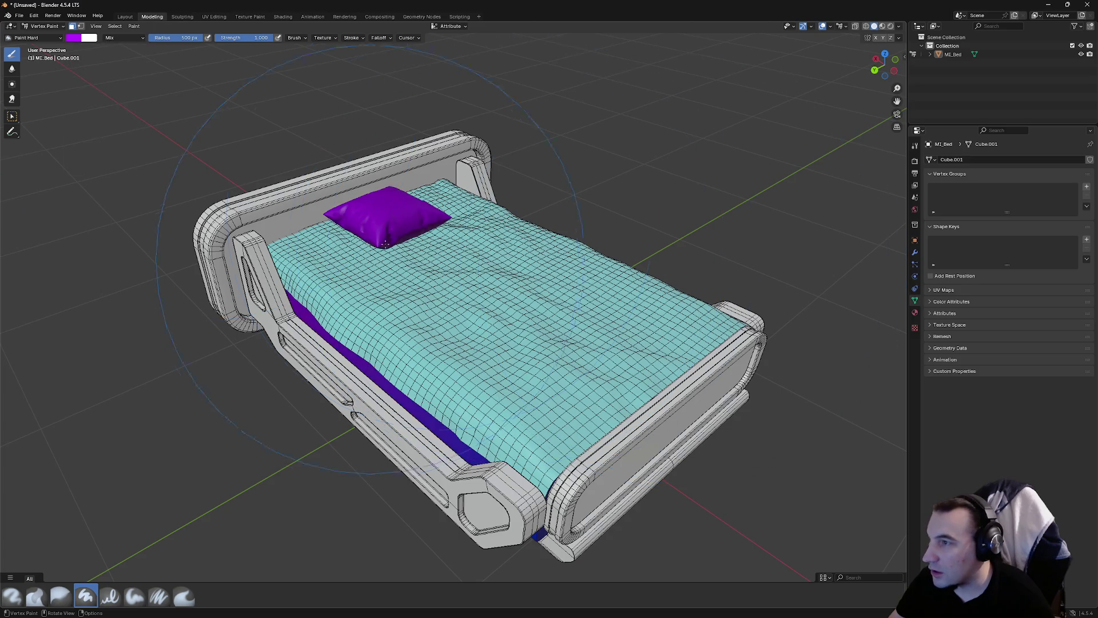
mouse_move(450, 246)
left_mouse_down()
mouse_move(483, 216)
mouse_move(377, 220)
left_mouse_up()
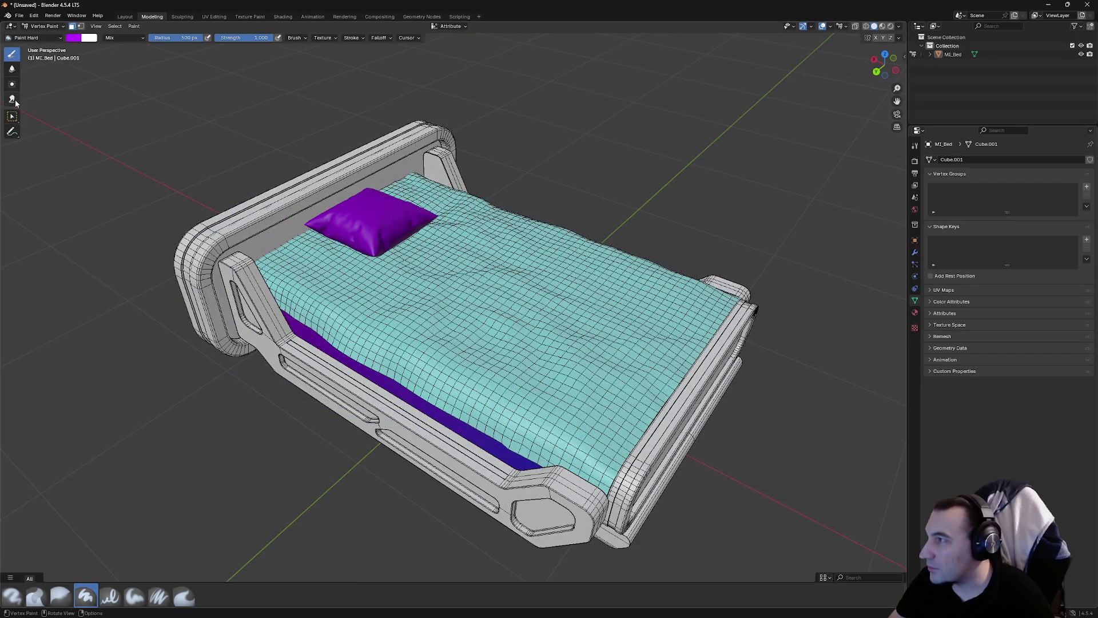
left_click(12, 117)
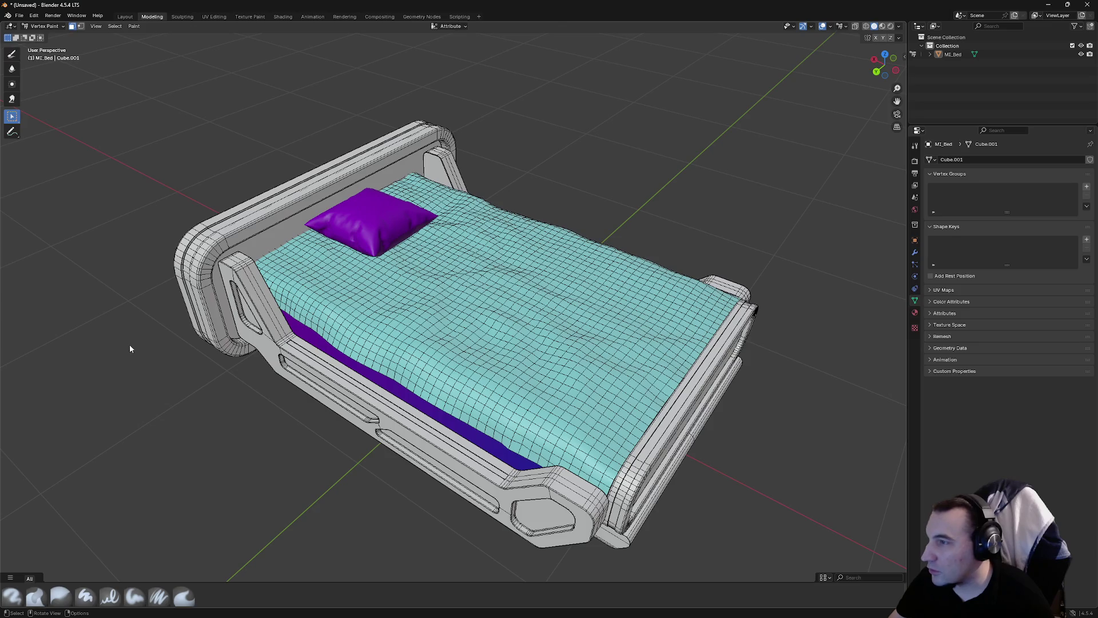
left_click_drag(378, 324, 476, 334)
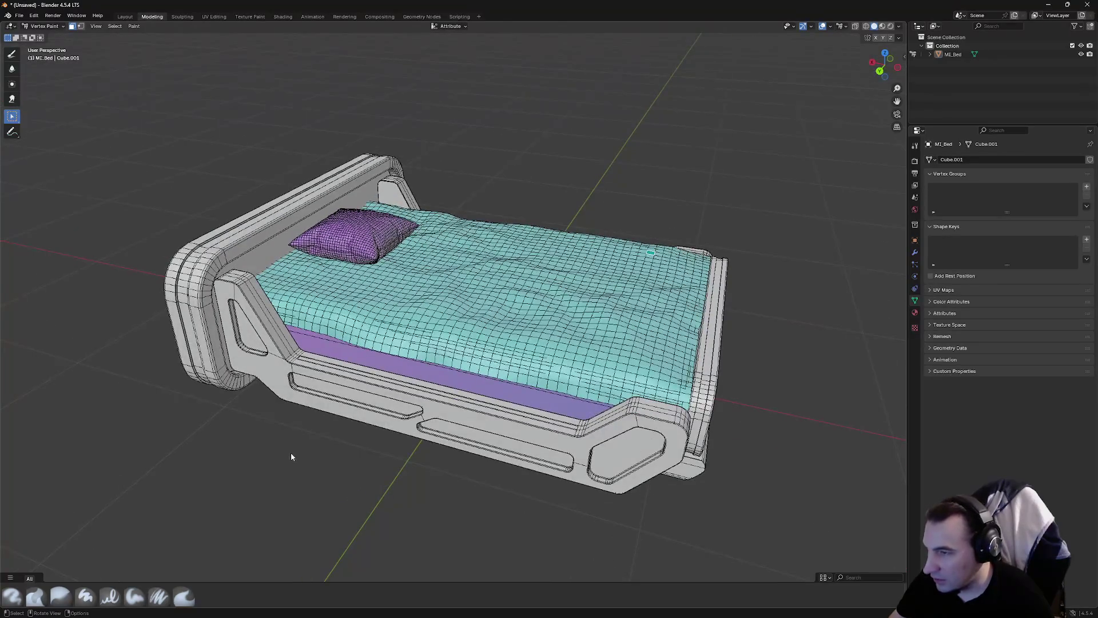
Clear the face selection and paint the mattress side band solid blue
left_click(392, 366)
key("alt+a")
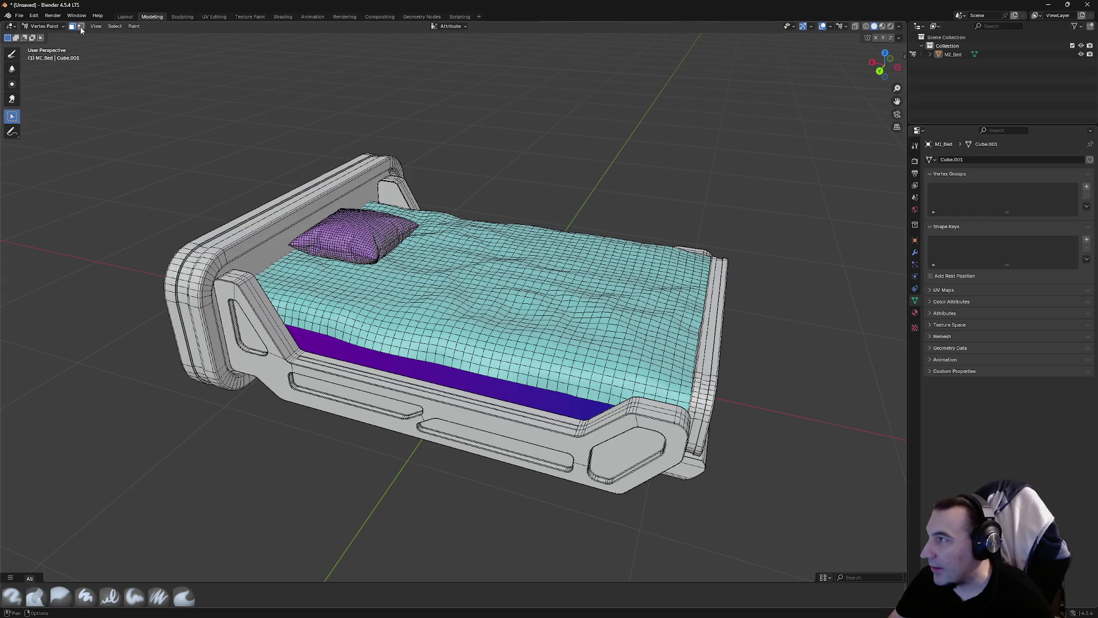
left_click(12, 54)
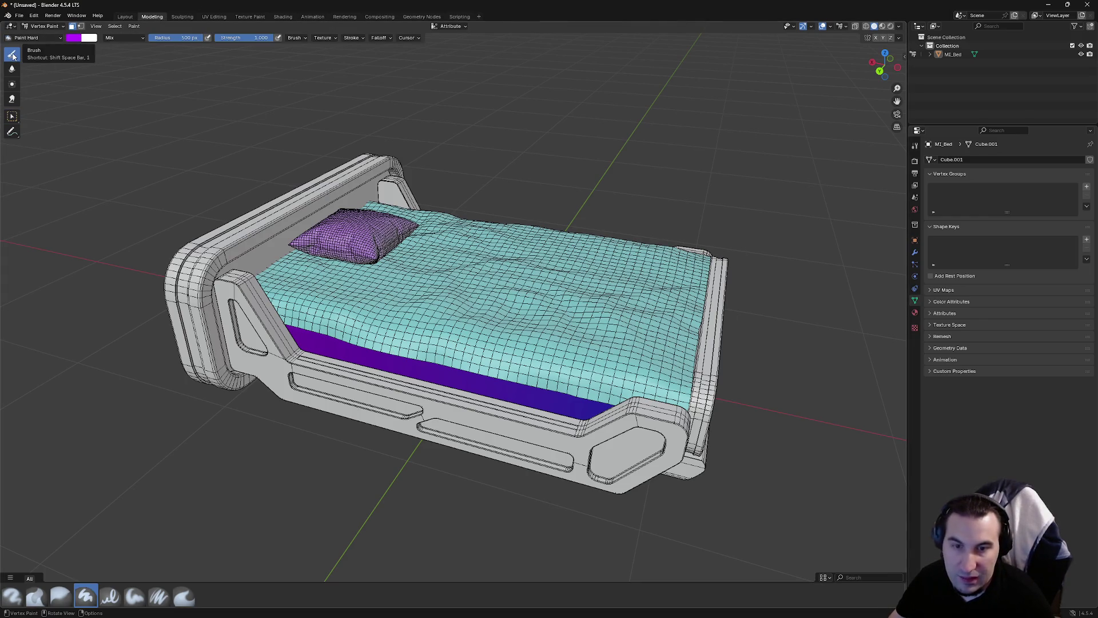
left_click(79, 40)
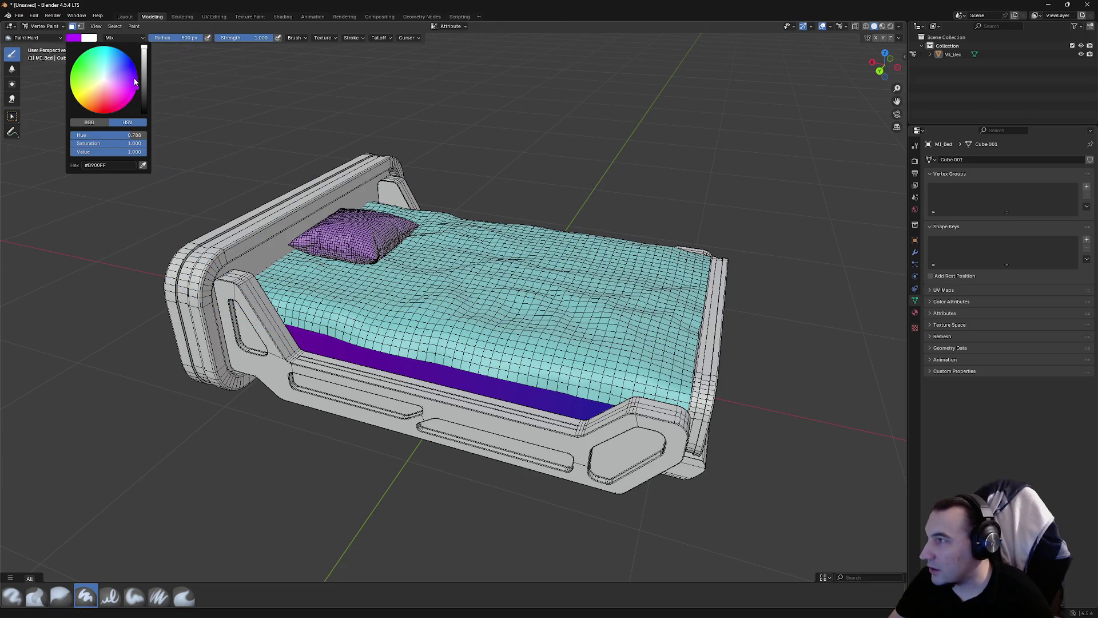
left_click_drag(136, 82, 135, 70)
left_click_drag(449, 349, 475, 323)
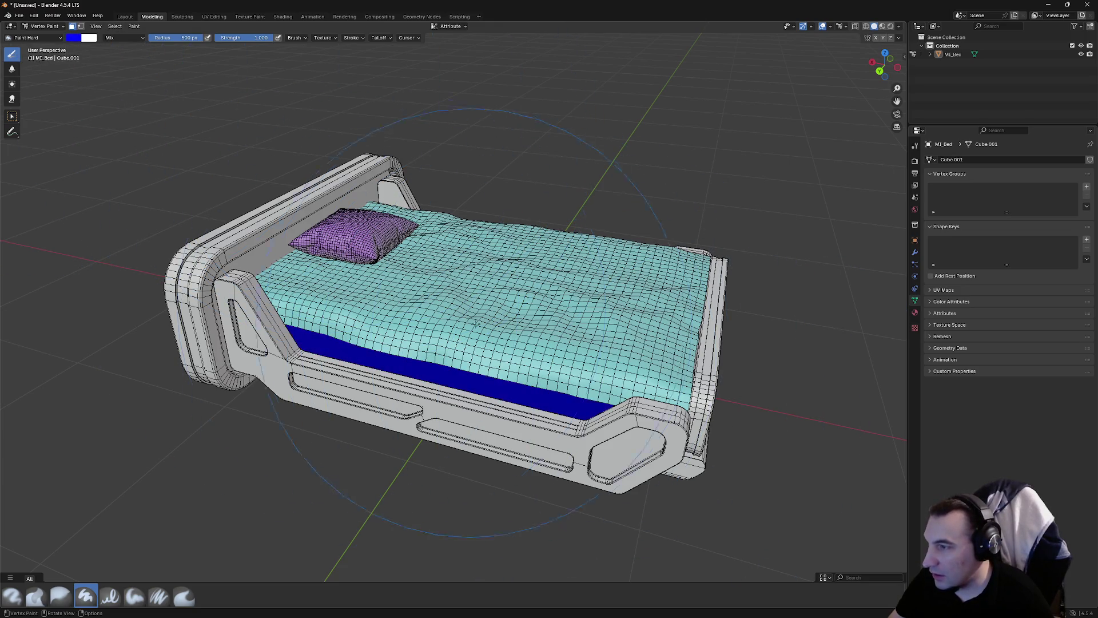
Orbit around the bed and select a frame face for the paint mask
left_click_drag(633, 313, 610, 346)
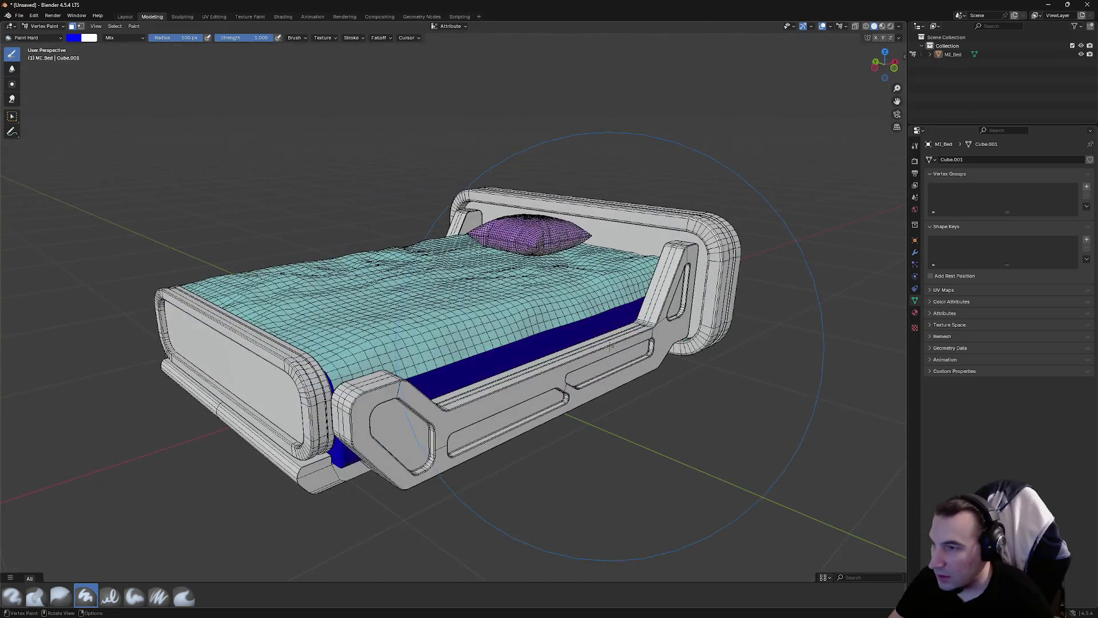
left_click_drag(564, 274, 563, 292)
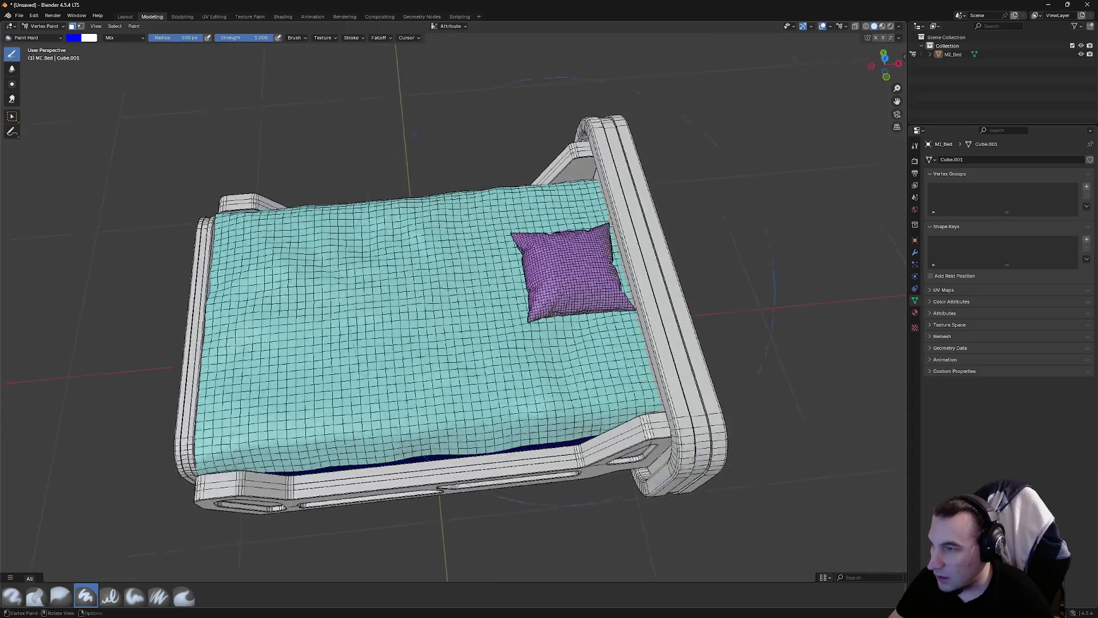
left_click_drag(457, 382, 231, 327)
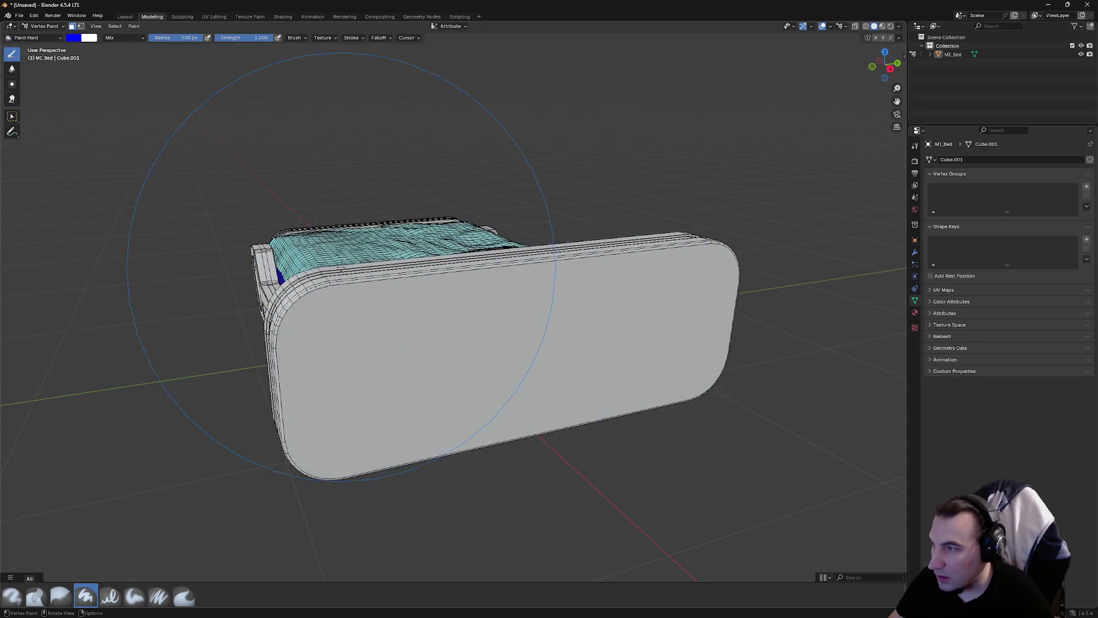
left_click_drag(341, 266, 343, 497)
mouse_move(419, 357)
left_mouse_down()
mouse_move(394, 223)
mouse_move(242, 85)
left_mouse_up()
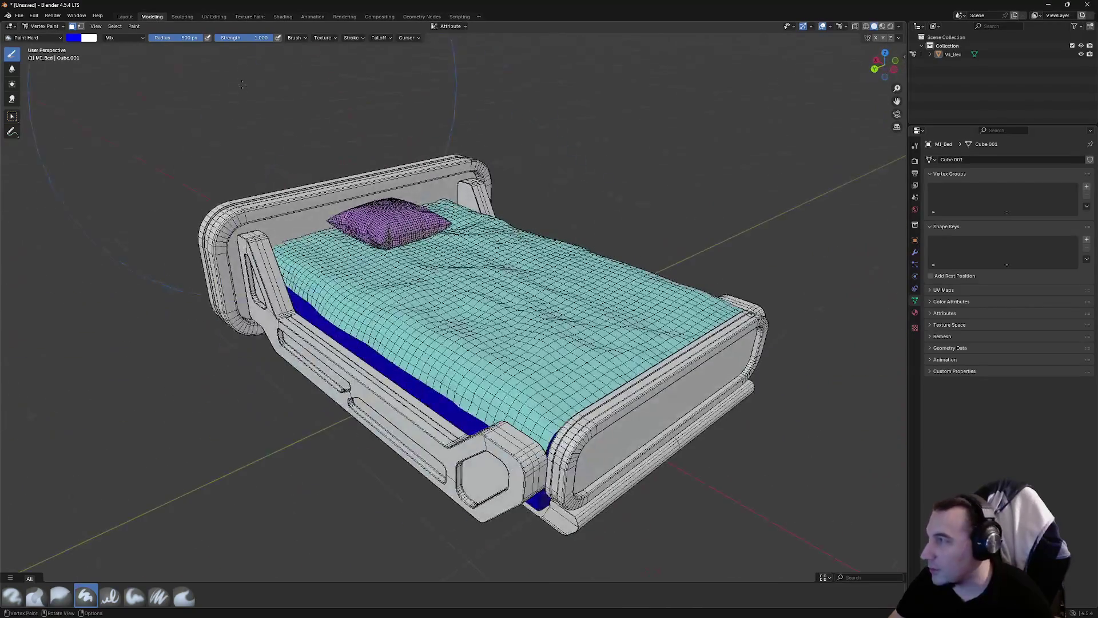
left_click(12, 114)
left_click(499, 326)
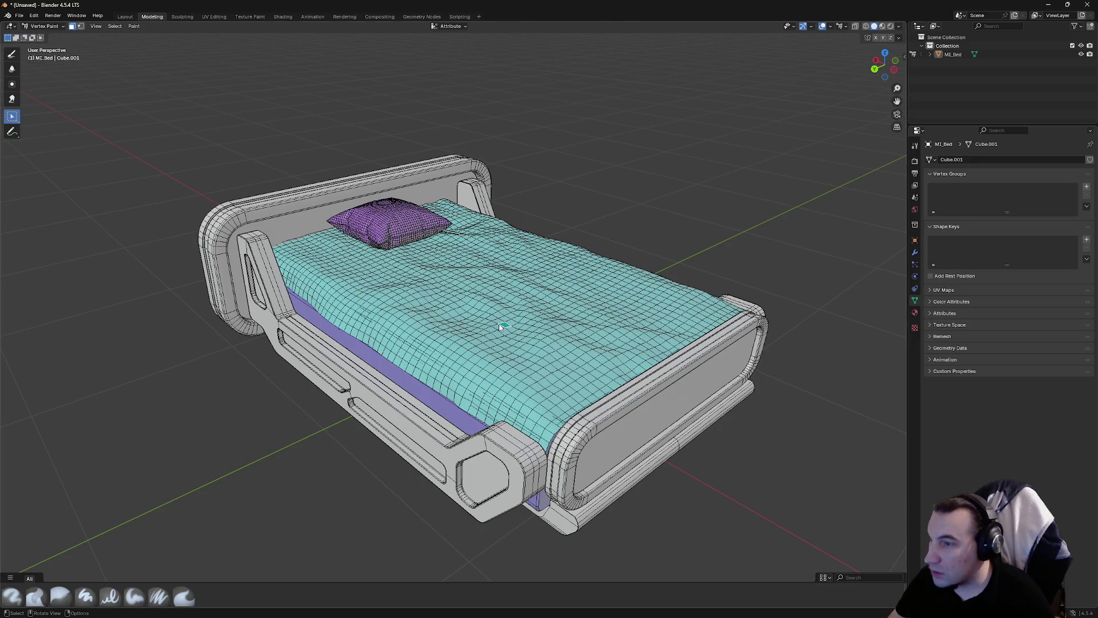
Add the upper and lower side-rail face bands to the paint mask
left_click_drag(500, 326, 514, 511)
left_click(539, 365)
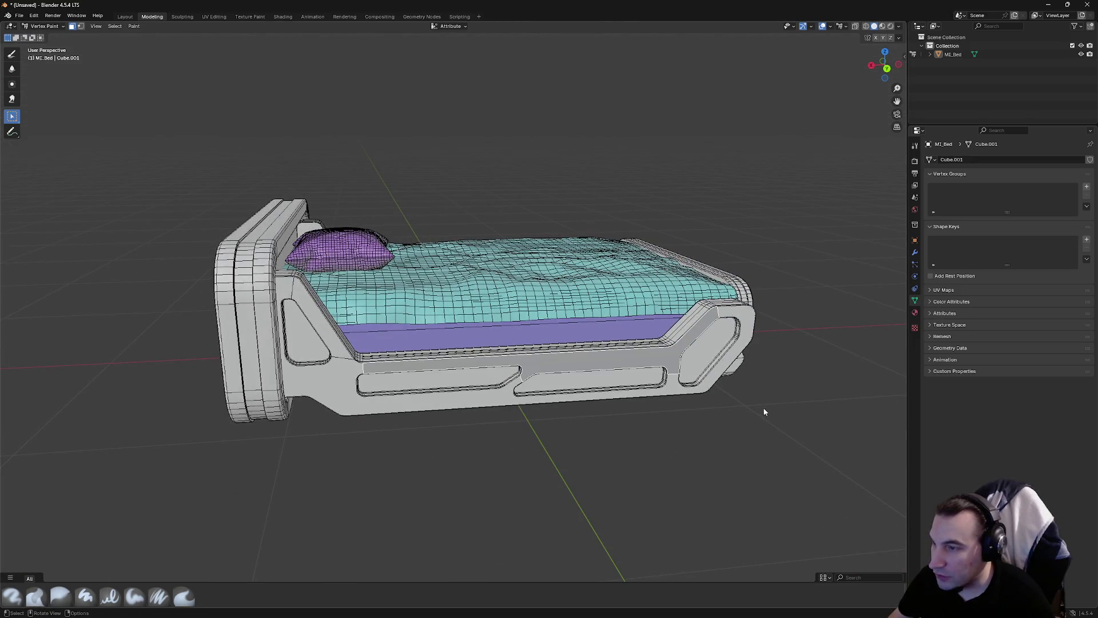
left_click(489, 398)
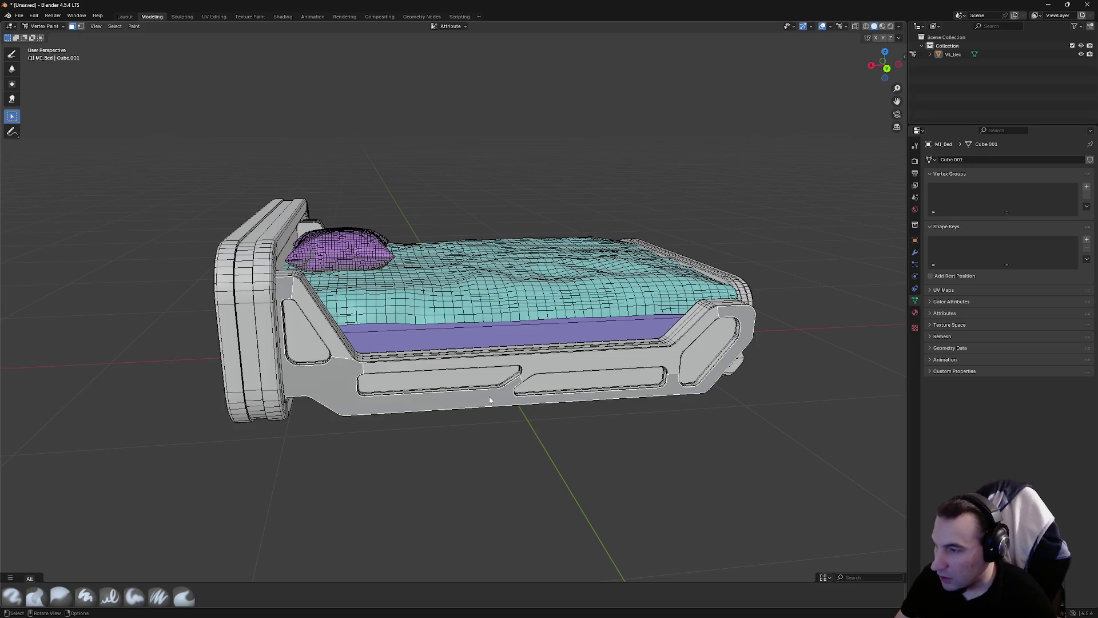
mouse_move(544, 370)
left_mouse_down()
mouse_move(521, 369)
mouse_move(672, 329)
mouse_move(362, 400)
mouse_move(548, 308)
mouse_move(455, 368)
left_mouse_up()
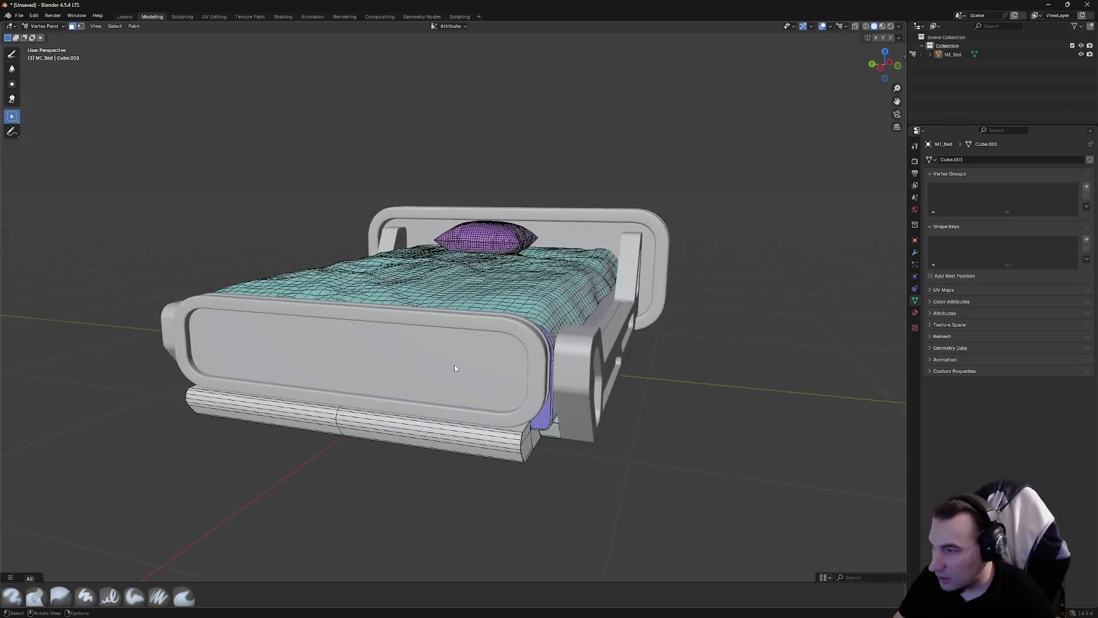
mouse_move(473, 451)
left_mouse_down()
mouse_move(559, 461)
mouse_move(582, 390)
mouse_move(609, 368)
mouse_move(718, 456)
mouse_move(523, 457)
mouse_move(393, 500)
mouse_move(308, 458)
mouse_move(246, 472)
mouse_move(239, 446)
mouse_move(236, 454)
mouse_move(267, 456)
mouse_move(171, 477)
mouse_move(122, 444)
mouse_move(139, 373)
mouse_move(130, 391)
mouse_move(174, 447)
mouse_move(156, 472)
left_mouse_up()
scroll(156, 472, "down", 3)
Pick red as the brush colour and paint the masked bed frame
left_click(12, 53)
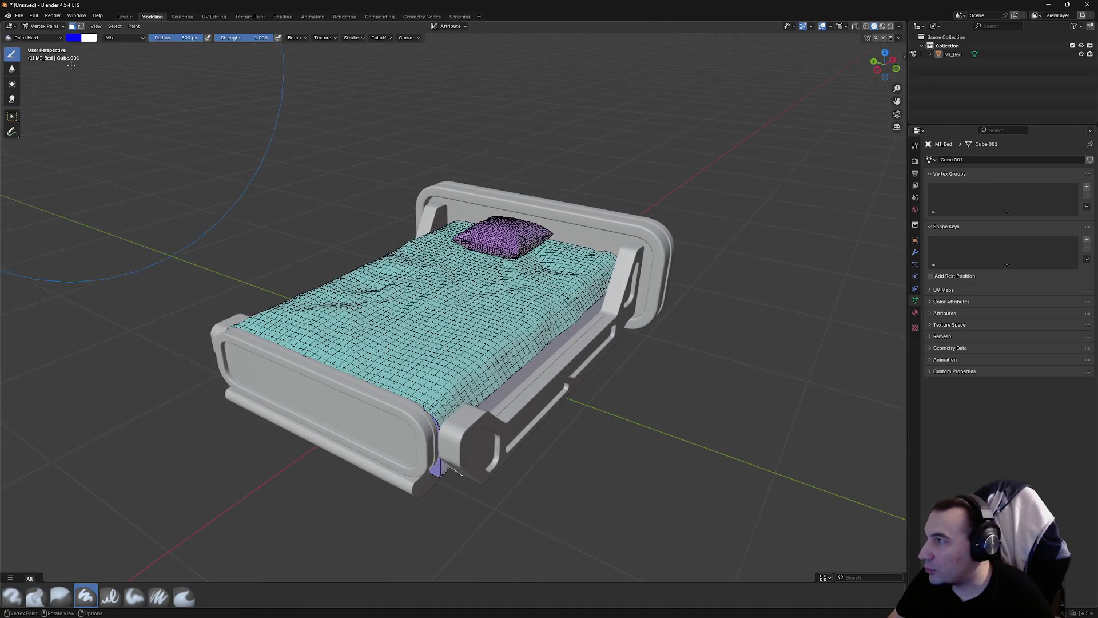
left_click(78, 40)
left_click_drag(120, 101, 126, 105)
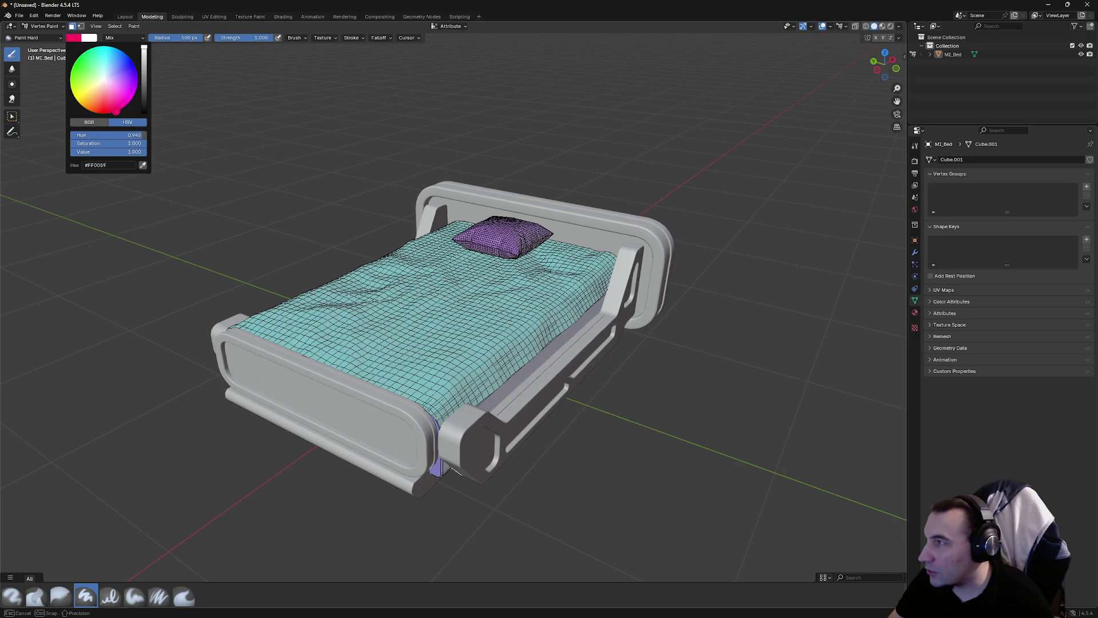
left_click_drag(566, 321, 606, 307)
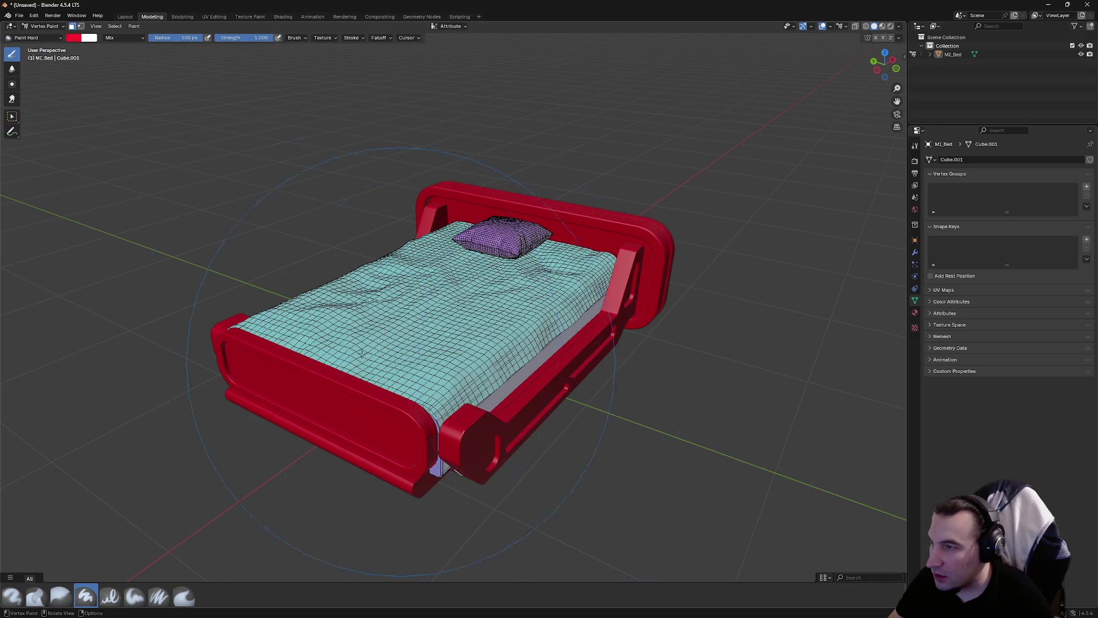
Orbit around the bed to check the red paint coverage
mouse_move(361, 352)
left_mouse_down()
mouse_move(676, 349)
mouse_move(476, 309)
mouse_move(520, 320)
mouse_move(508, 341)
left_mouse_up()
left_click_drag(421, 276, 590, 329)
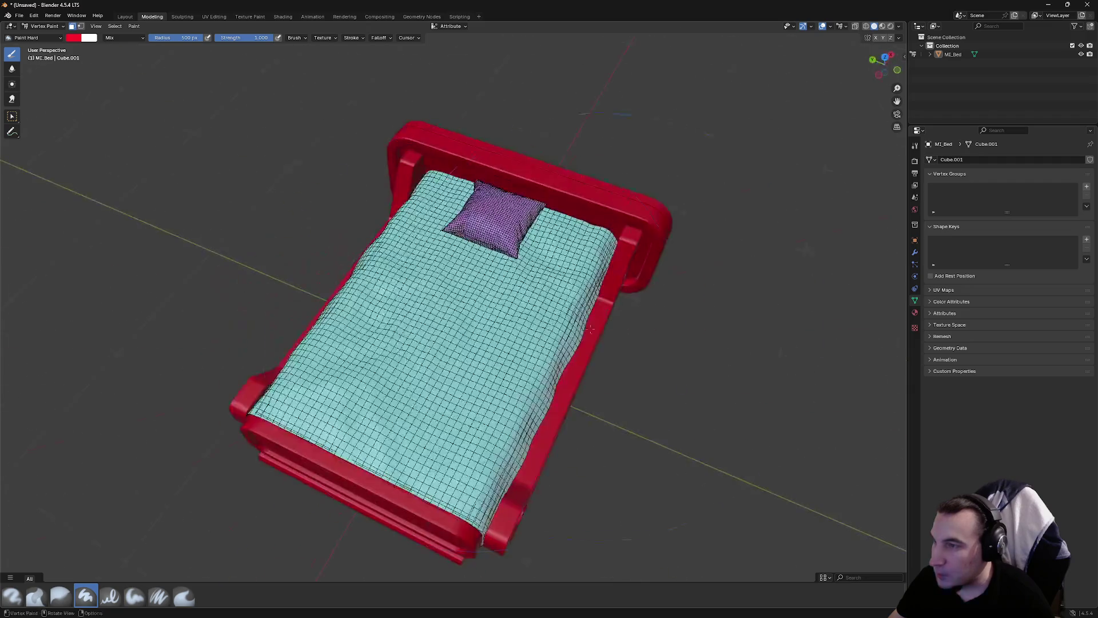
left_click_drag(192, 198, 224, 175)
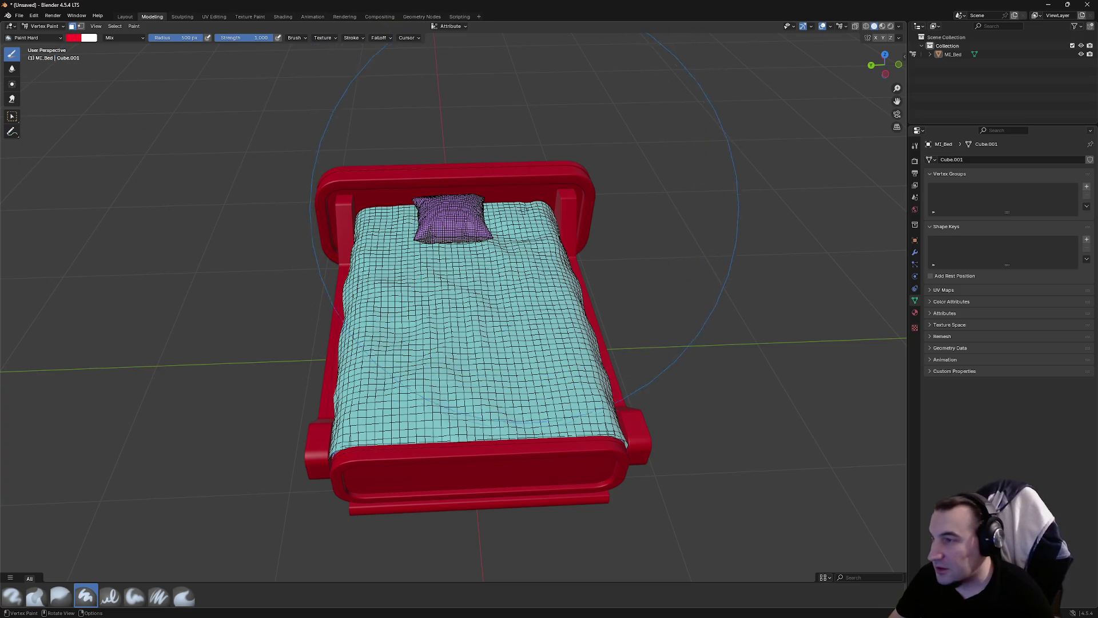
left_click_drag(499, 361, 306, 250)
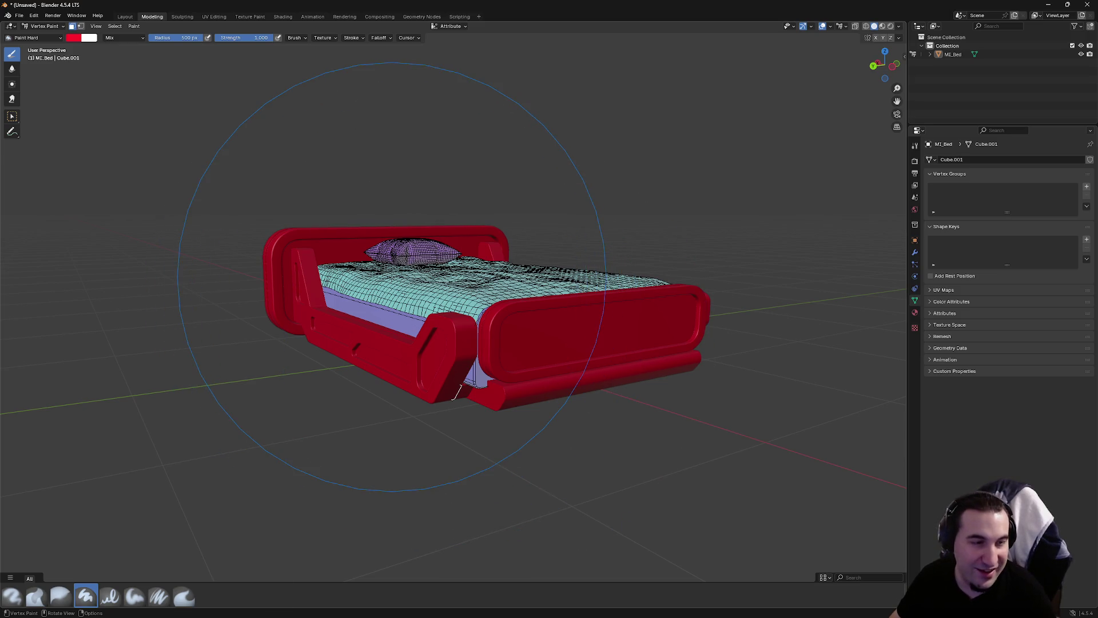
mouse_move(423, 294)
left_mouse_down()
mouse_move(449, 319)
mouse_move(479, 306)
left_mouse_up()
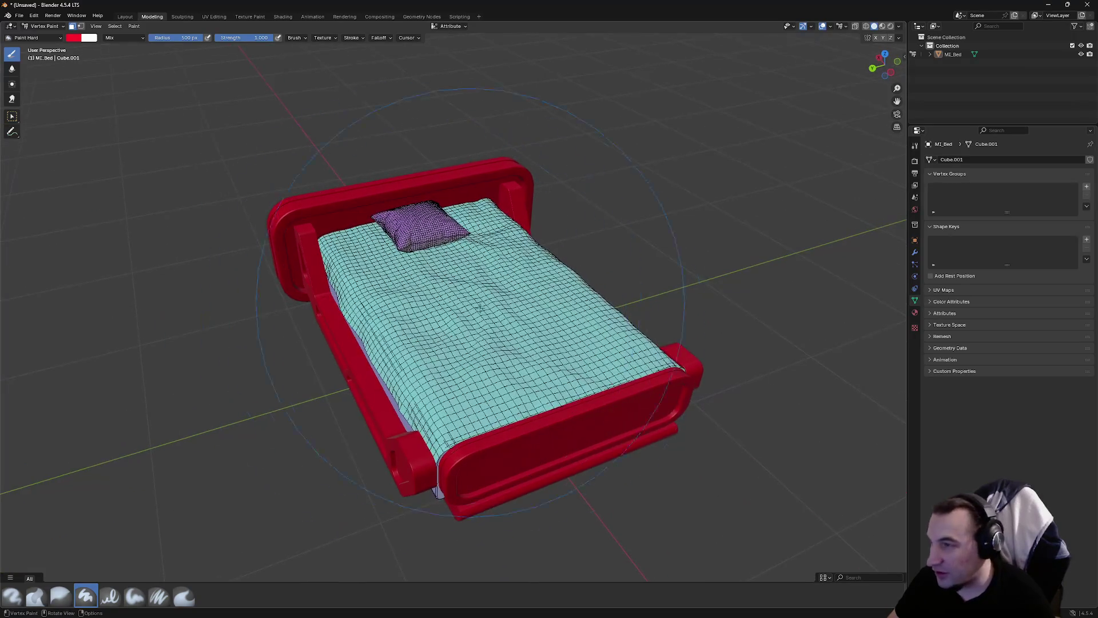
mouse_move(546, 423)
left_mouse_down()
mouse_move(397, 302)
mouse_move(172, 192)
left_mouse_up()
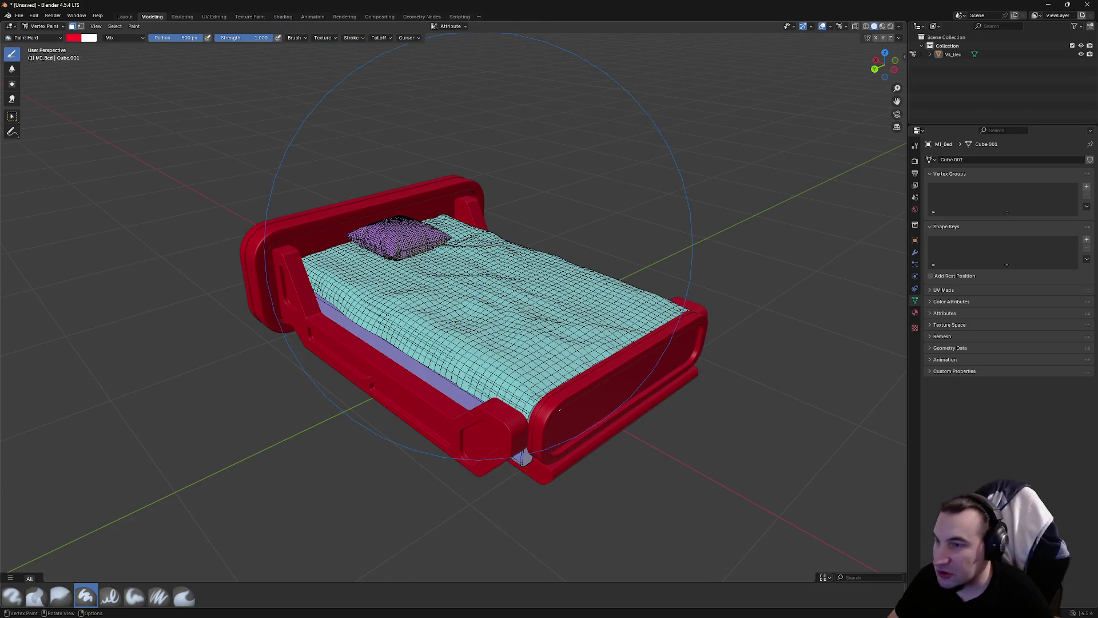
mouse_move(490, 287)
left_mouse_down()
mouse_move(280, 297)
mouse_move(210, 247)
left_mouse_up()
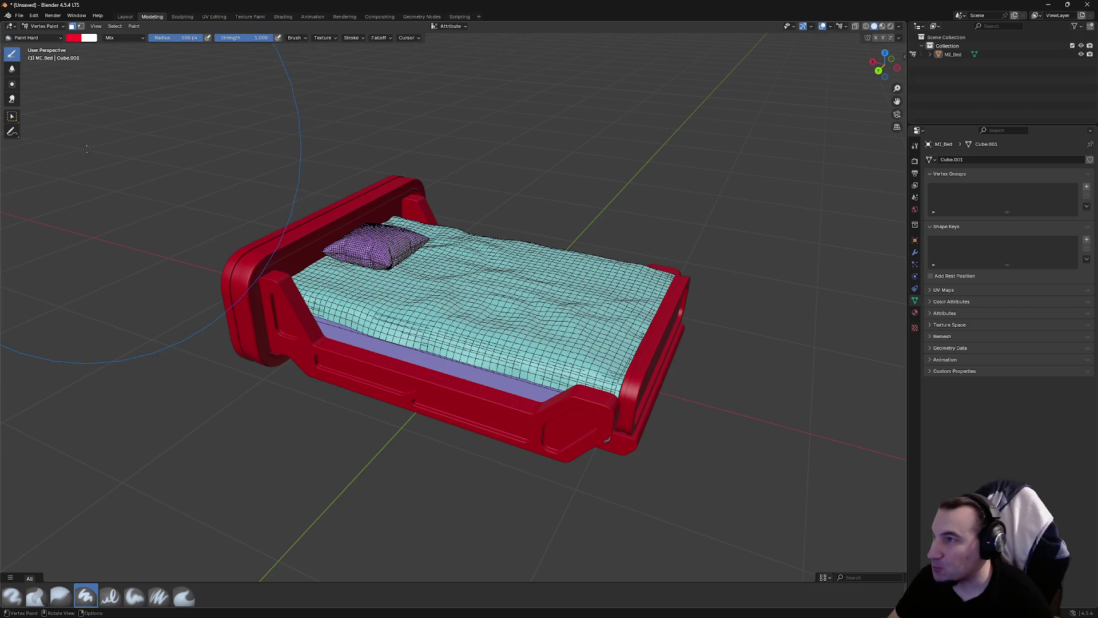
mouse_move(343, 214)
left_mouse_down()
mouse_move(370, 216)
mouse_move(360, 166)
mouse_move(466, 173)
mouse_move(176, 171)
left_mouse_up()
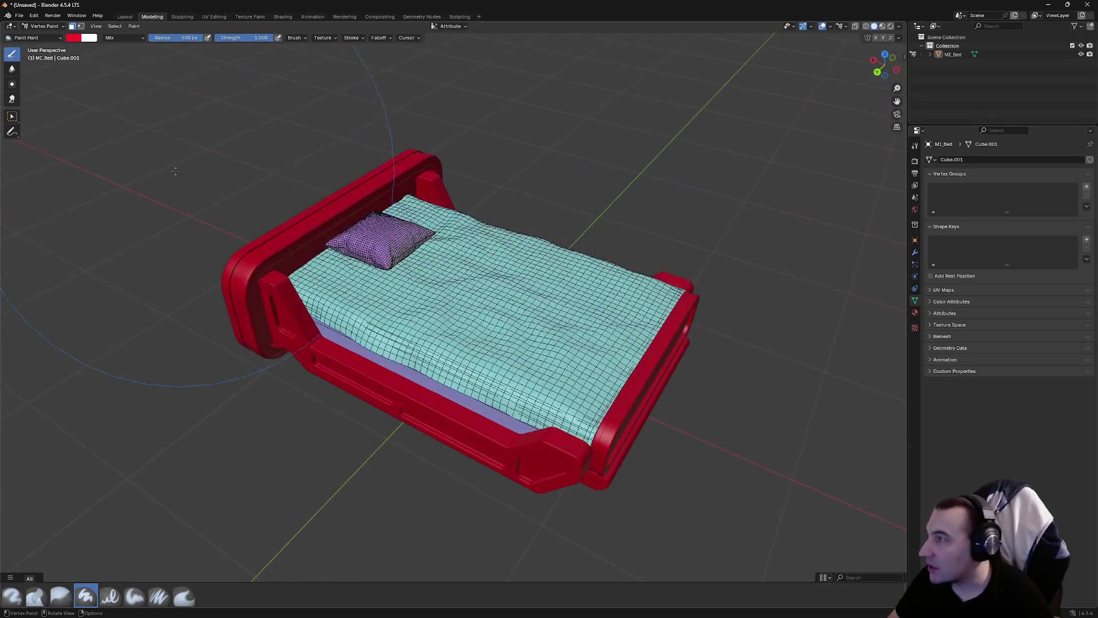
left_click(14, 118)
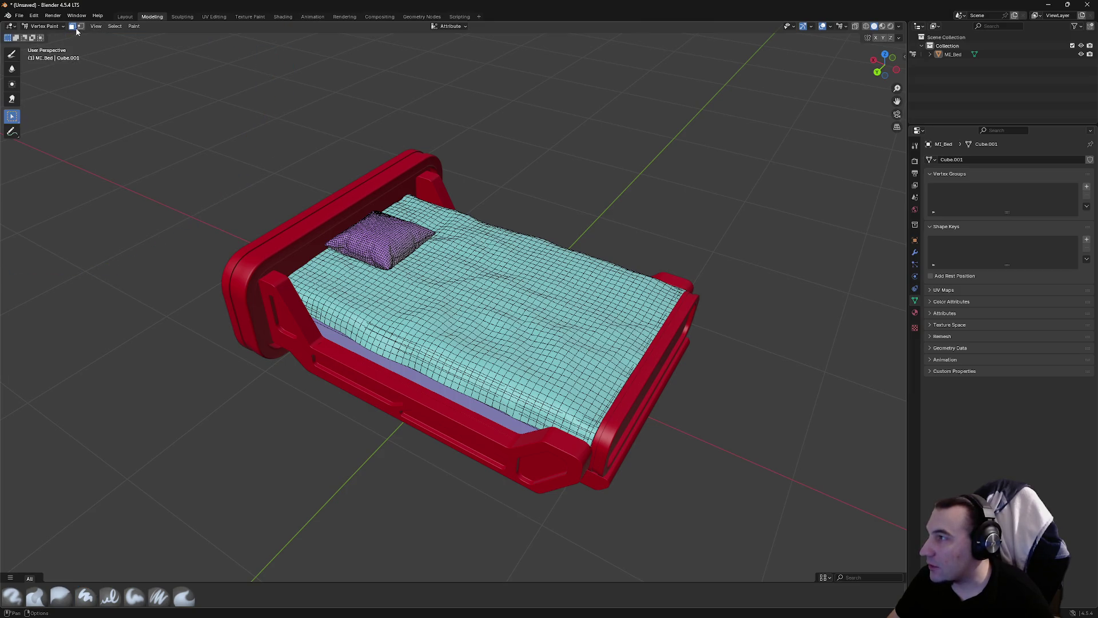
Clear the selection and select the recessed panels on the first side of the frame
left_click(17, 57)
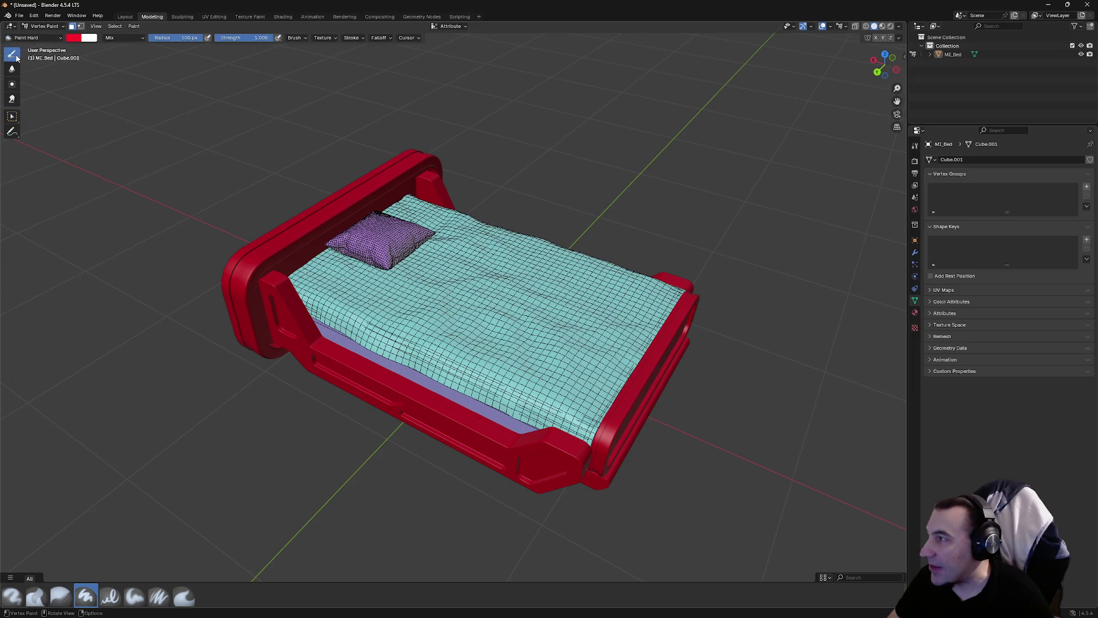
left_click(13, 117)
key("alt+a")
left_click_drag(221, 407, 259, 372)
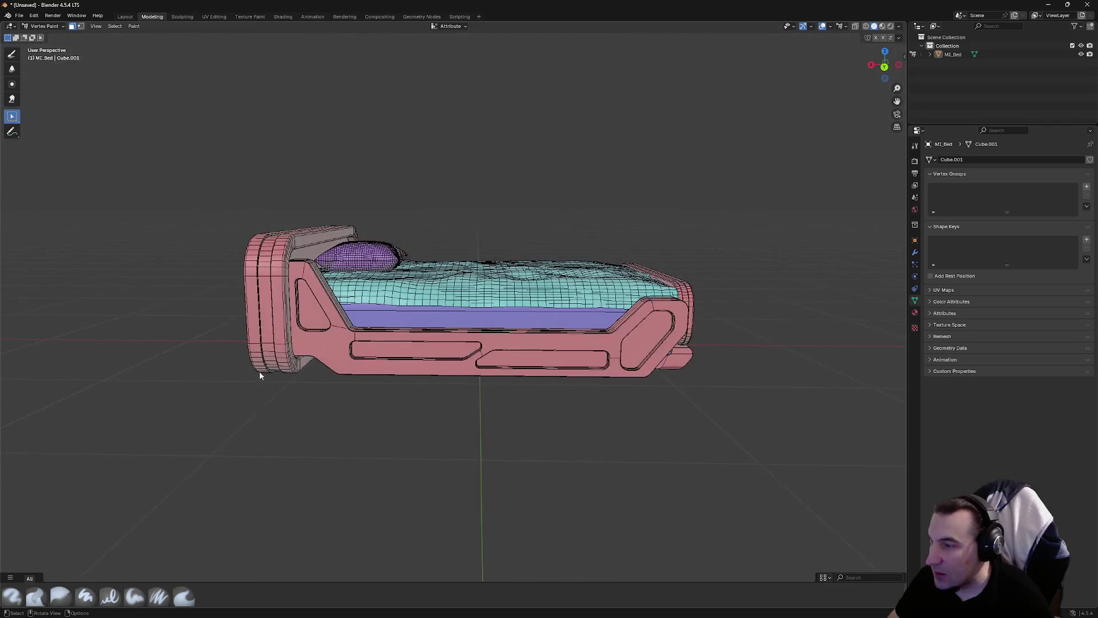
left_click(400, 350)
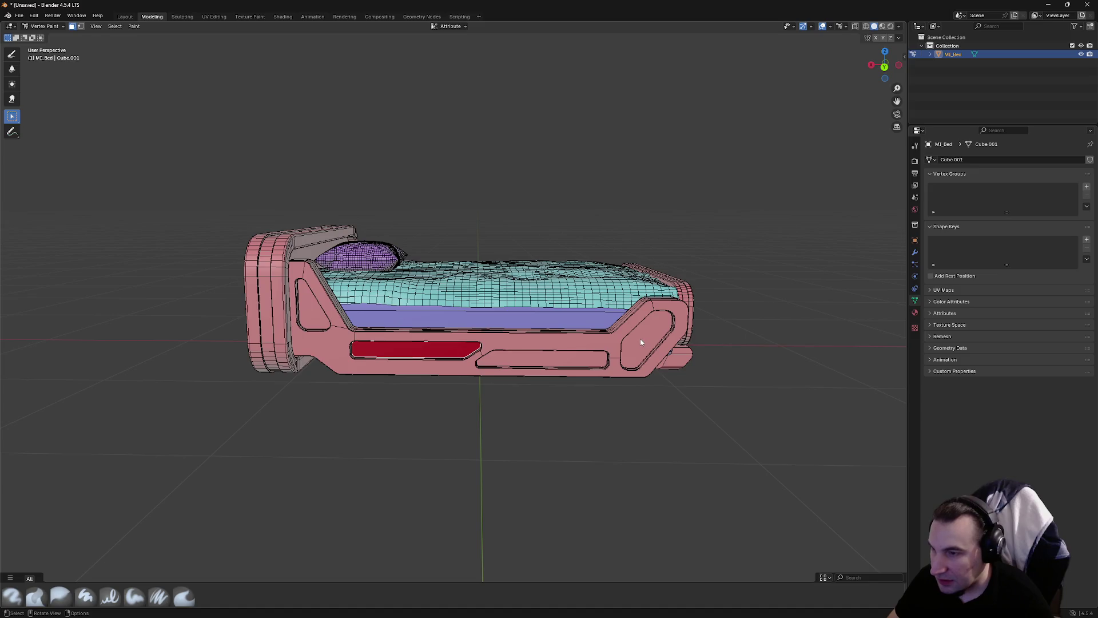
left_click(640, 342)
left_click(588, 355, "shift")
left_click(412, 349, "shift")
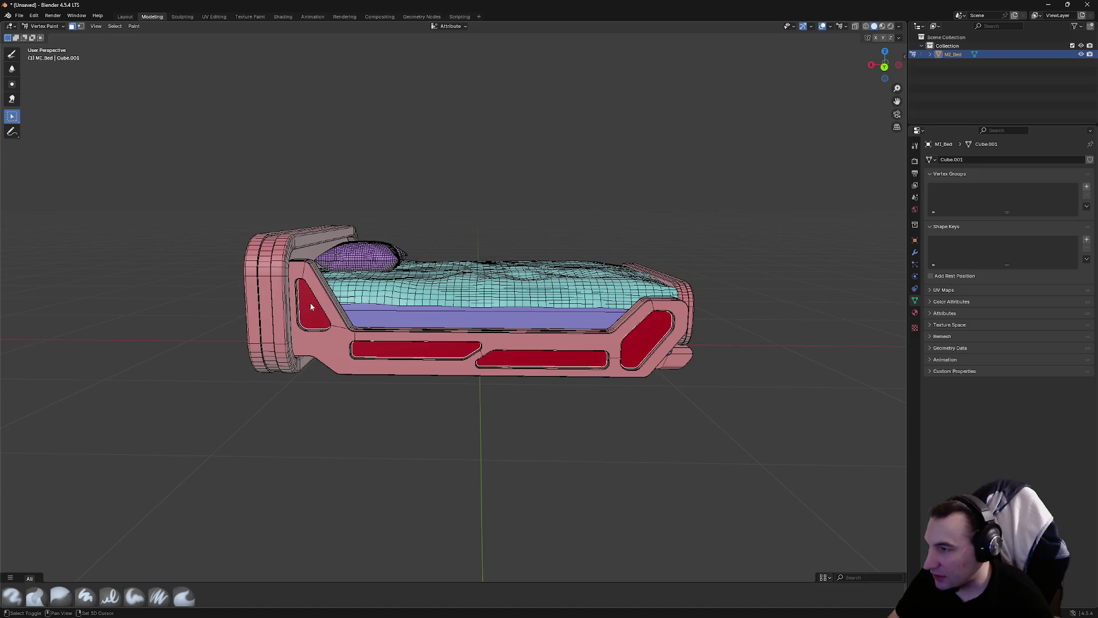
Add the three recessed panels on the bed's other side to the selection
mouse_move(310, 303)
left_mouse_down()
mouse_move(395, 191)
mouse_move(524, 179)
mouse_move(591, 350)
left_mouse_up()
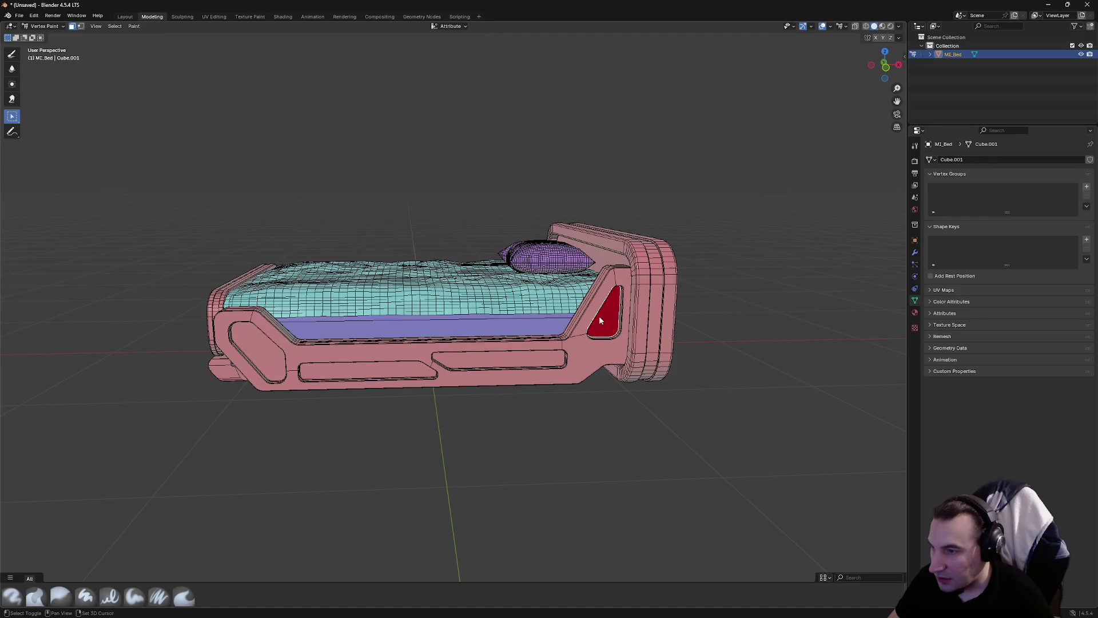
left_click(502, 362, "shift")
left_click(366, 370, "shift")
left_click(251, 349, "shift")
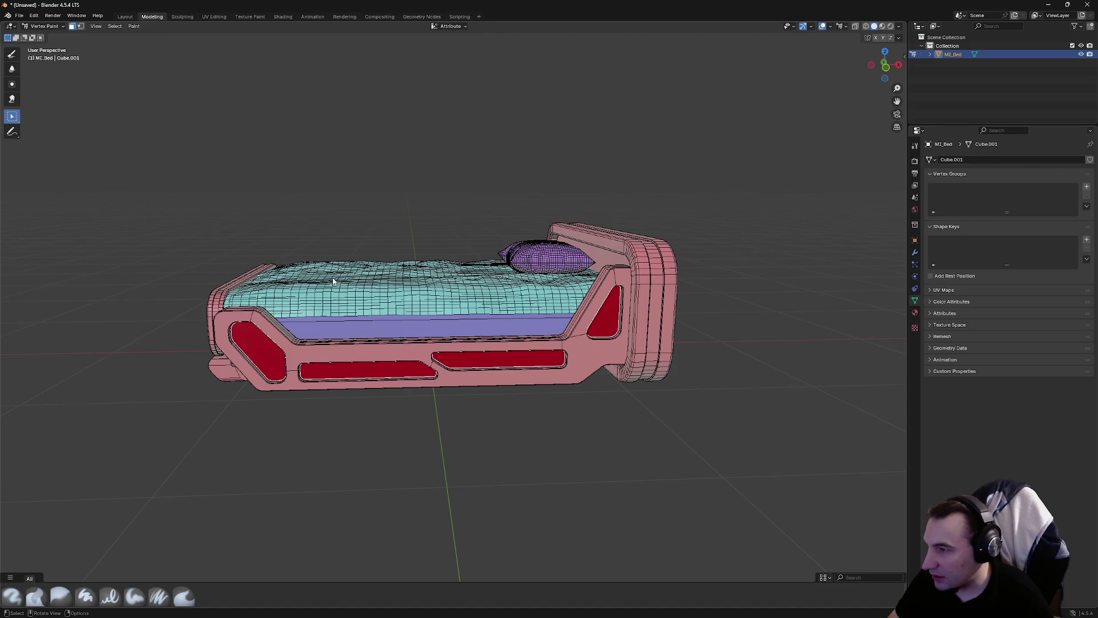
left_click_drag(252, 349, 367, 294)
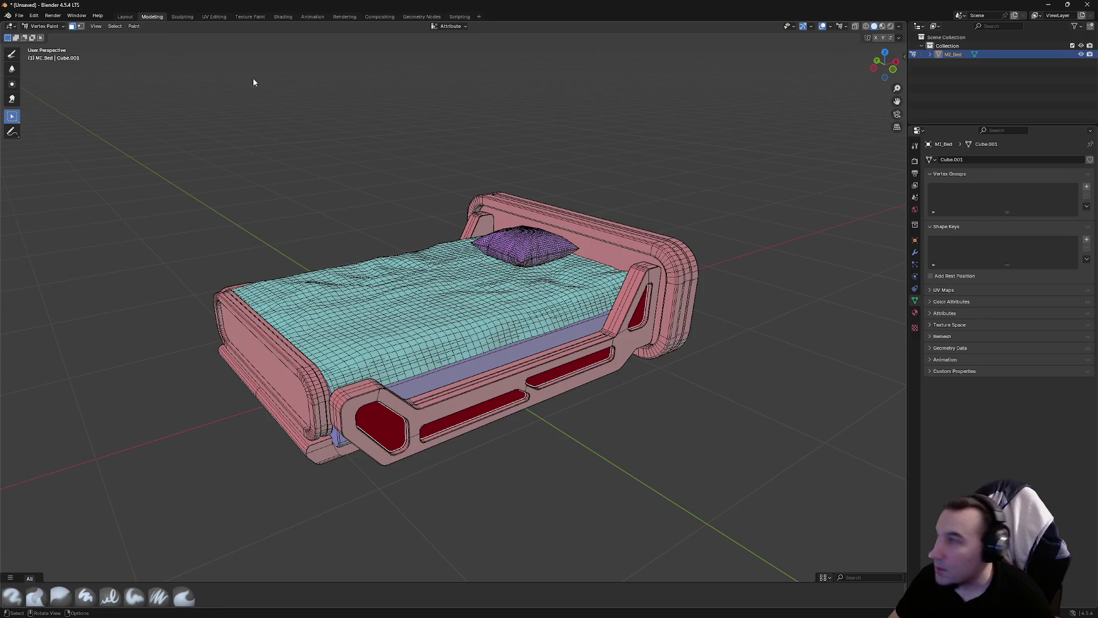
mouse_move(254, 82)
left_mouse_down()
mouse_move(368, 216)
mouse_move(387, 208)
mouse_move(387, 188)
mouse_move(366, 210)
mouse_move(279, 228)
mouse_move(338, 213)
left_mouse_up()
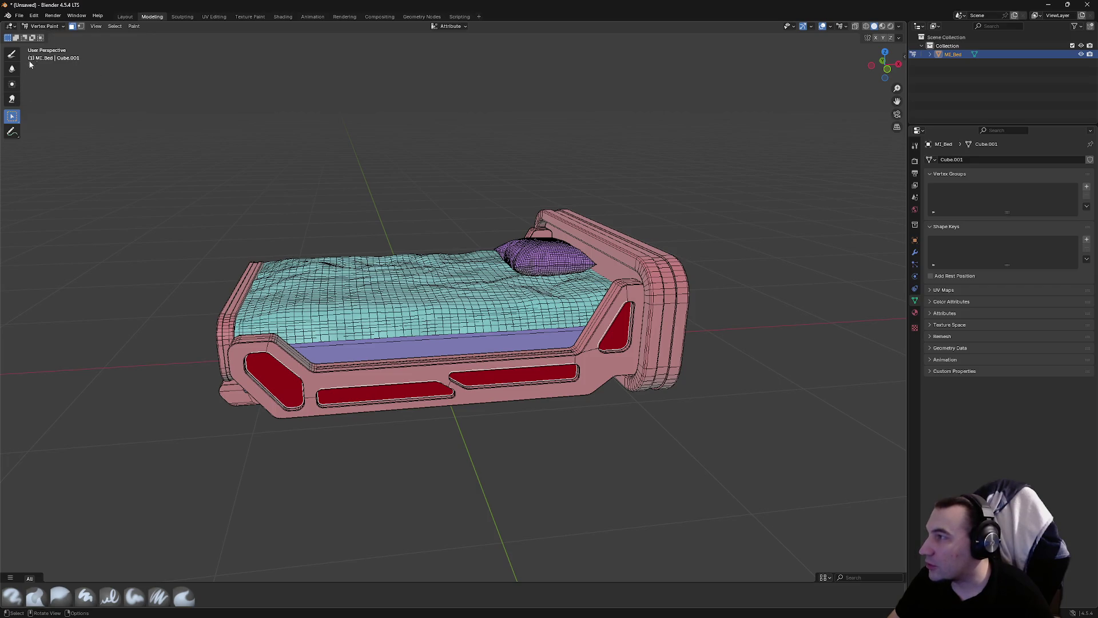
Fill the selected side panels with yellow using Shift+K
left_click(12, 54)
left_click(74, 37)
left_click_drag(105, 102, 77, 100)
key("shift+k")
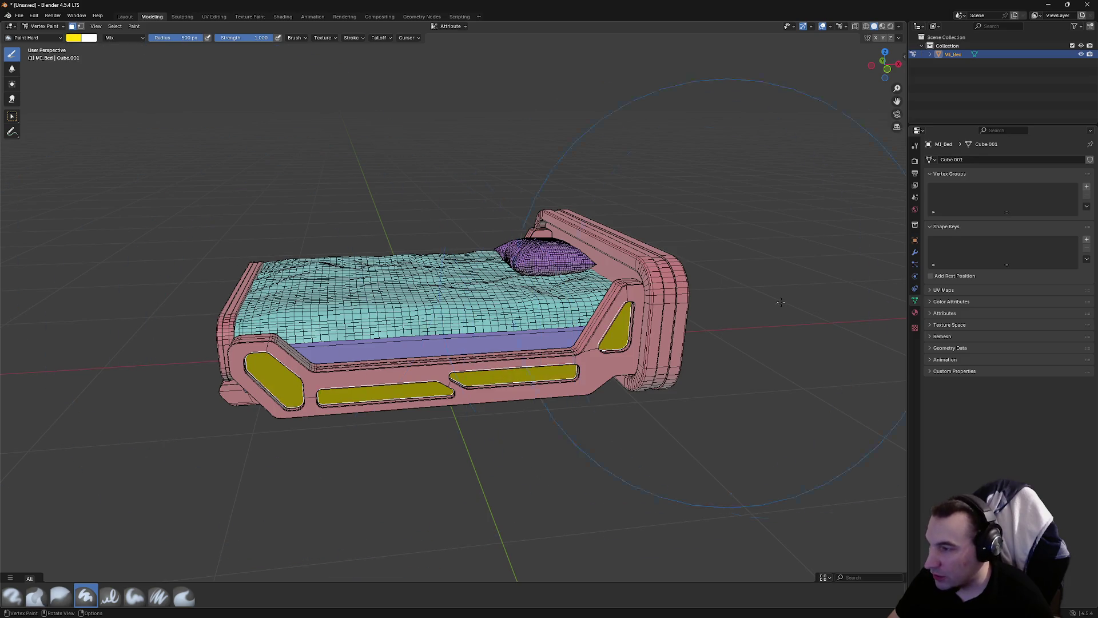
mouse_move(269, 361)
left_mouse_down()
mouse_move(551, 332)
mouse_move(458, 337)
left_mouse_up()
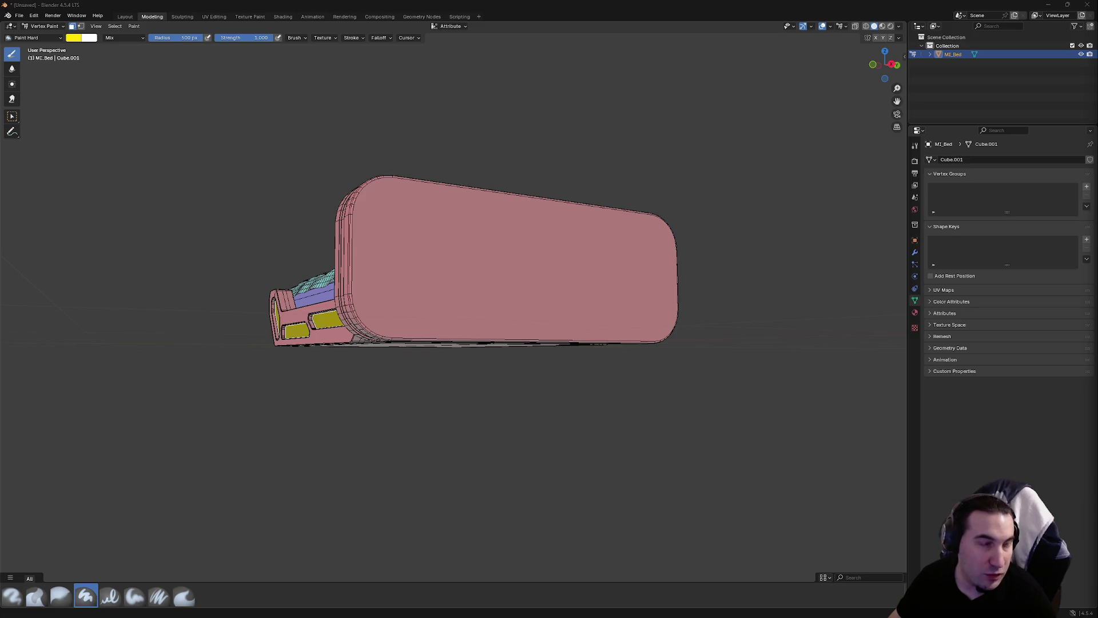
Bring up the Steam window over Blender and browse its Library
left_click(435, 614)
left_click(436, 614)
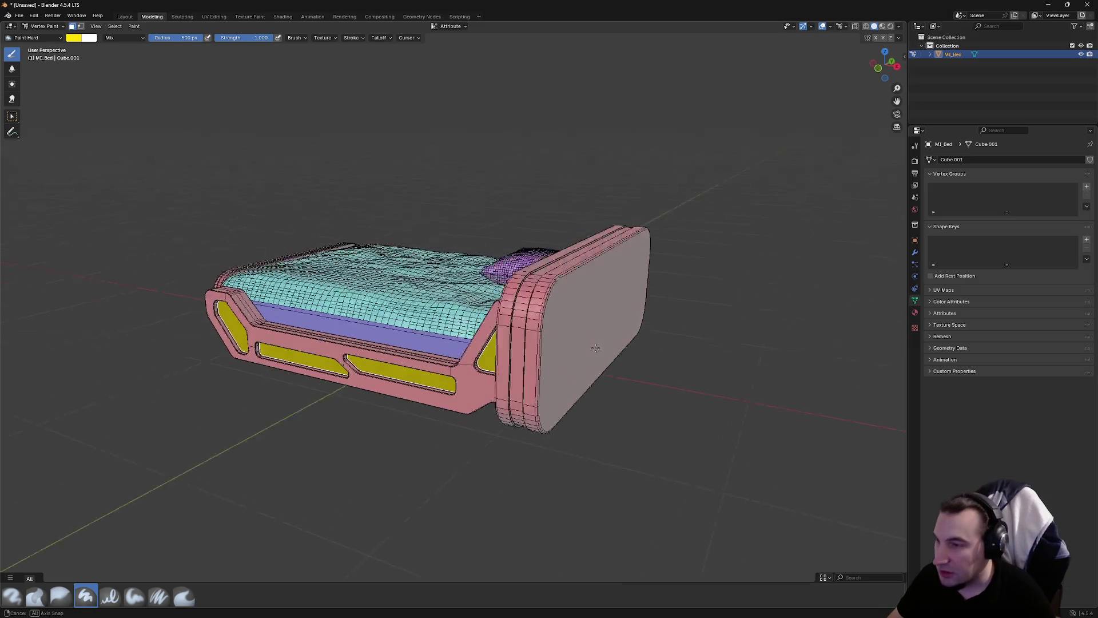
key("super")
left_click(518, 605)
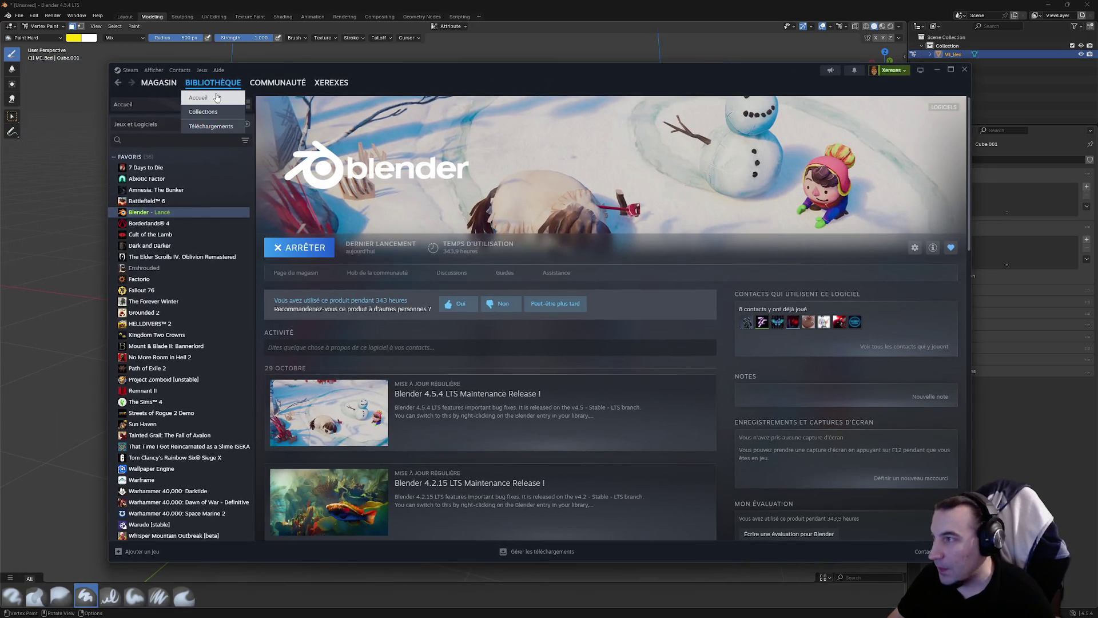
left_click(214, 91)
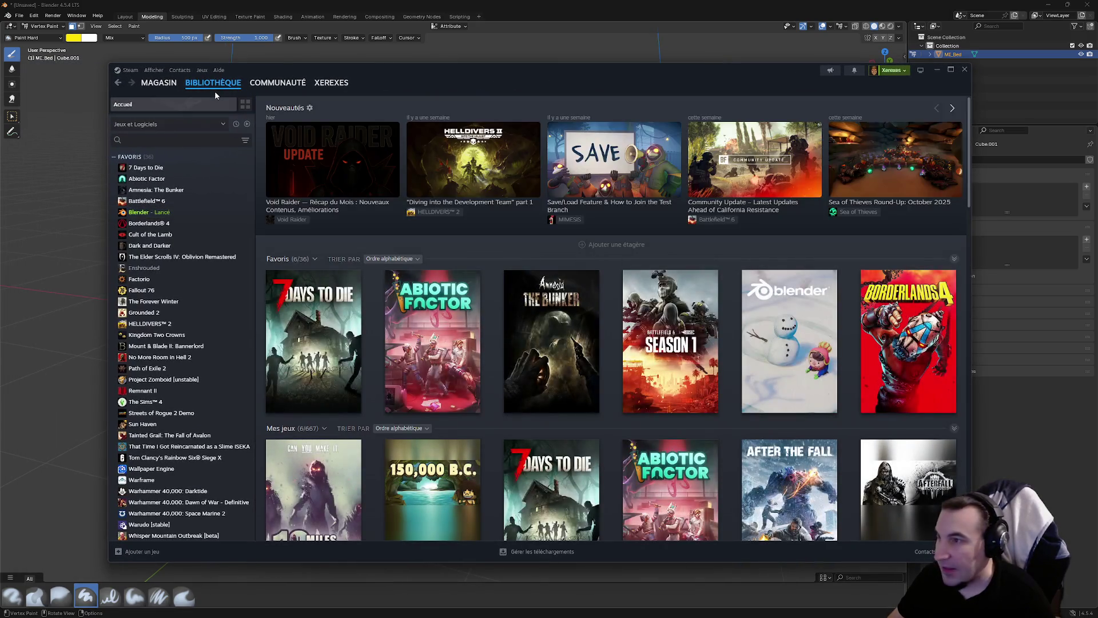
scroll(183, 248, "down", 3)
scroll(183, 247, "down", 3)
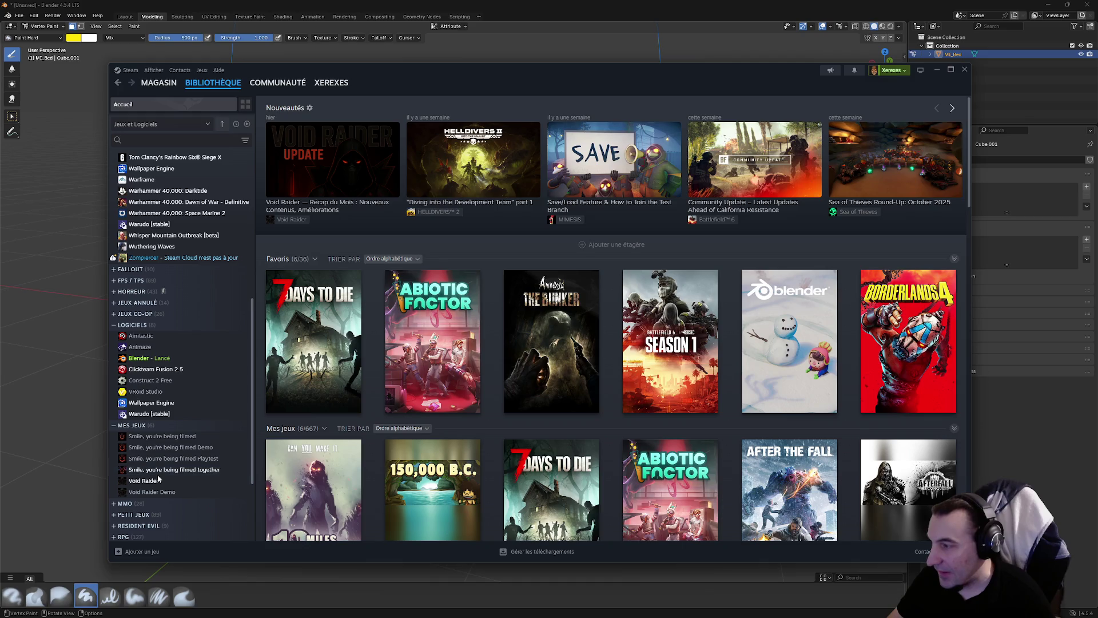